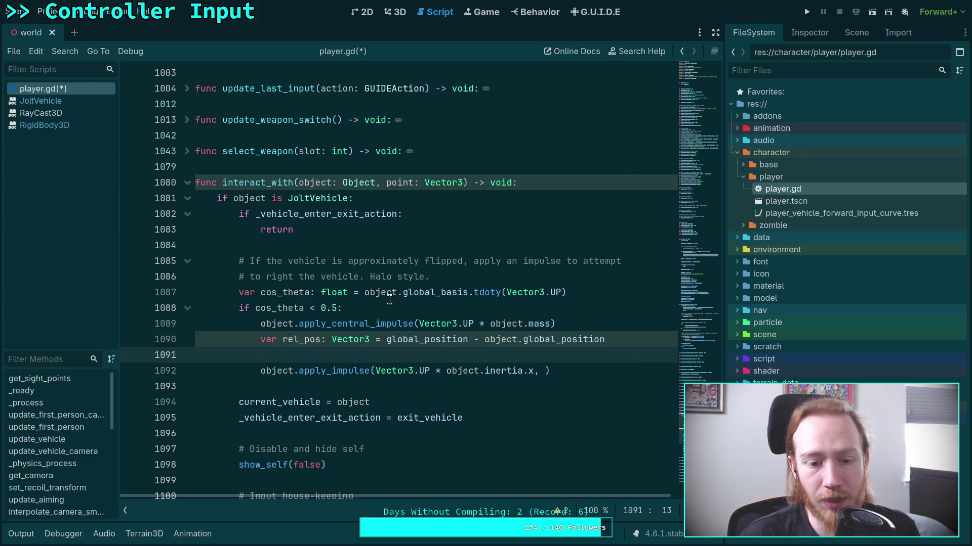
# Step: Replace the rel_pos line with a TODO comment about working out left or right of the truck
pyautogui.moveTo(275, 354); pyautogui.dragTo(257, 338)
pyautogui.press('BackSpace')
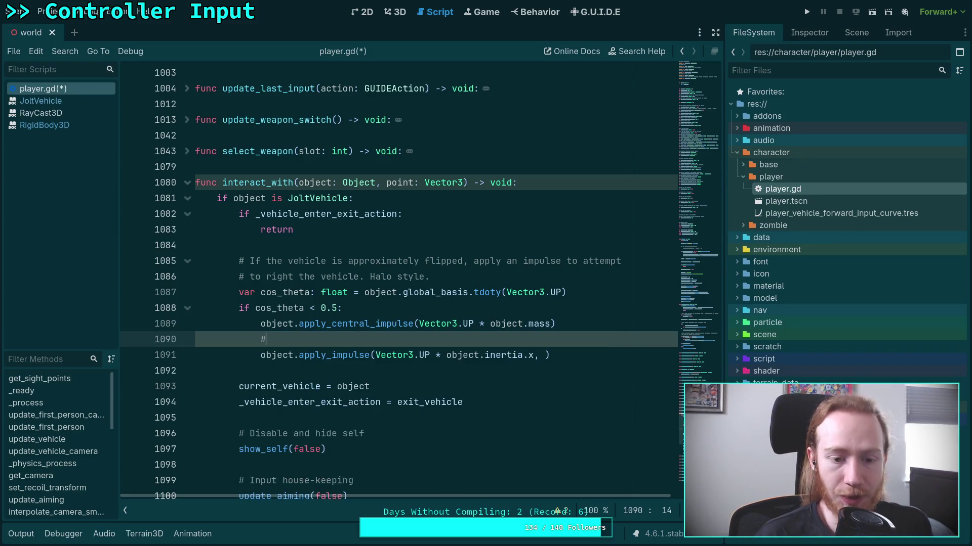
pyautogui.write('# TODO: ')
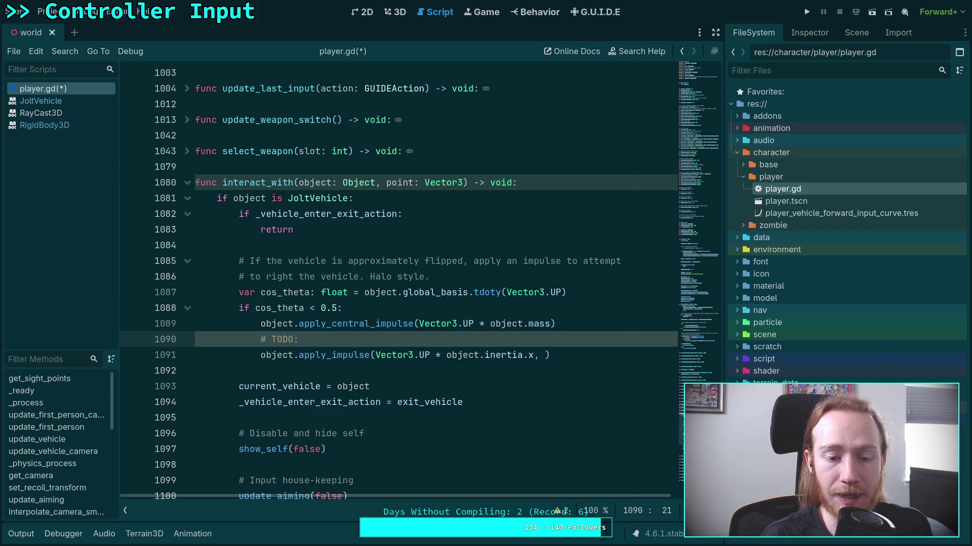
pyautogui.write('figure out if on leg')
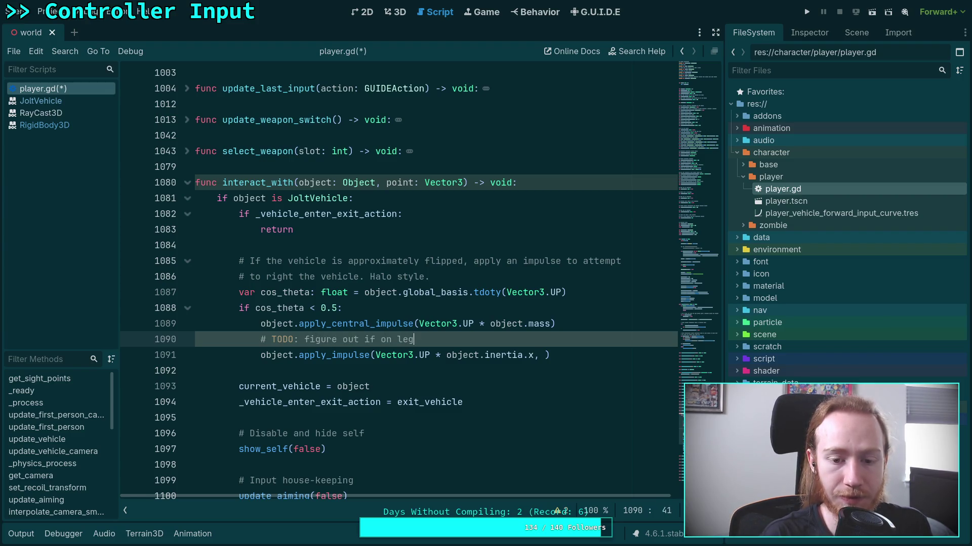
pyautogui.press('BackSpace')
pyautogui.write('ft or right of ')
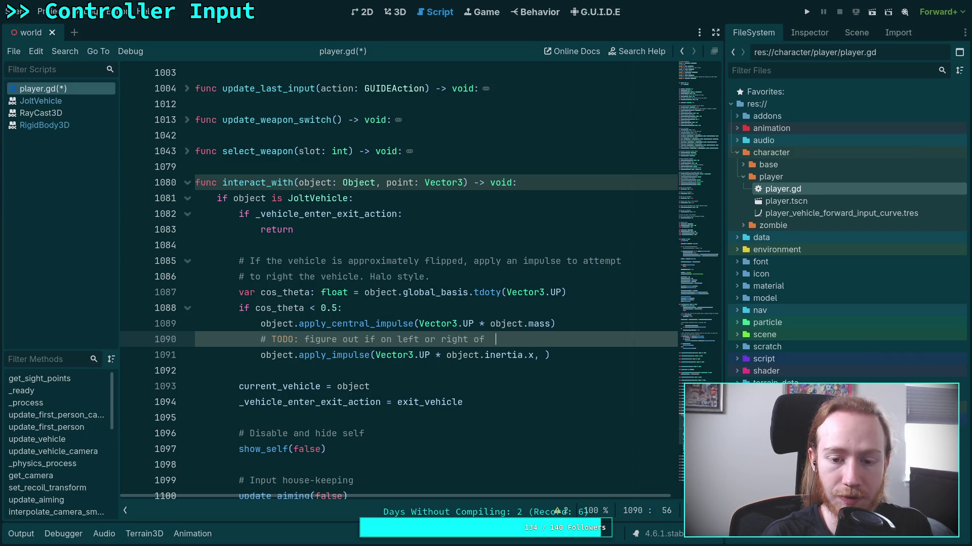
pyautogui.write('the truck')
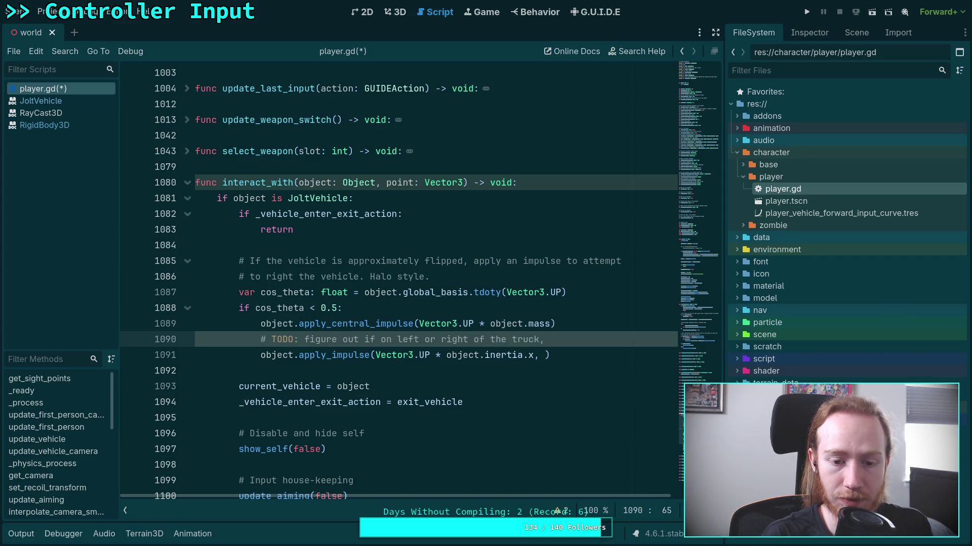
pyautogui.write(". I'm too dump")
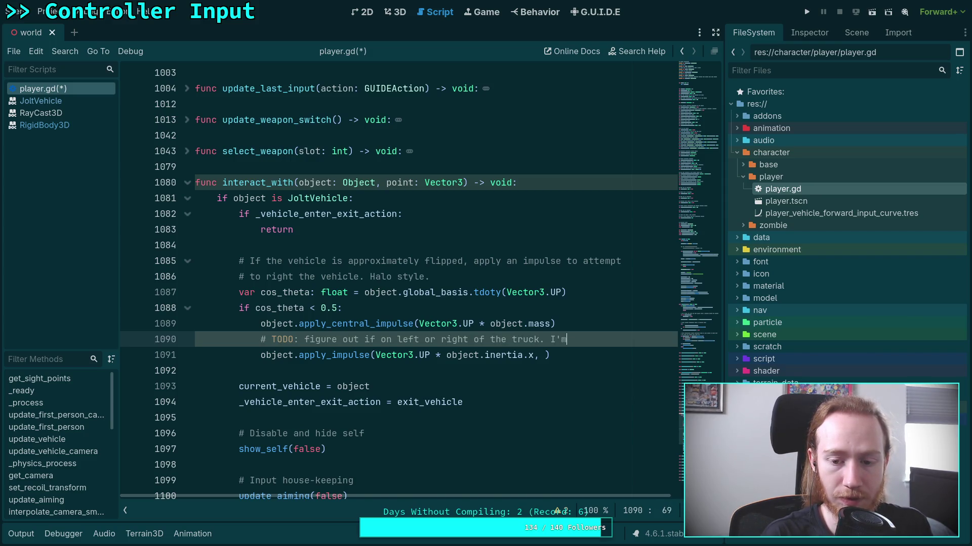
pyautogui.press('BackSpace')
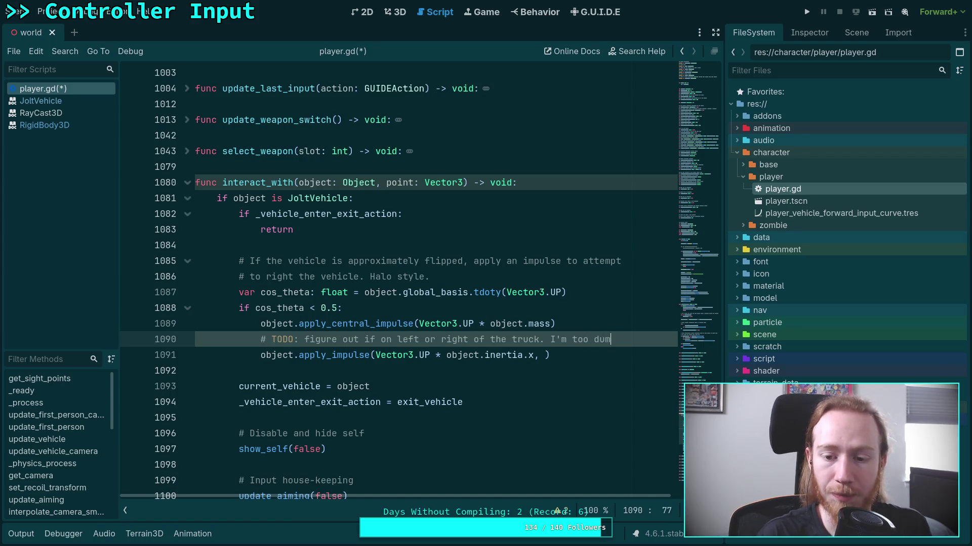
pyautogui.write('b.')
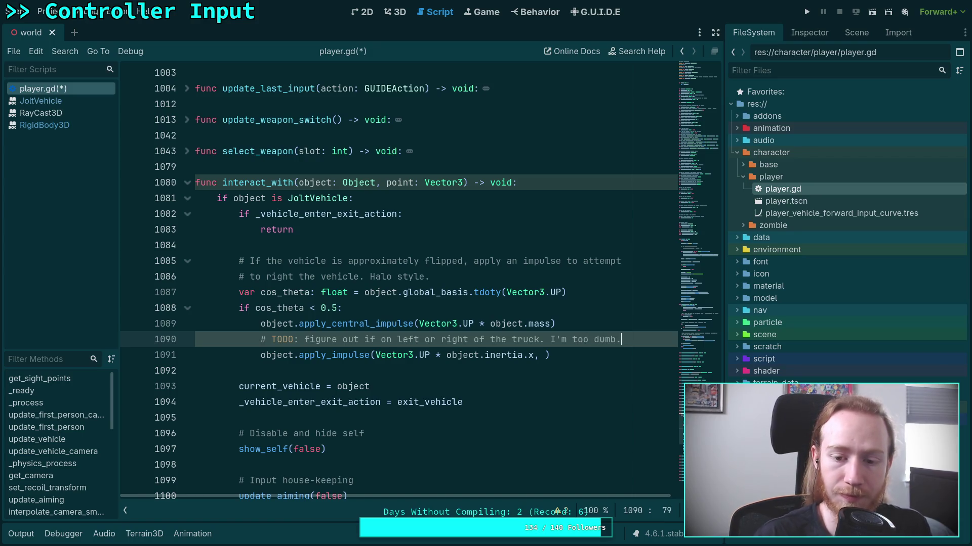
pyautogui.press('BackSpace')
pyautogui.write('.')
# Step: Set the apply_impulse position argument to Vector3.MODEL_RIGHT and save the script
pyautogui.click(540, 355)
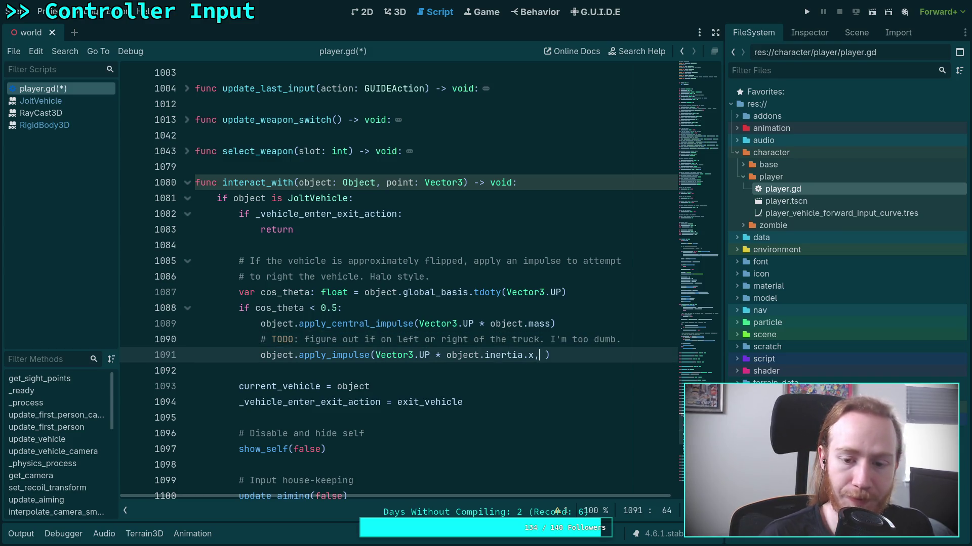
pyautogui.write('Vector3p')
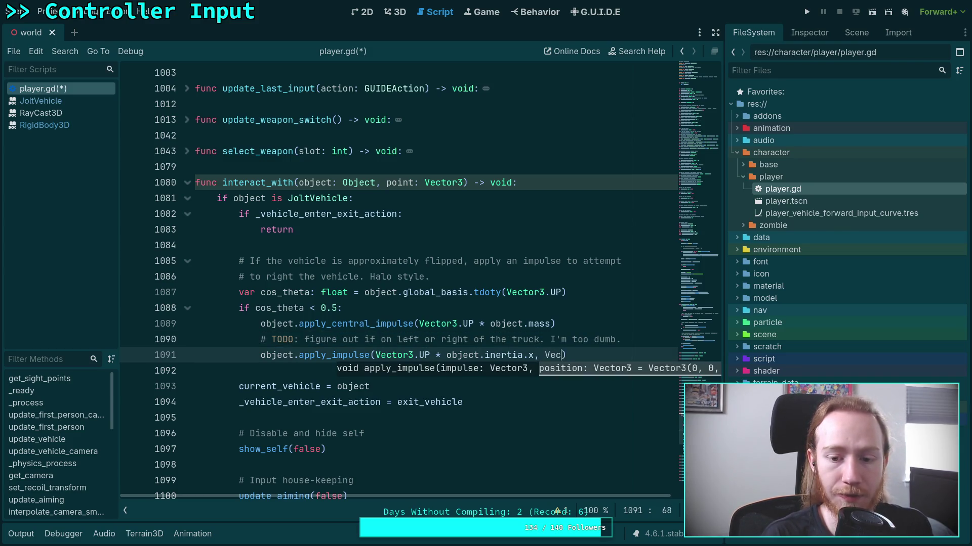
pyautogui.press('BackSpace')
pyautogui.write('.RIGHT')
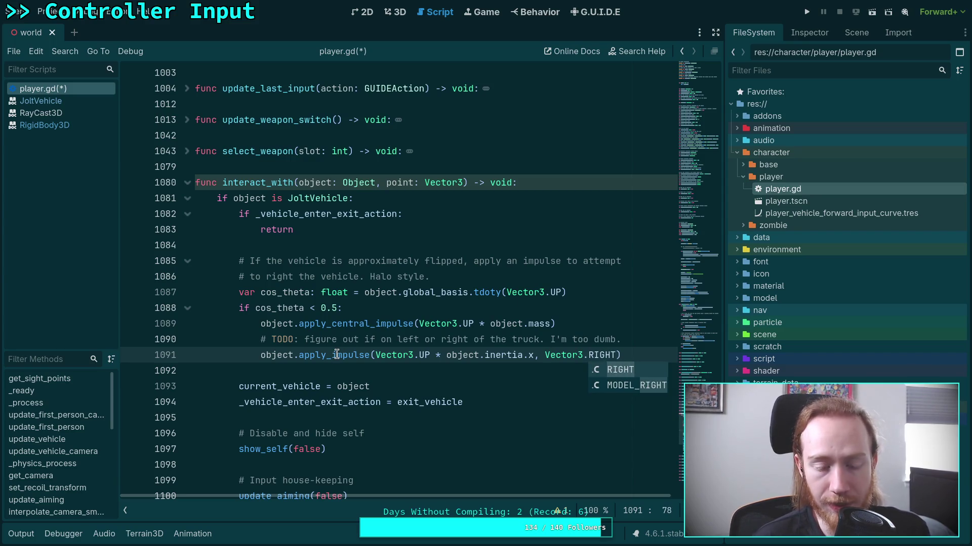
pyautogui.moveTo(336, 355)
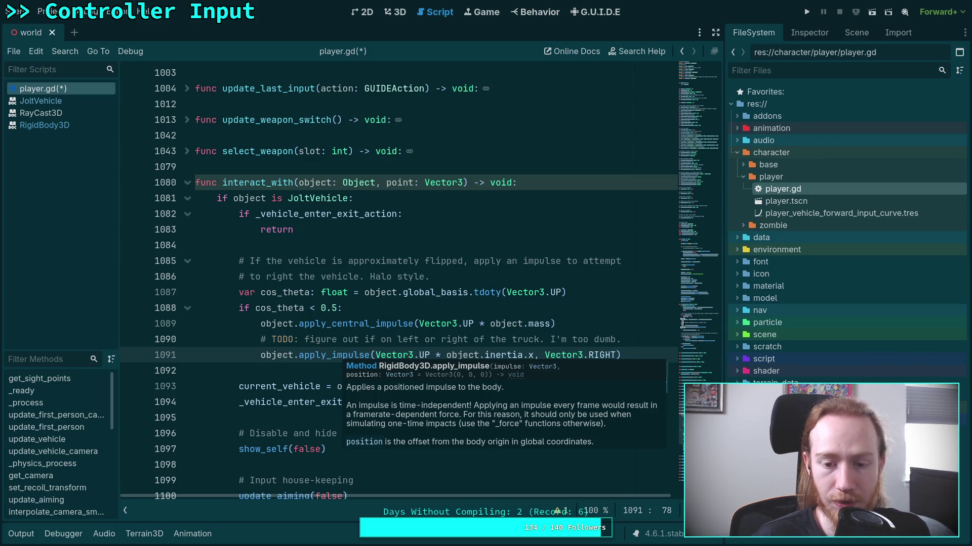
pyautogui.moveTo(606, 353)
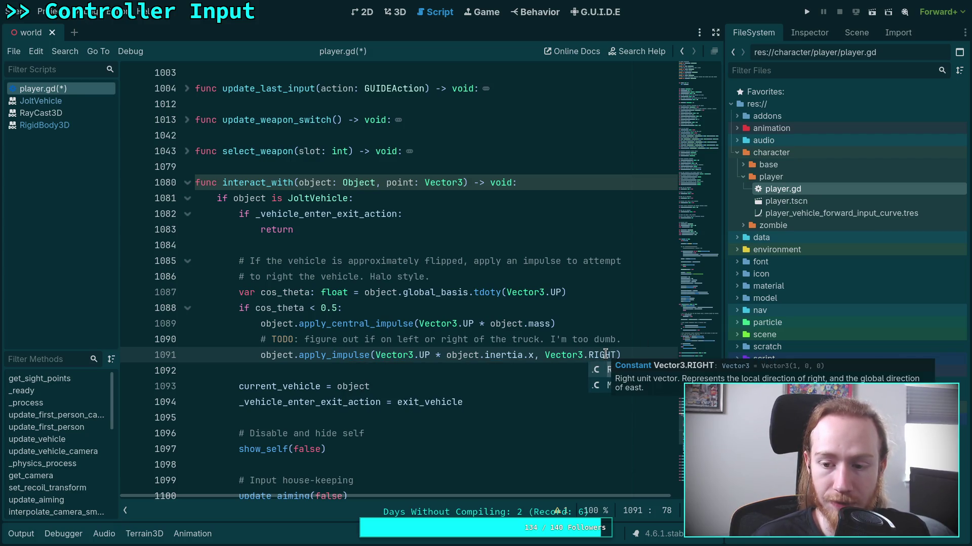
pyautogui.doubleClick(608, 386)
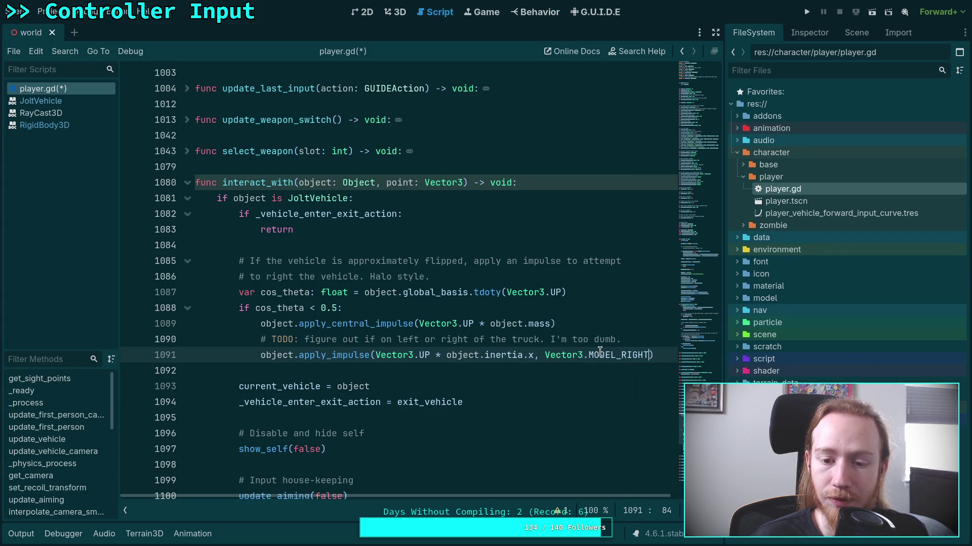
pyautogui.click(622, 339)
pyautogui.hotkey('ctrl', 's')
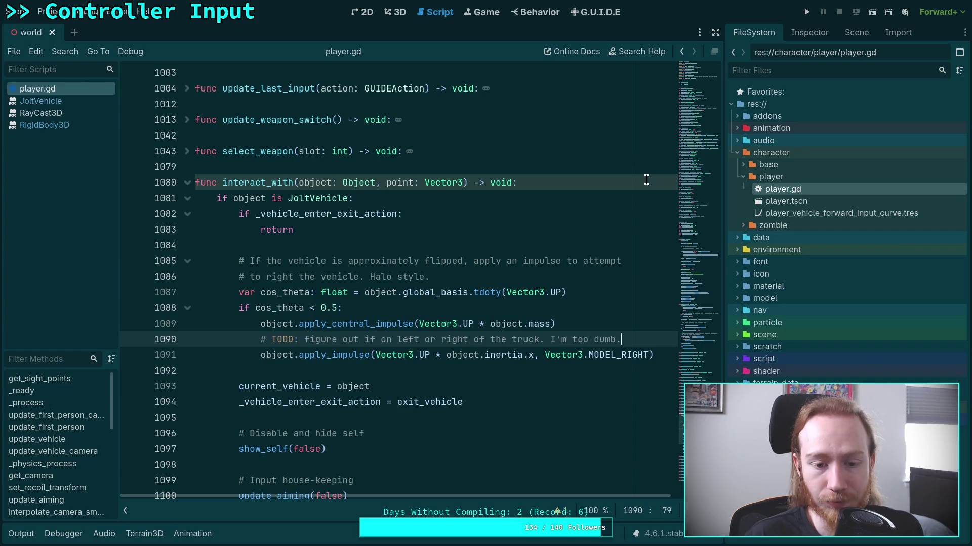
# Step: Add a return statement after the apply_impulse call and save the script
pyautogui.click(658, 354)
pyautogui.scroll(-1, 657, 329)
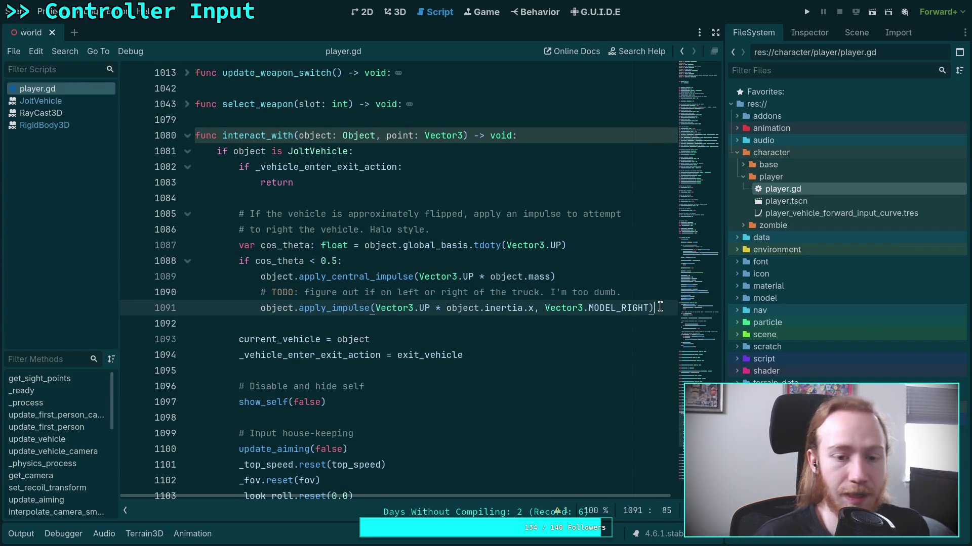
pyautogui.press('Return')
pyautogui.write('r')
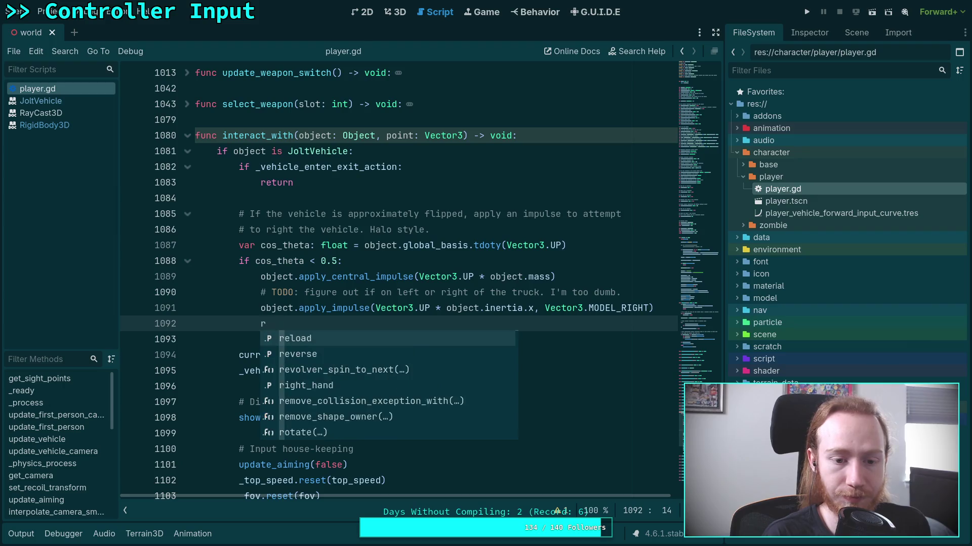
pyautogui.write('eturn')
pyautogui.hotkey('ctrl', 's')
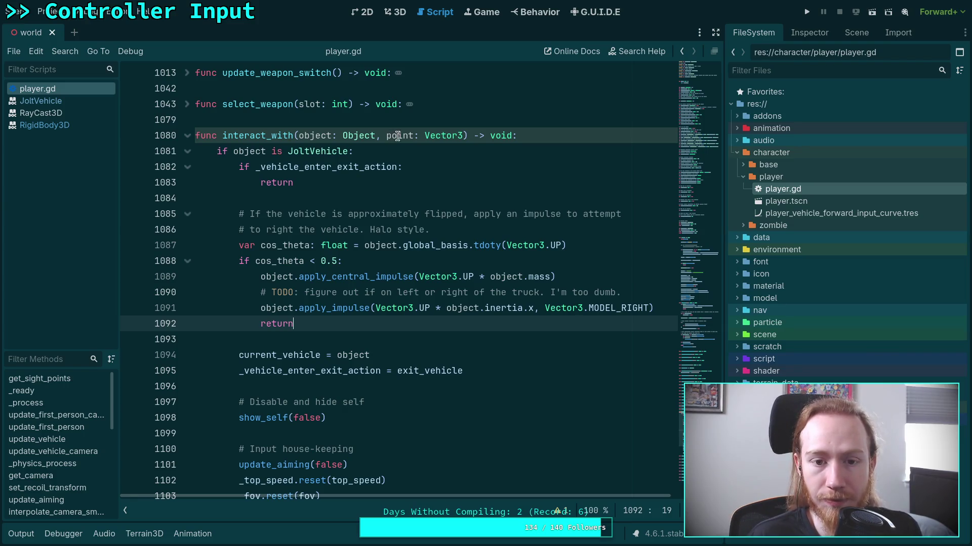
# Step: Run the game, drive the truck left across the grass toward the red wall, get out, then exit to desktop
pyautogui.press('F5')
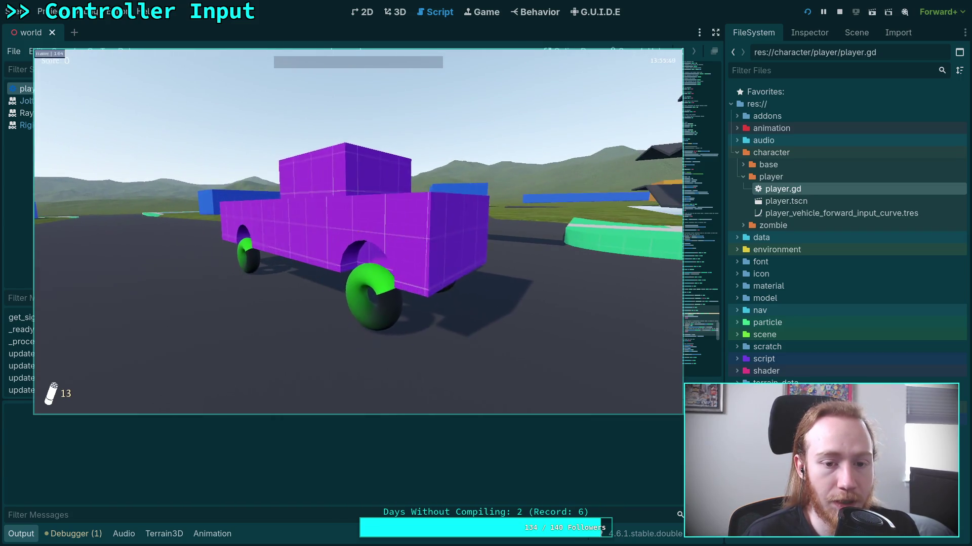
pyautogui.press('Escape')
pyautogui.press('Escape')
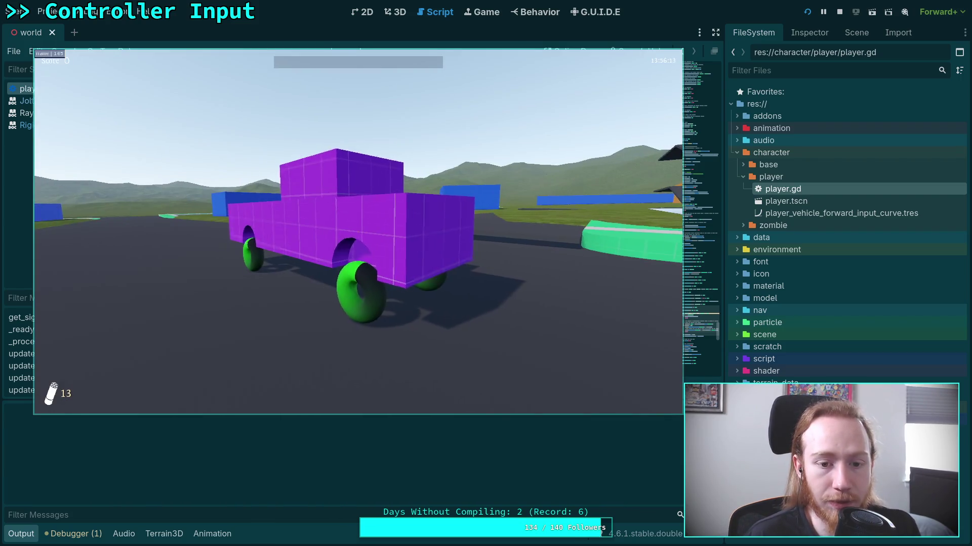
pyautogui.press('w')
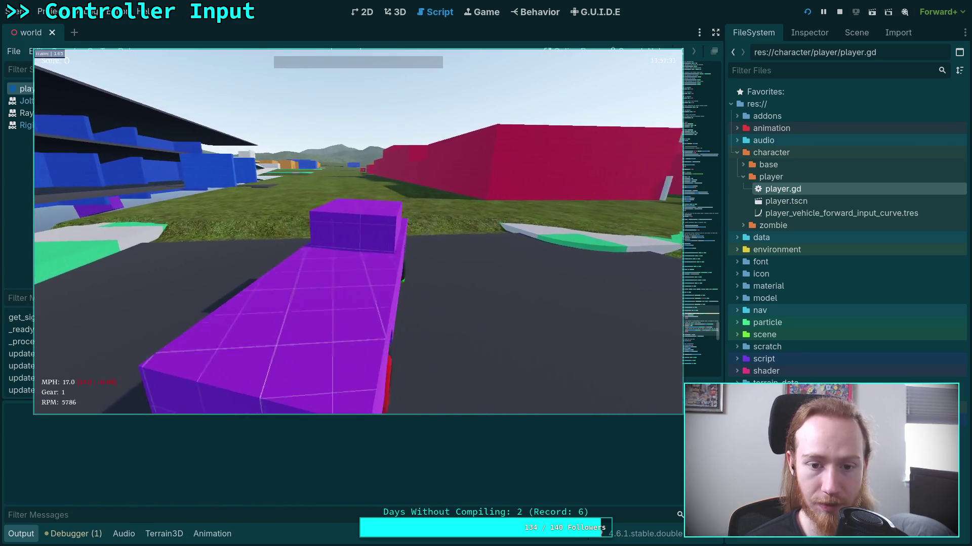
pyautogui.press('a')
pyautogui.press('w')
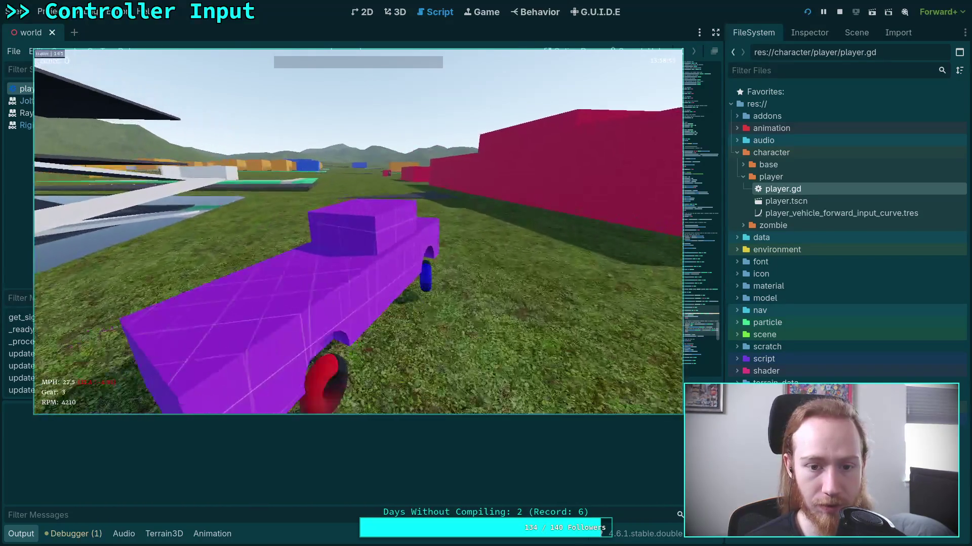
pyautogui.press('a')
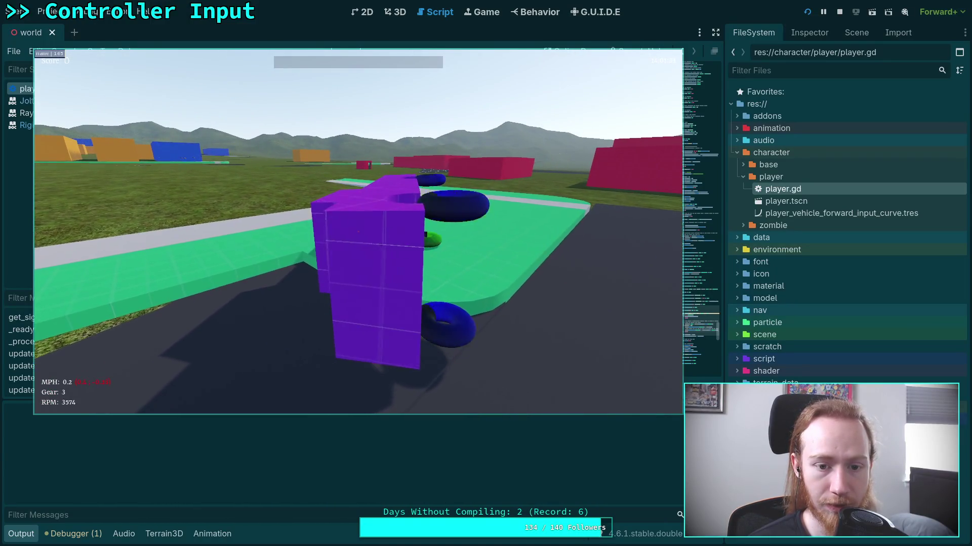
pyautogui.press('e')
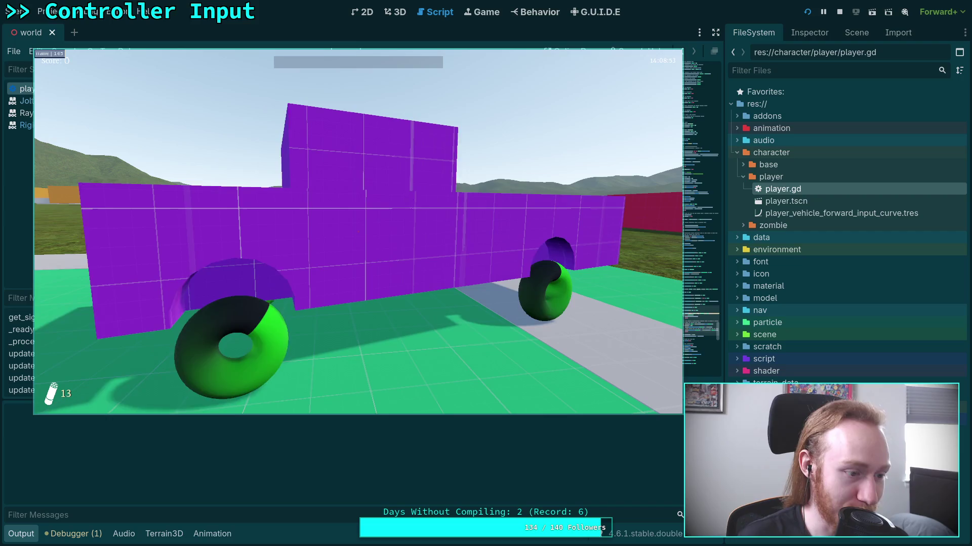
pyautogui.press('Escape')
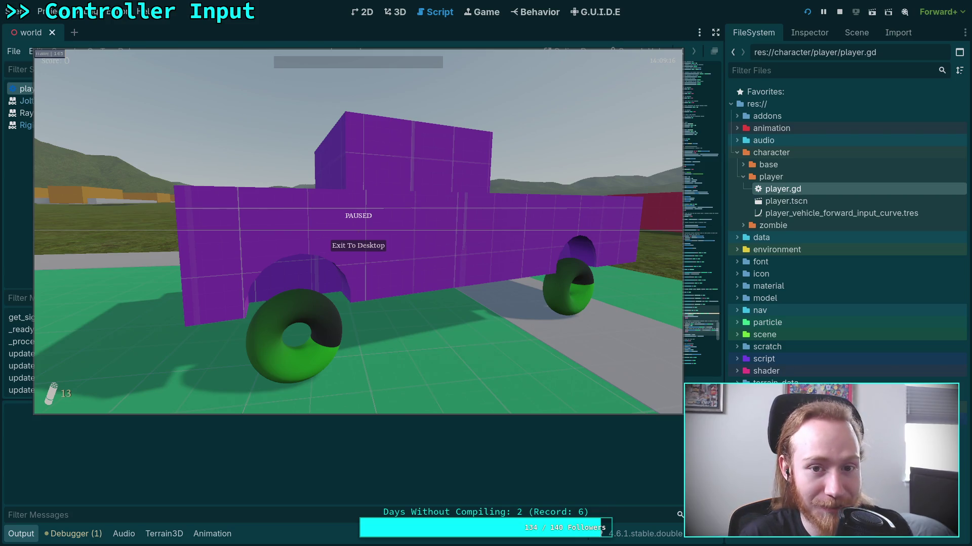
pyautogui.click(366, 256)
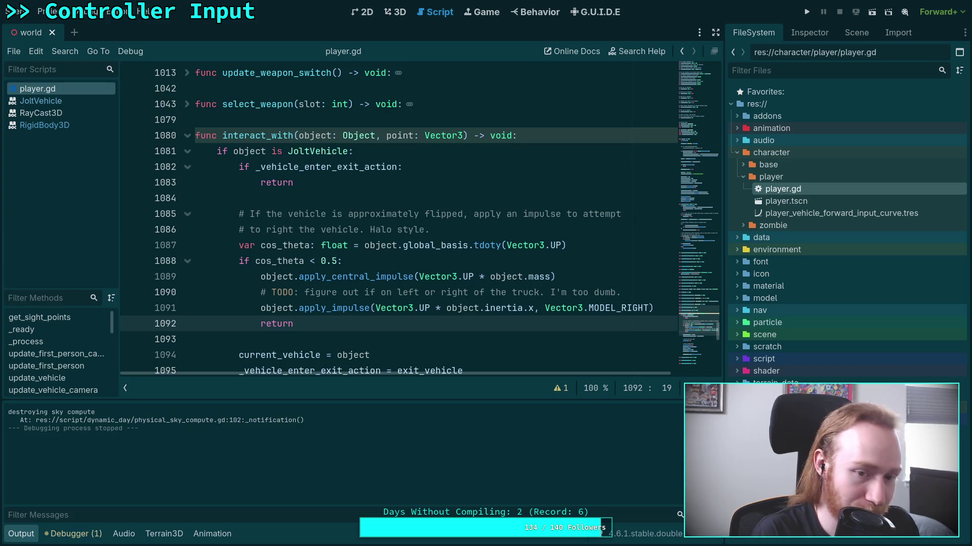
# Step: Switch to Firefox and load the pasted Twitch clip URL over the impulse search results
pyautogui.hotkey('alt', 'Tab')
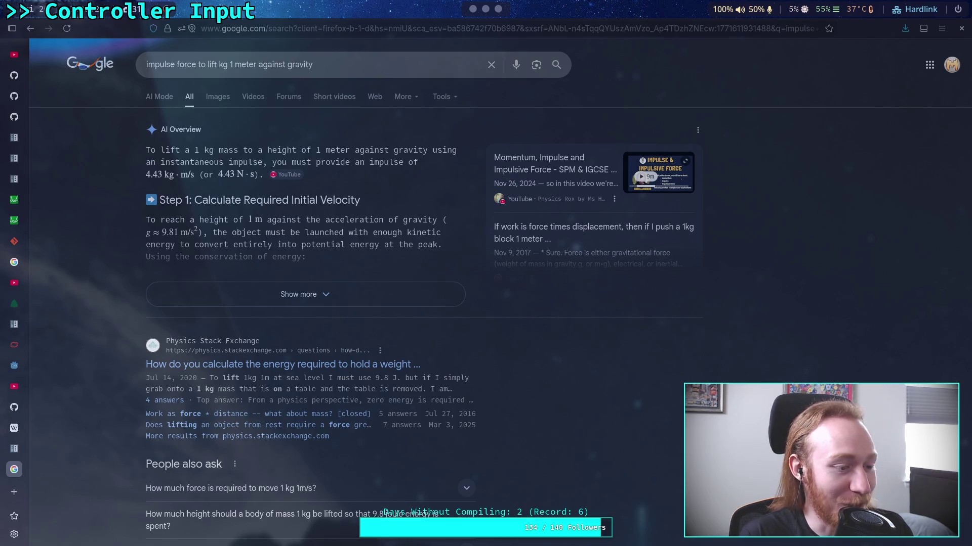
pyautogui.click(283, 22)
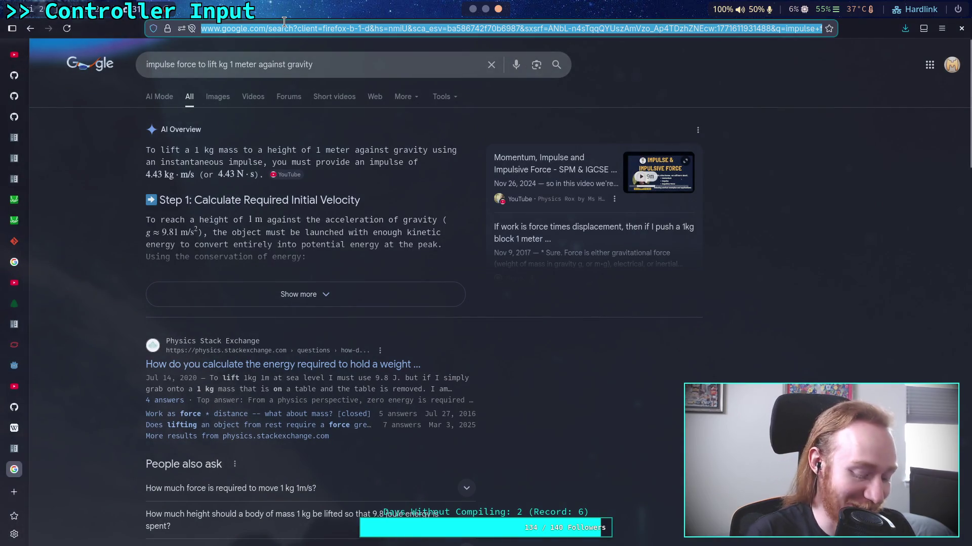
pyautogui.write('https://www.twitch.tv/almic/clip/ModernLaconicMuleHassanChop-obhCScblKsWSsErJ')
pyautogui.press('Return')
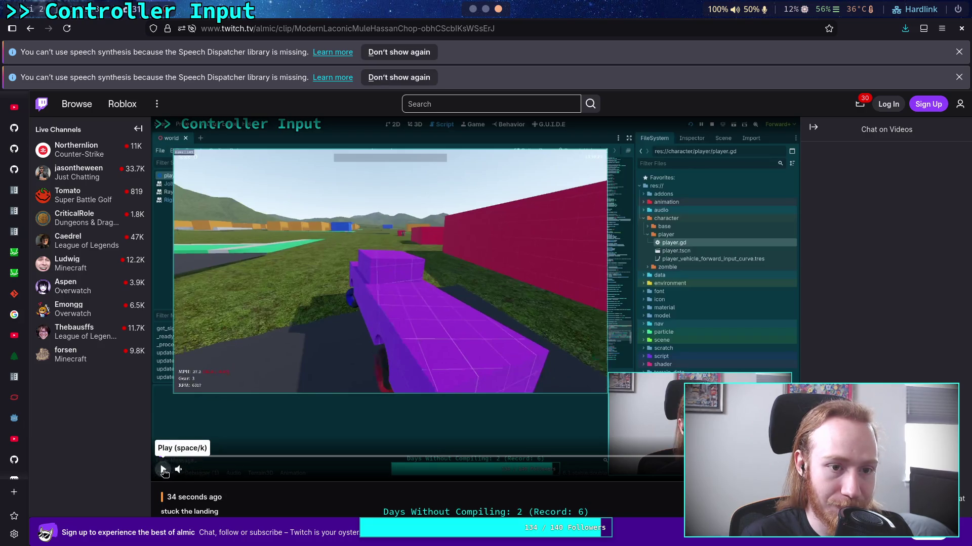
# Step: Play the 'stuck the landing' clip and dismiss both speech-synthesis warnings
pyautogui.click(163, 469)
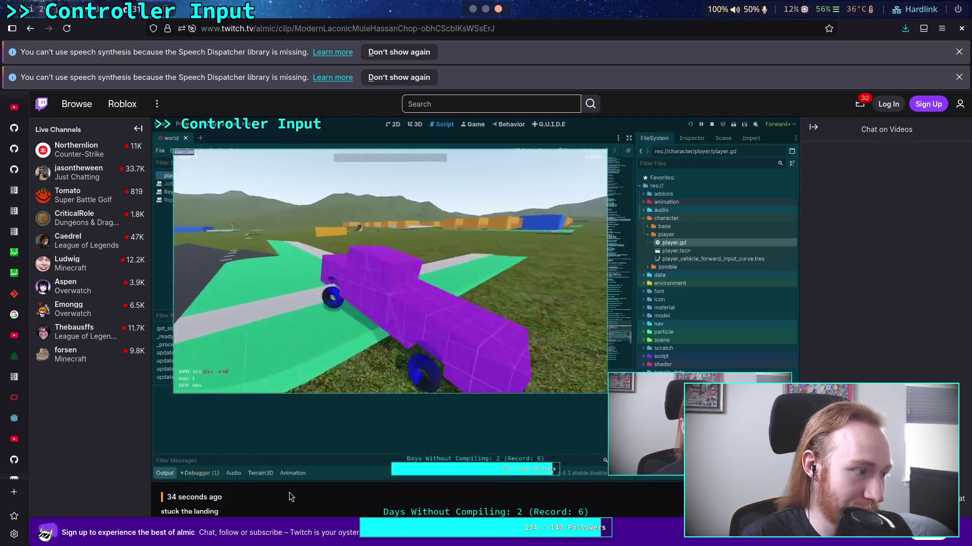
pyautogui.scroll(-2, 291, 491)
pyautogui.scroll(2, 291, 490)
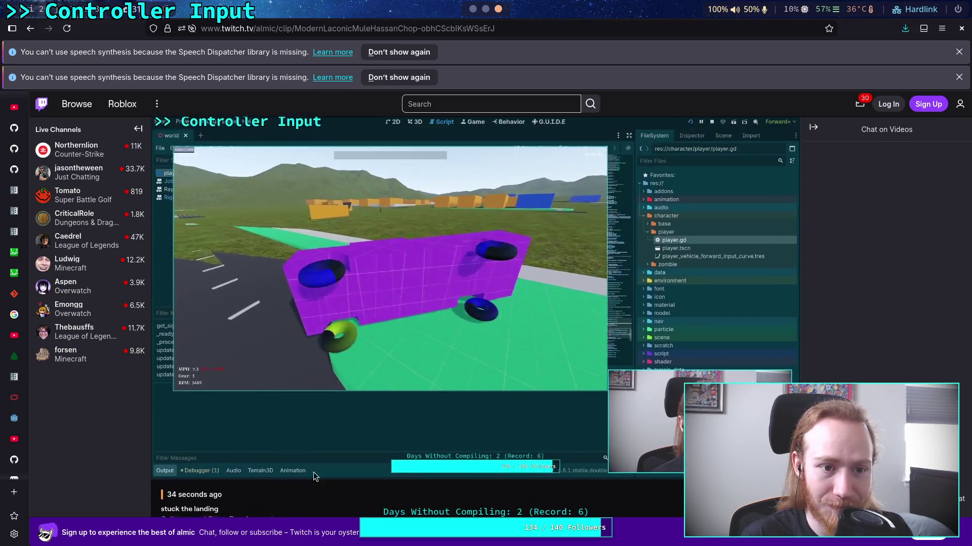
pyautogui.click(959, 51)
pyautogui.click(959, 51)
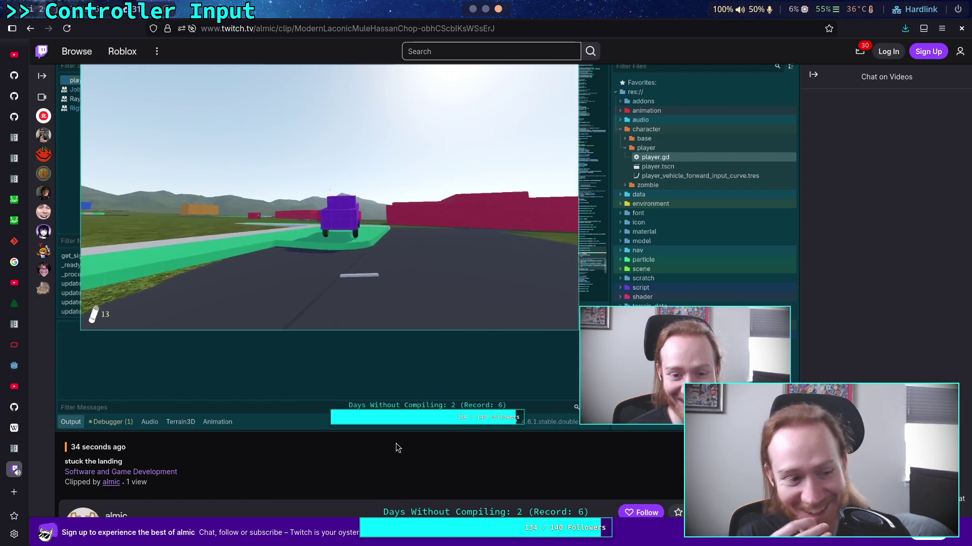
# Step: Pause the clip, close the Twitch tab, and minimize the browser to return to Godot
pyautogui.moveTo(69, 420)
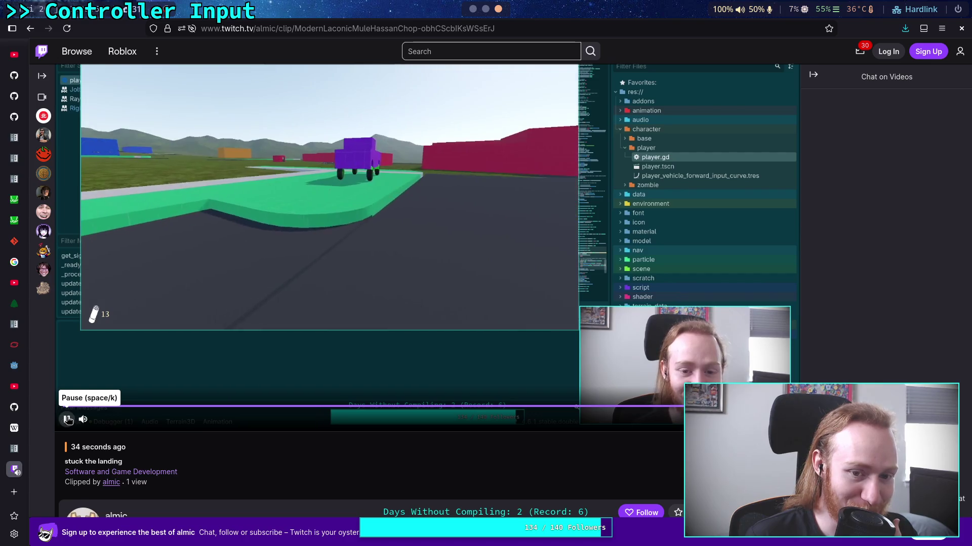
pyautogui.click(68, 420)
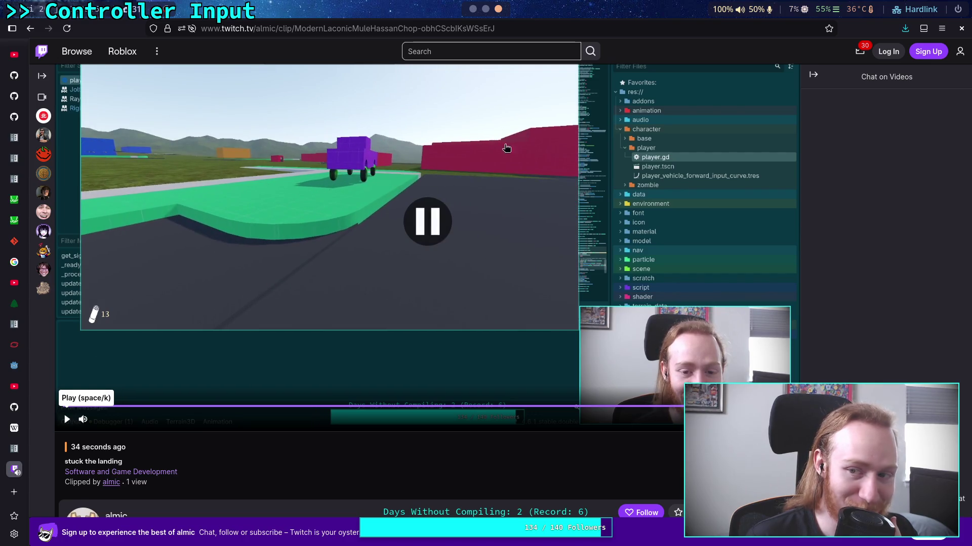
pyautogui.middleClick(14, 469)
pyautogui.click(472, 11)
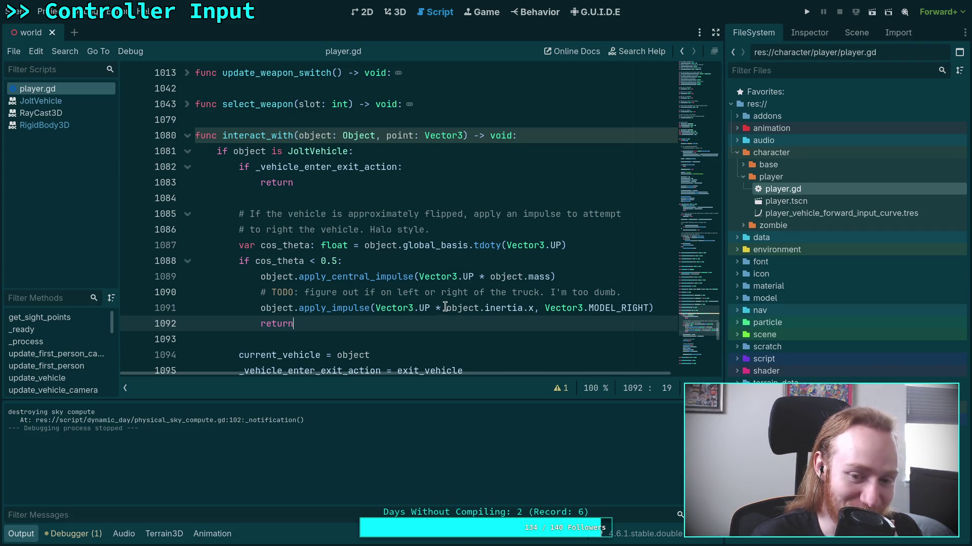
# Step: Comment out the apply_impulse line 1091 with #, save, and run the project
pyautogui.click(262, 308)
pyautogui.write('#')
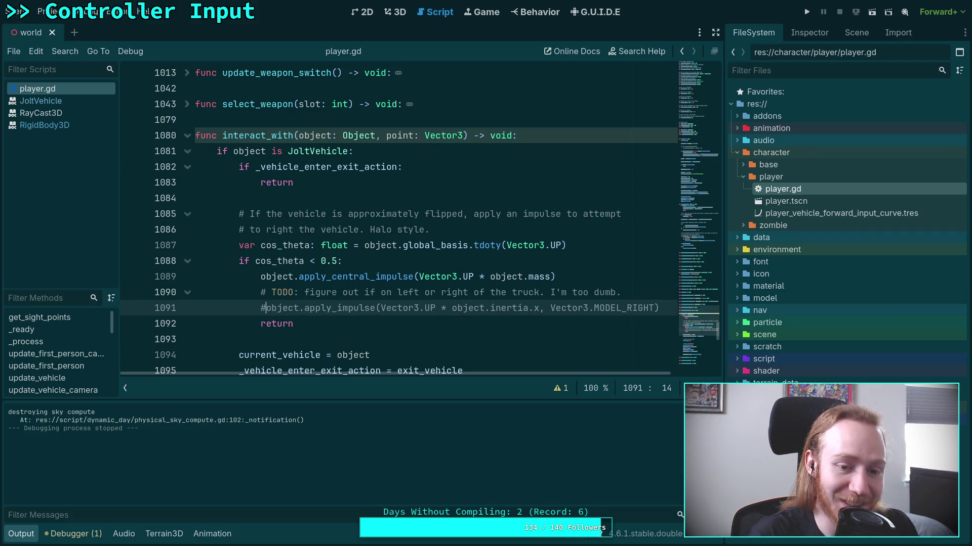
pyautogui.hotkey('ctrl', 's')
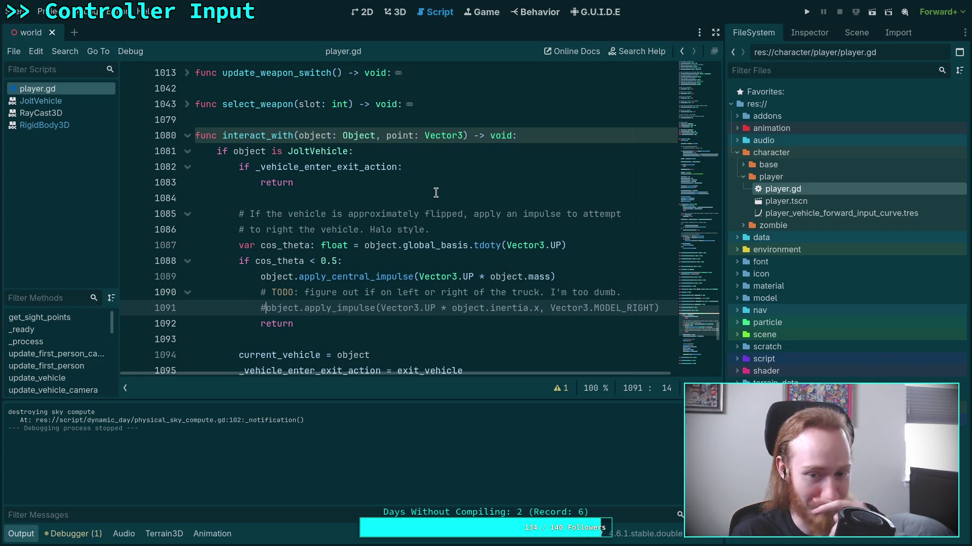
pyautogui.click(809, 14)
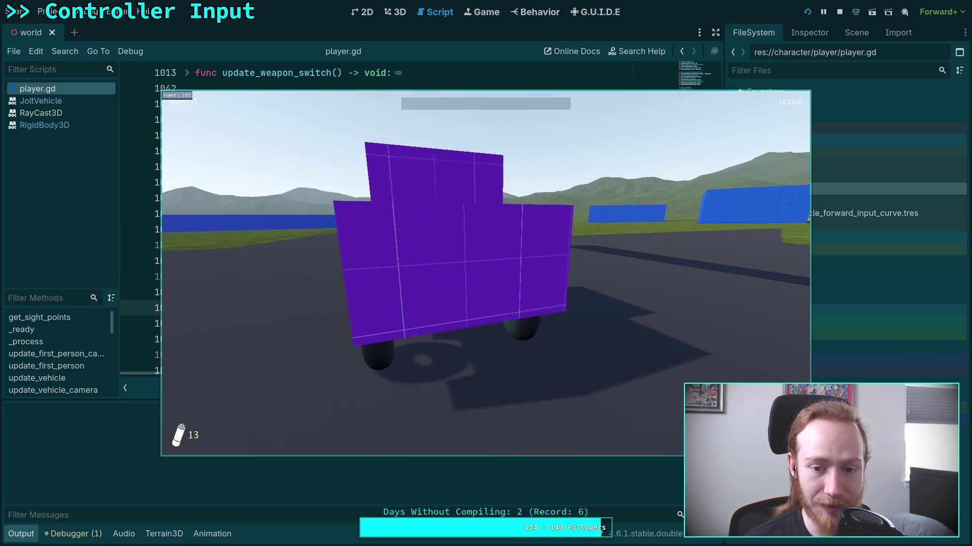
# Step: Enter the purple truck, roll it, right it with E, drive, get out, then exit to desktop
pyautogui.press('e')
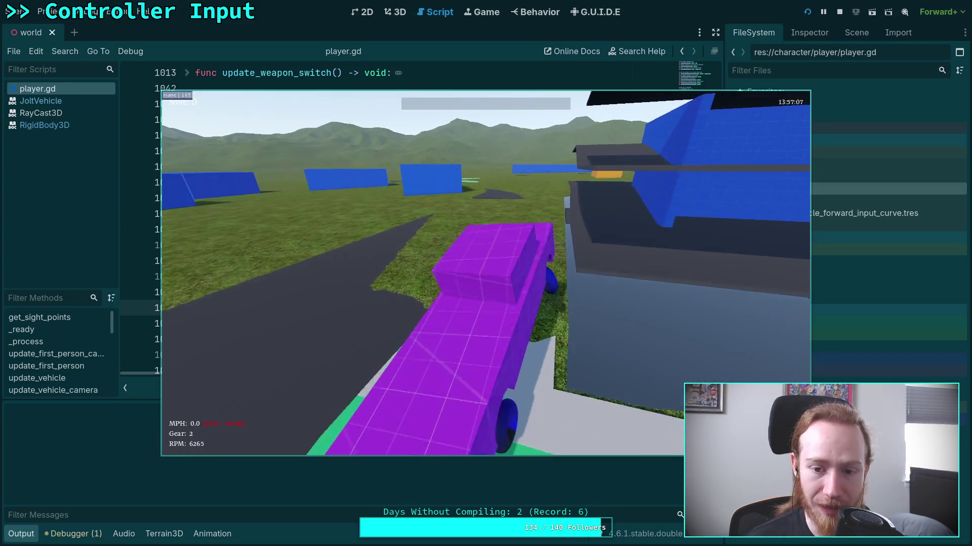
pyautogui.press('e')
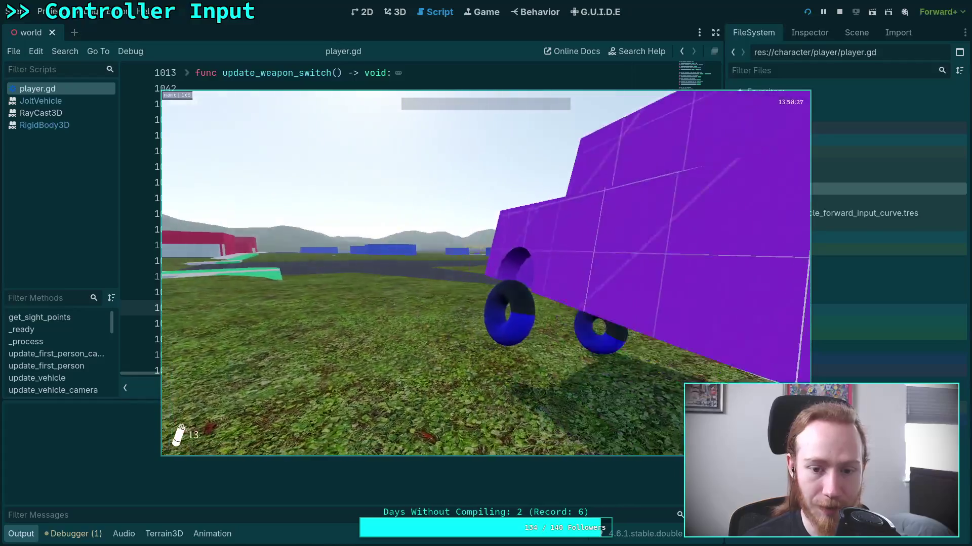
pyautogui.press('e')
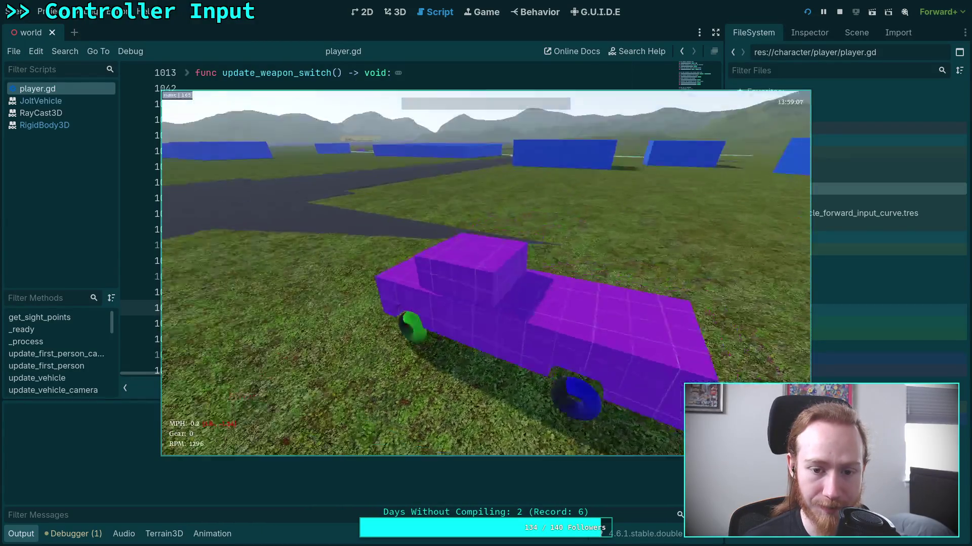
pyautogui.press('w')
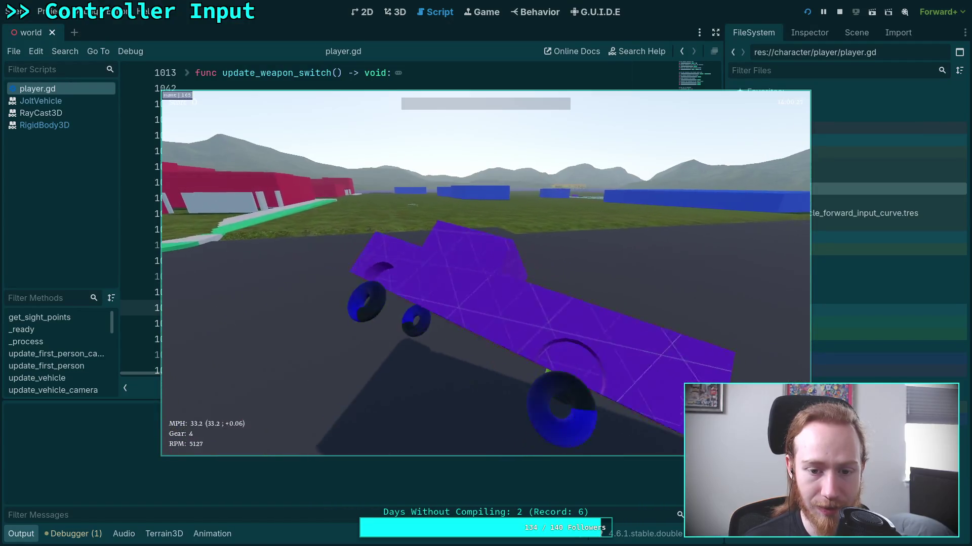
pyautogui.press('e')
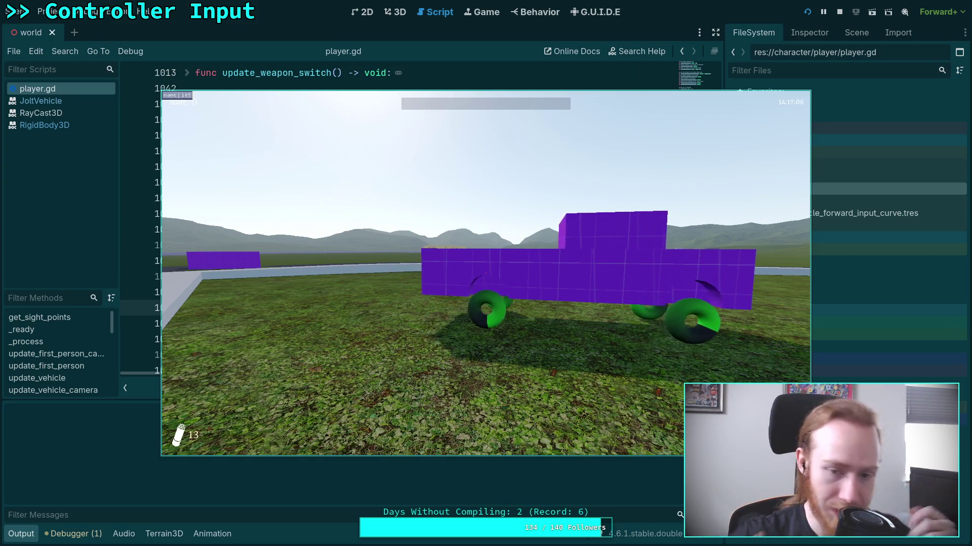
pyautogui.press('Escape')
pyautogui.click(484, 285)
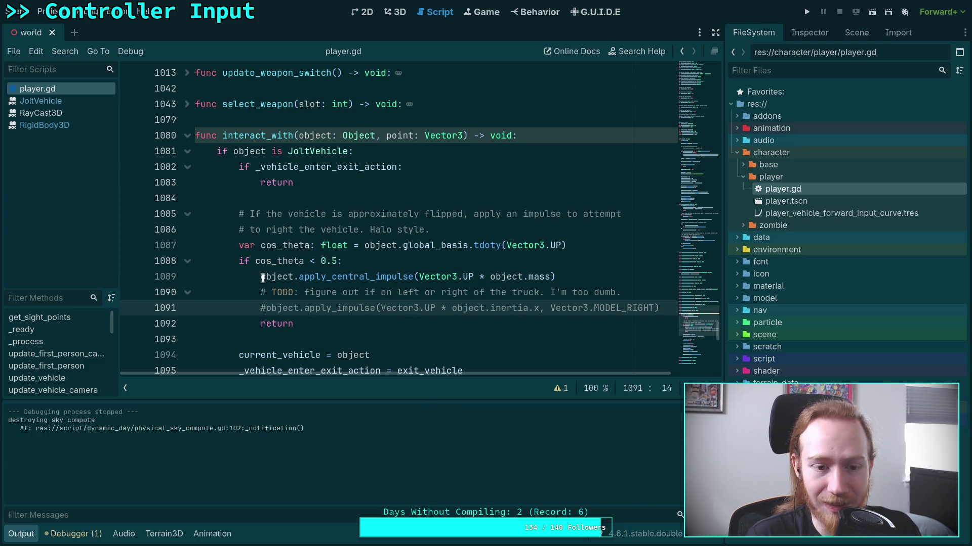
# Step: Toggle the central impulse line 1089 commented and back, keeping it active, and save the script
pyautogui.click(263, 278)
pyautogui.hotkey('ctrl', 'k')
pyautogui.click(264, 309)
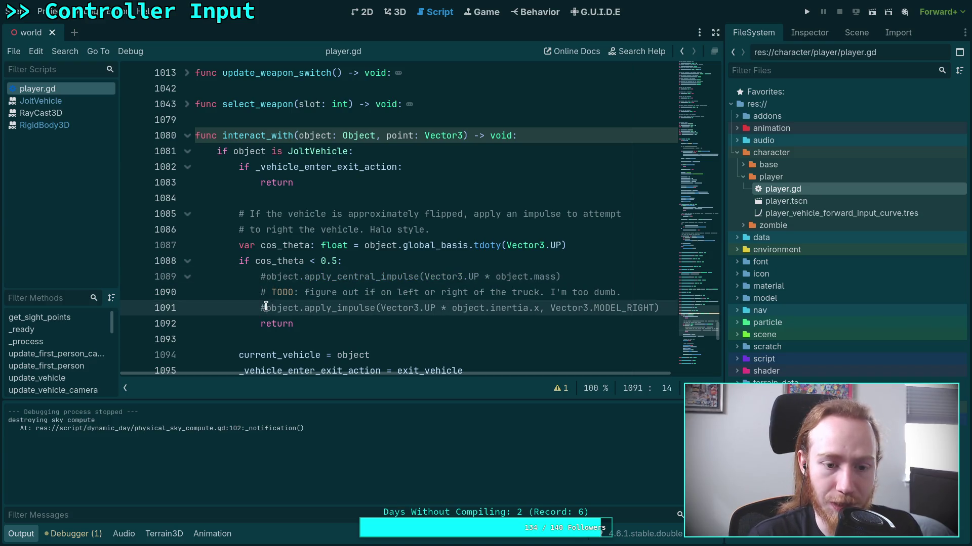
pyautogui.hotkey('ctrl', 'z')
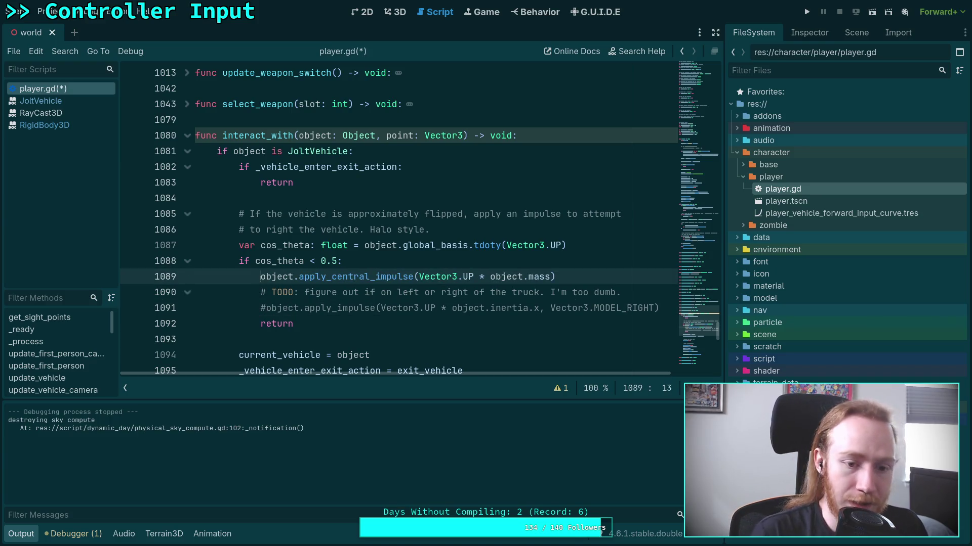
pyautogui.click(552, 278)
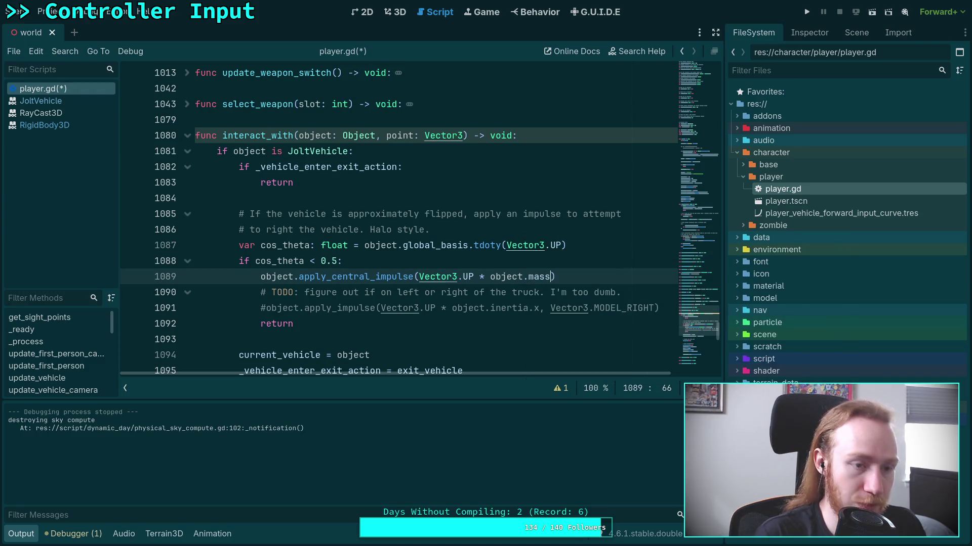
pyautogui.hotkey('ctrl', 's')
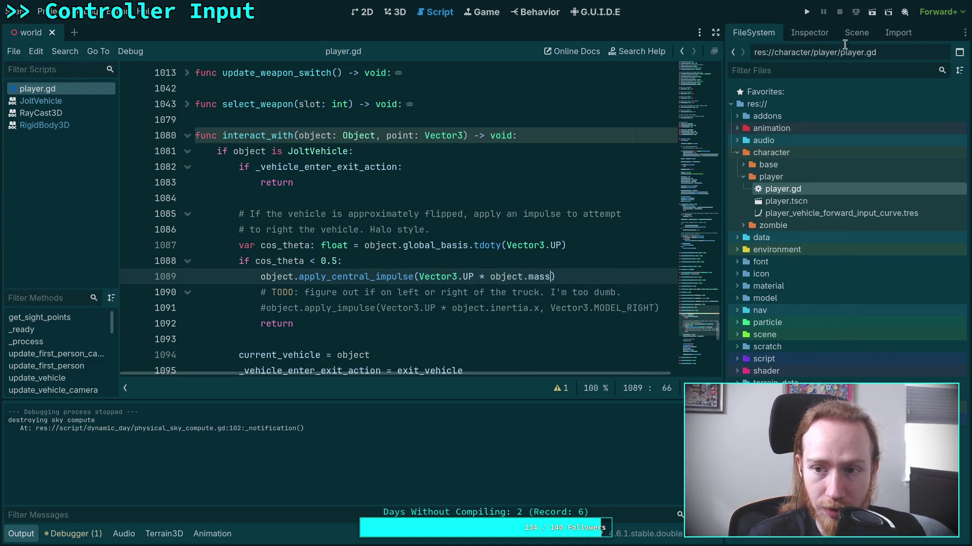
# Step: Set TruckVehicle's Mass to 1 kg in the Inspector, save the scene, and run the project
pyautogui.click(860, 32)
pyautogui.click(783, 294)
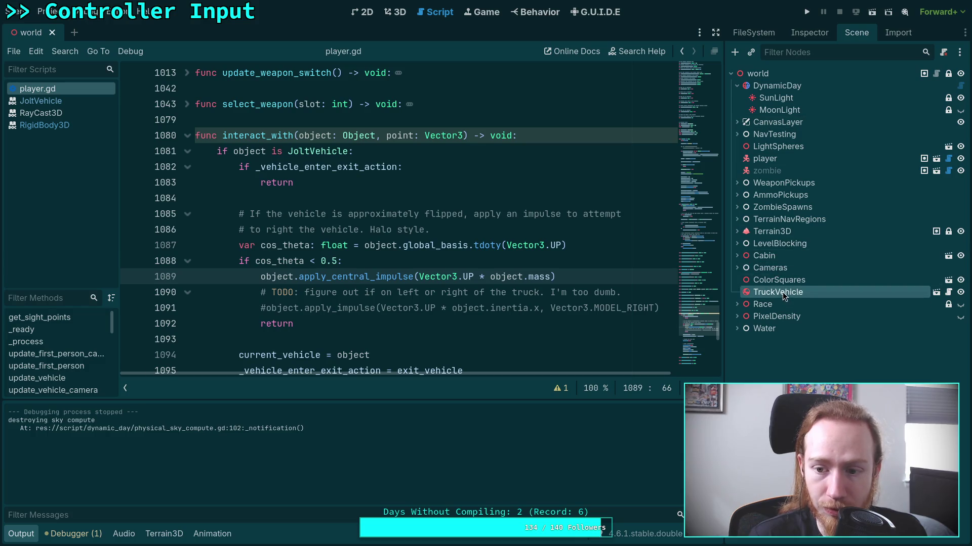
pyautogui.click(793, 28)
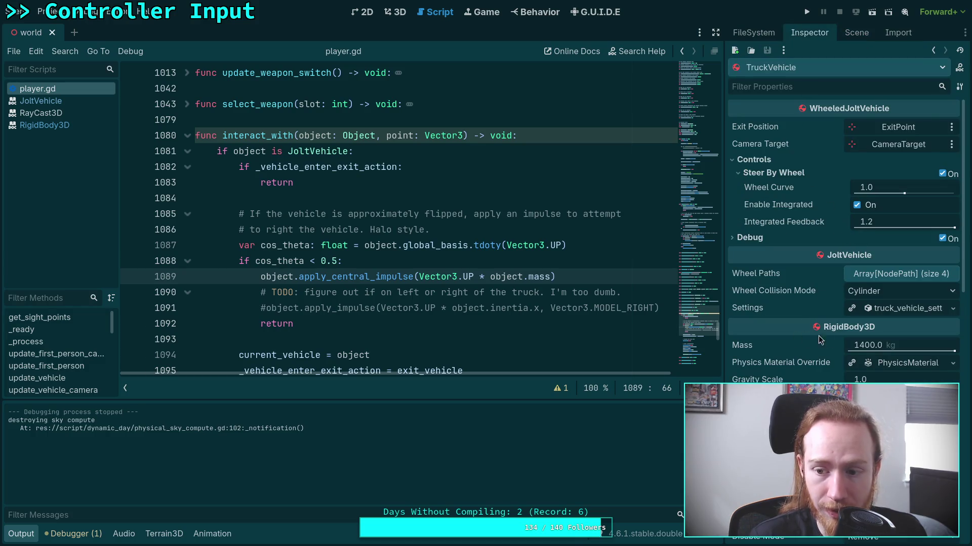
pyautogui.click(880, 344)
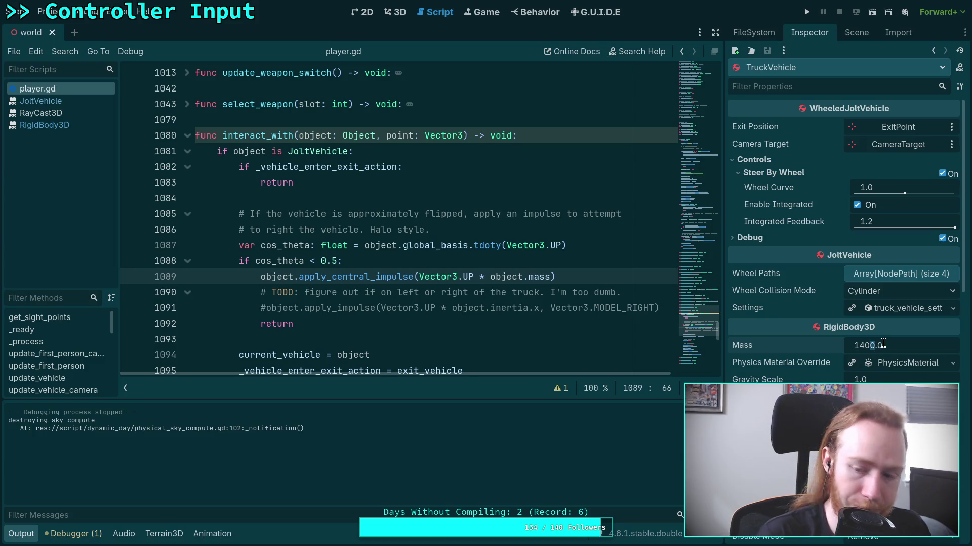
pyautogui.write('1')
pyautogui.press('Return')
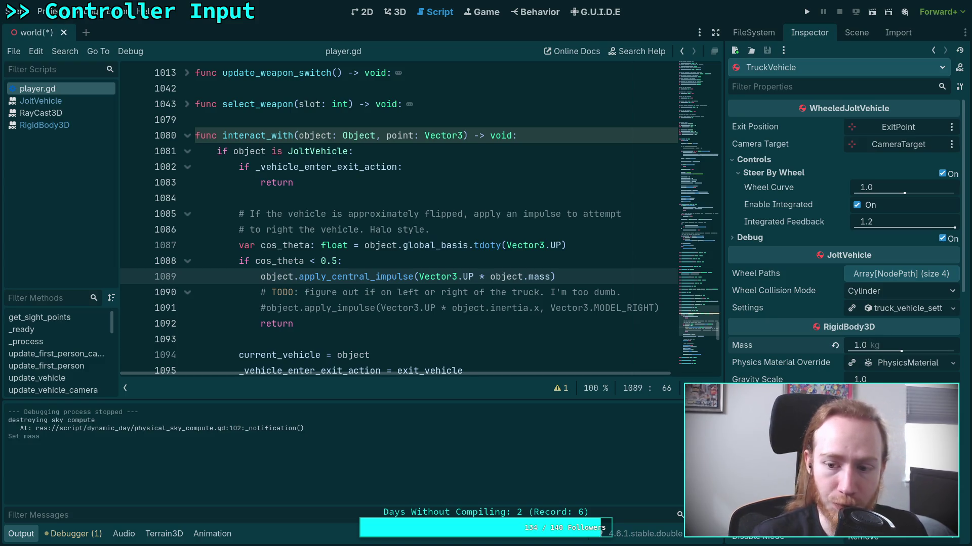
pyautogui.hotkey('ctrl', 's')
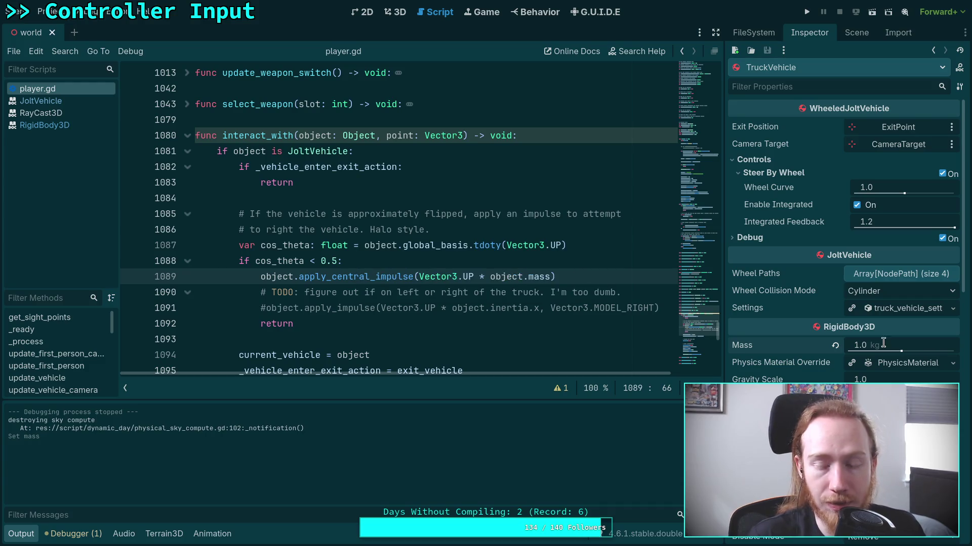
pyautogui.click(807, 12)
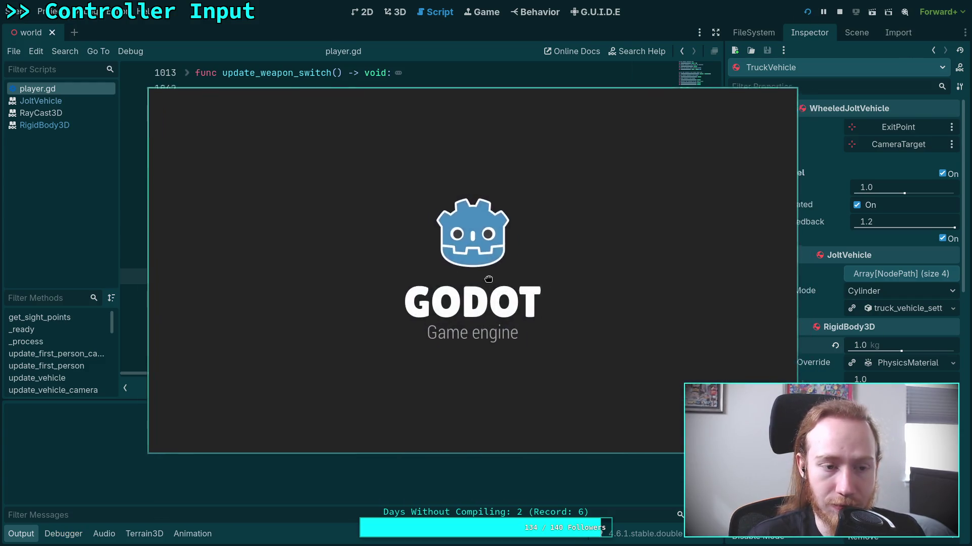
# Step: Move the game window aside, test the 1 kg truck, then exit to desktop
pyautogui.moveTo(488, 279); pyautogui.dragTo(367, 226)
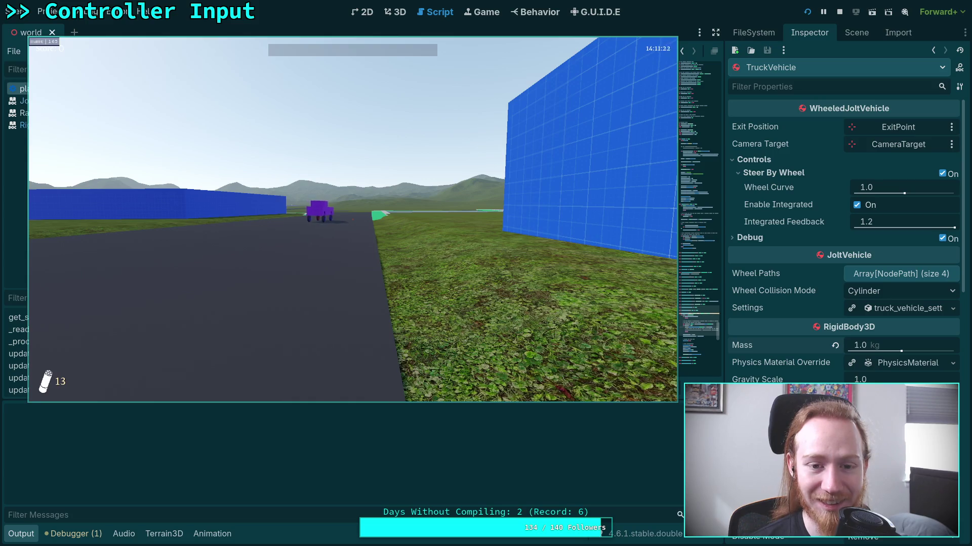
pyautogui.press('Escape')
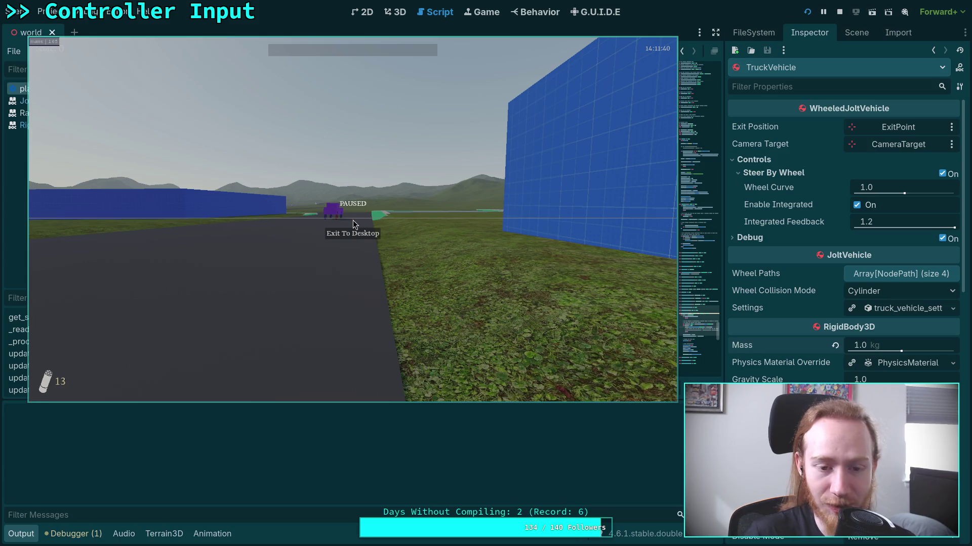
pyautogui.click(338, 233)
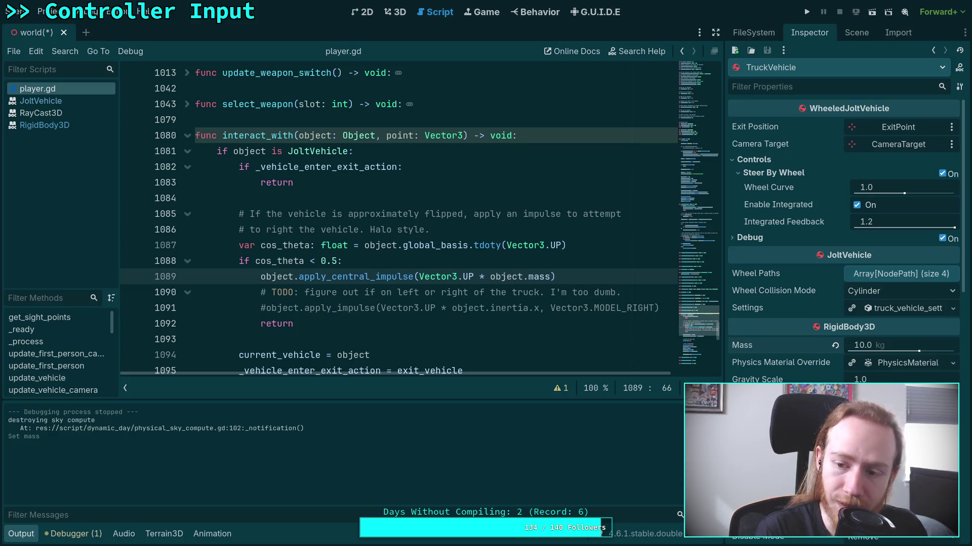
# Step: Change TruckVehicle's mass to 10 kg, save, test-run the game, then exit back to the editor
pyautogui.click(881, 345)
pyautogui.write('100')
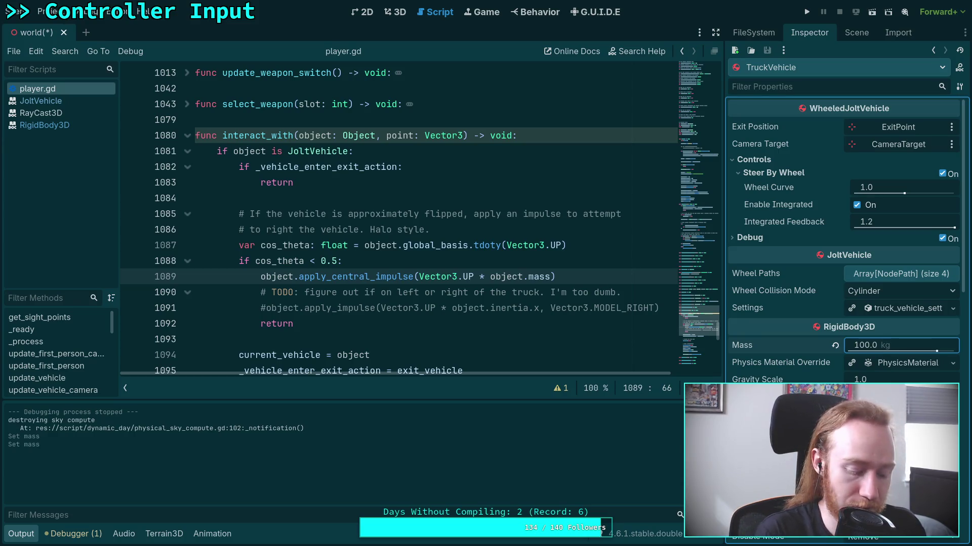
pyautogui.hotkey('ctrl', 's')
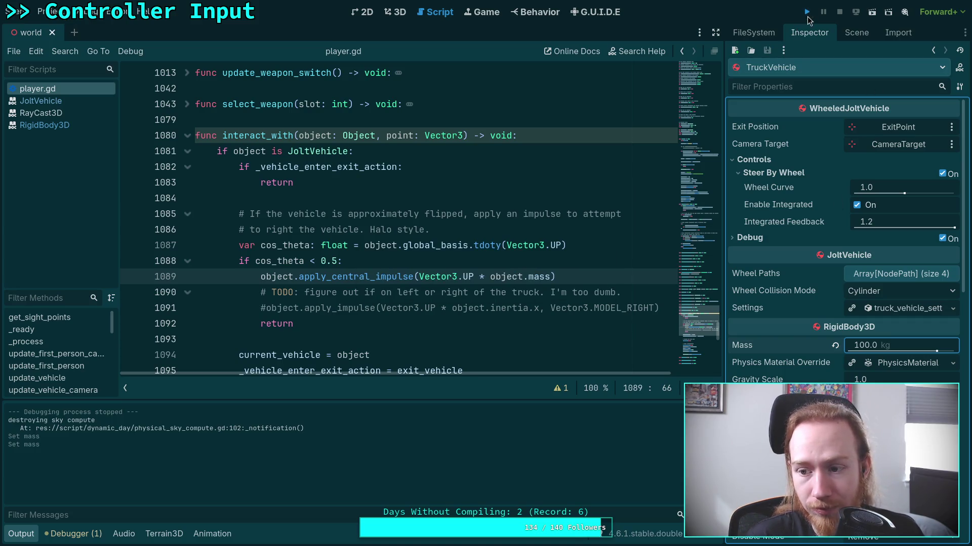
pyautogui.click(807, 13)
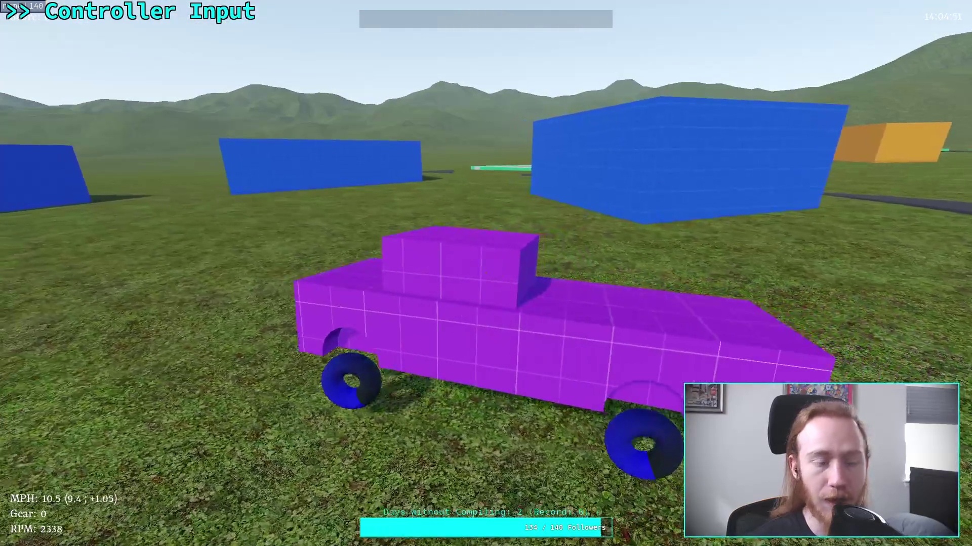
pyautogui.press('Escape')
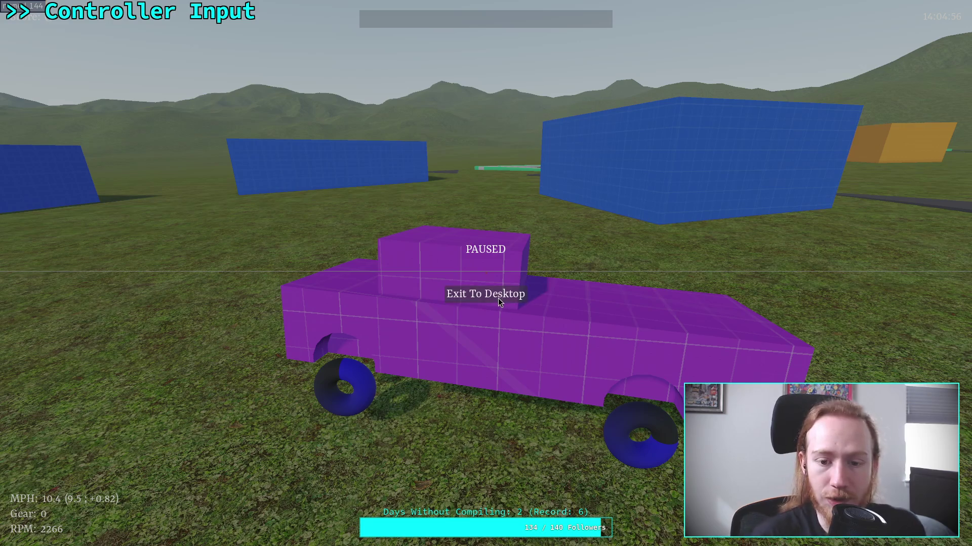
pyautogui.click(497, 296)
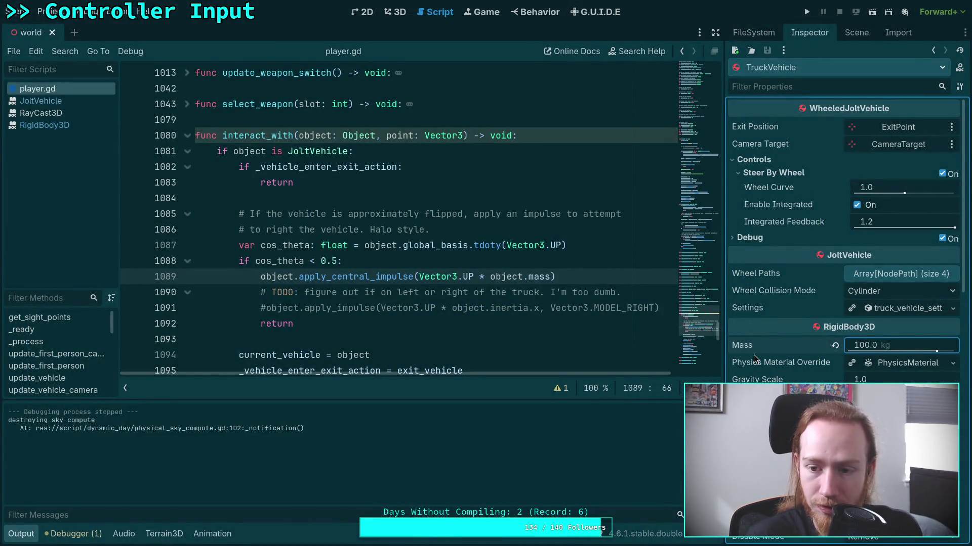
# Step: Check the Constant Forces, Deactivation and Solver sections, then expand Mass Distribution
pyautogui.scroll(-5, 790, 332)
pyautogui.scroll(-2, 791, 327)
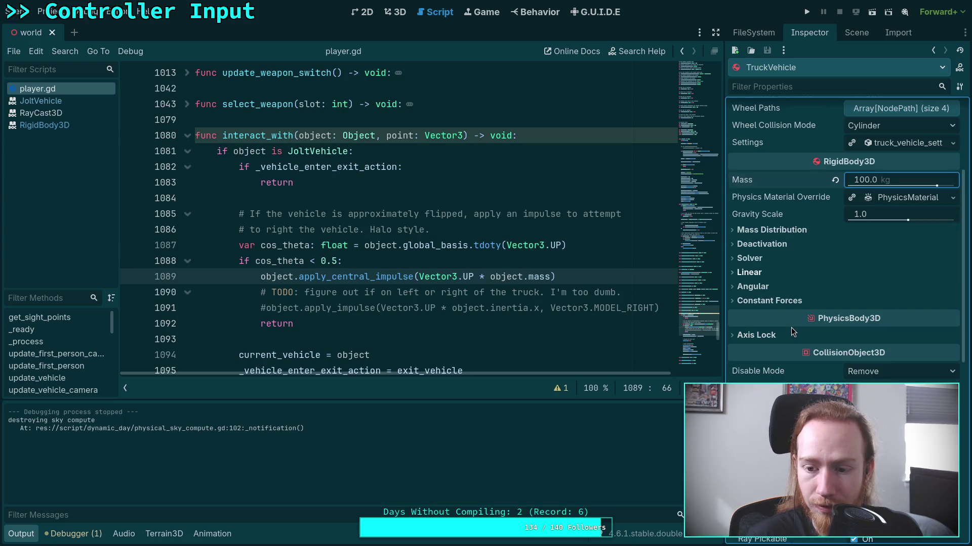
pyautogui.click(755, 301)
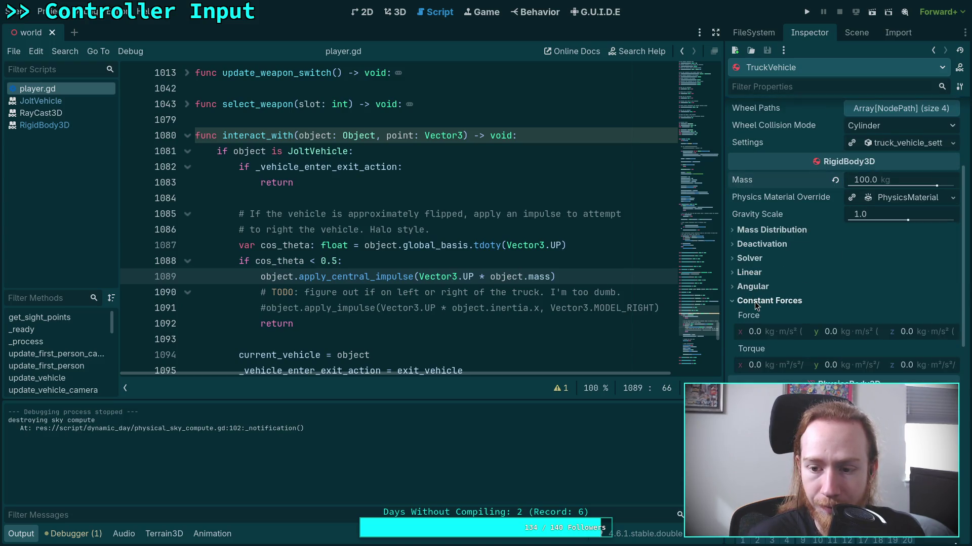
pyautogui.click(754, 301)
pyautogui.click(759, 244)
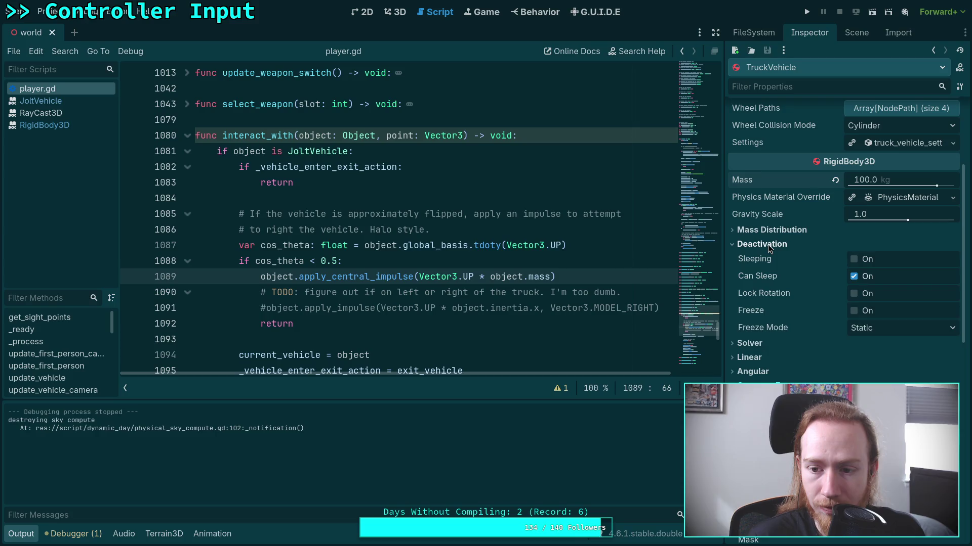
pyautogui.click(759, 245)
pyautogui.click(762, 259)
pyautogui.click(762, 259)
pyautogui.click(782, 230)
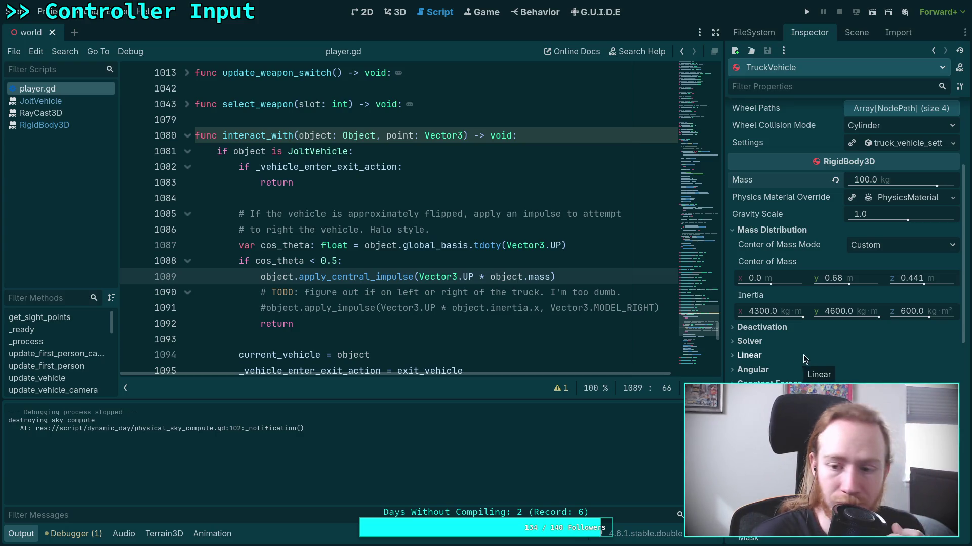
# Step: Try switching the center-of-mass mode to Auto and back, ending in Custom
pyautogui.click(904, 242)
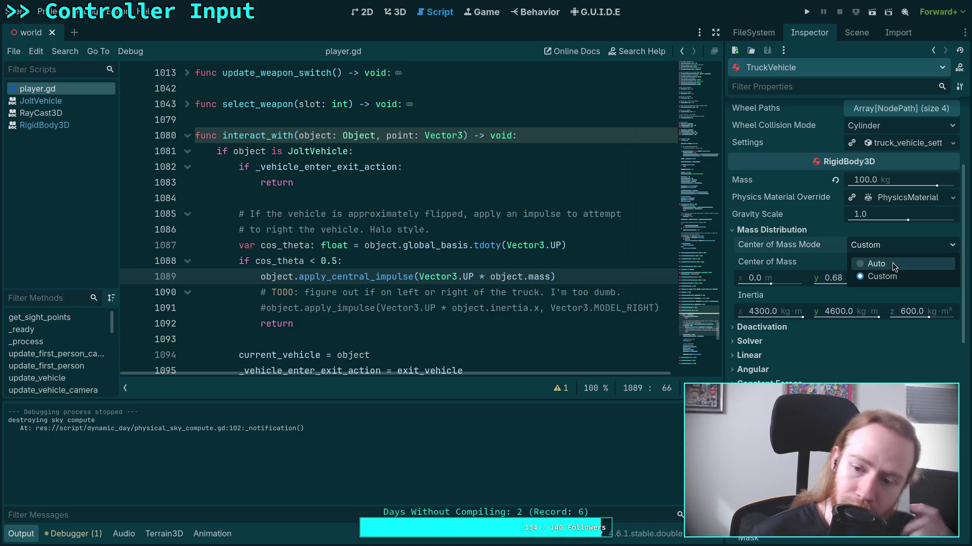
pyautogui.click(894, 245)
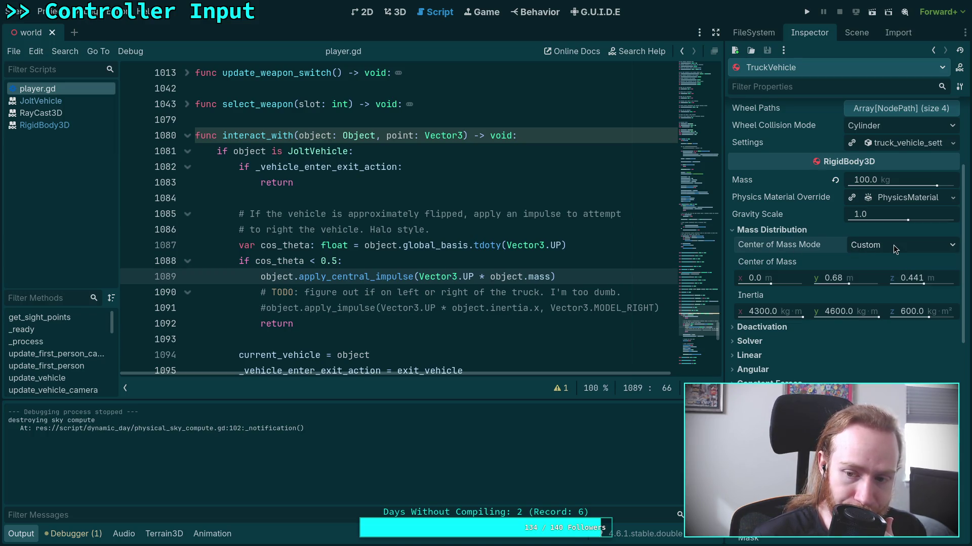
pyautogui.click(894, 245)
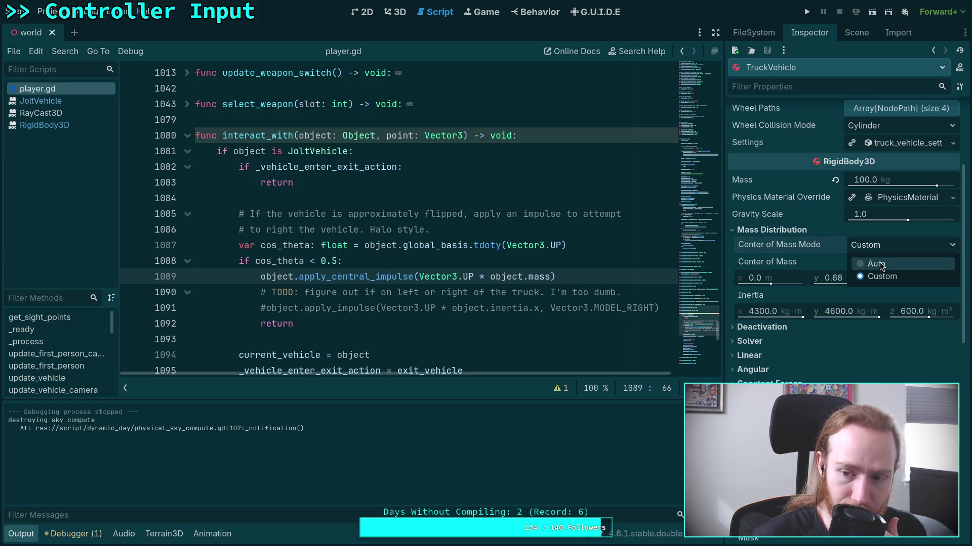
pyautogui.click(881, 265)
pyautogui.click(880, 247)
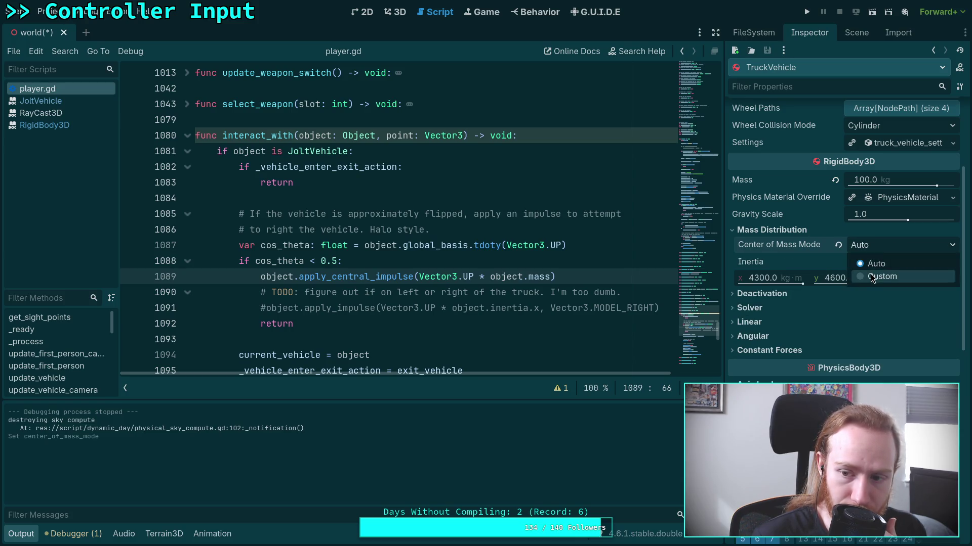
pyautogui.click(871, 276)
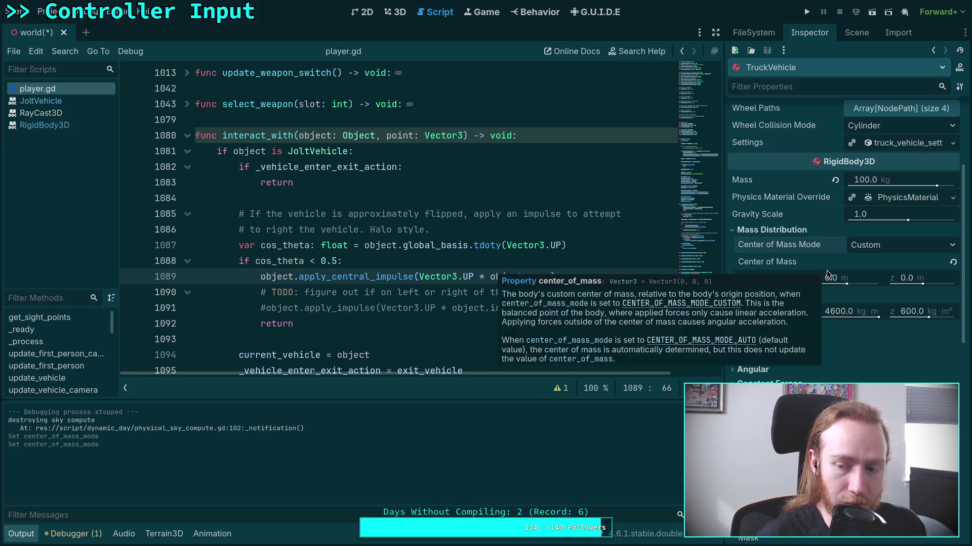
pyautogui.hotkey('ctrl', 'z')
pyautogui.hotkey('ctrl', 'z')
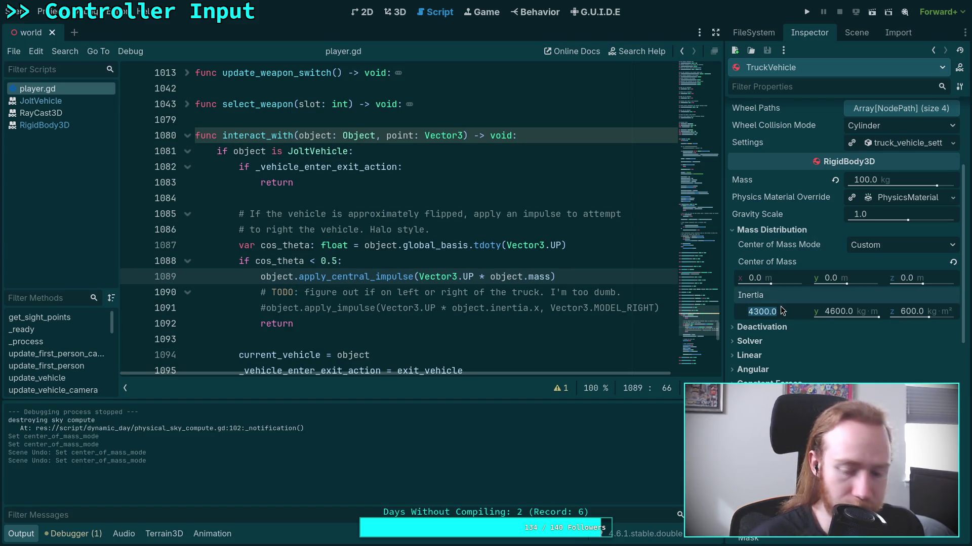
# Step: Set Inertia x, y, z to 0, restore center of mass 0, 0.68, 0.441, and save
pyautogui.write('0')
pyautogui.press('Tab')
pyautogui.write('0')
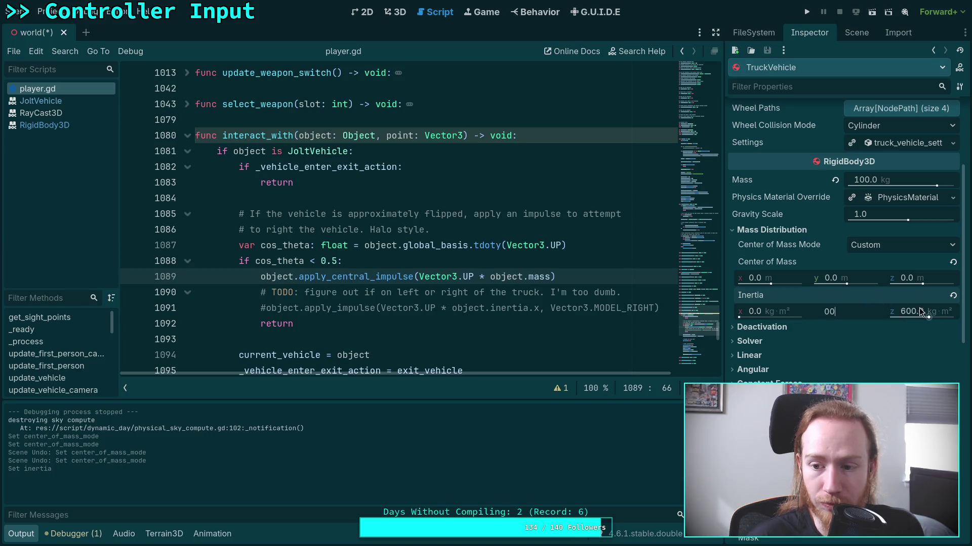
pyautogui.click(913, 312)
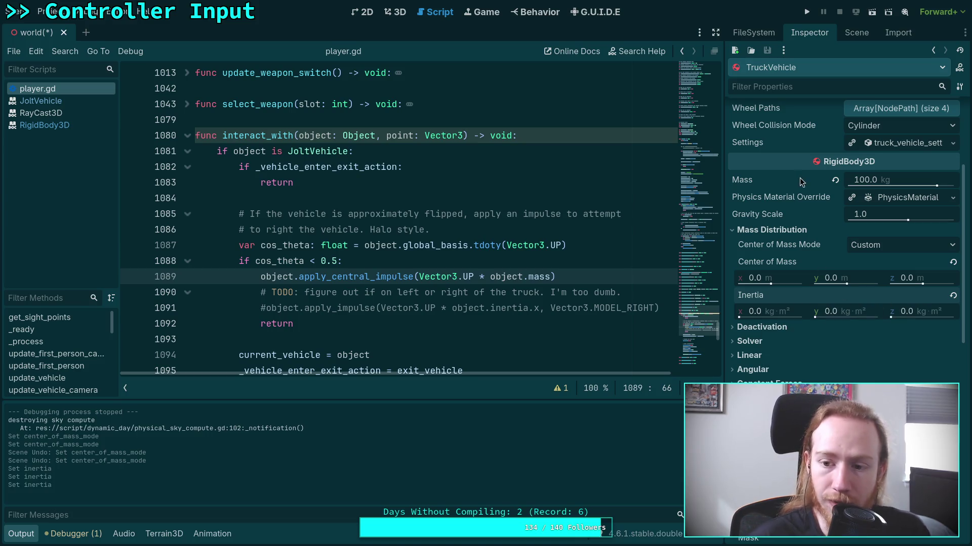
pyautogui.click(952, 263)
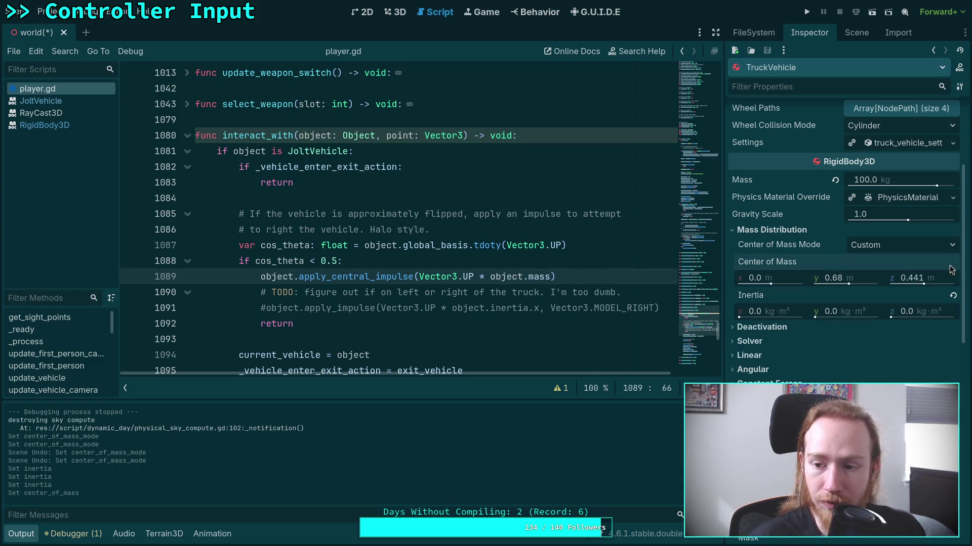
pyautogui.hotkey('ctrl', 's')
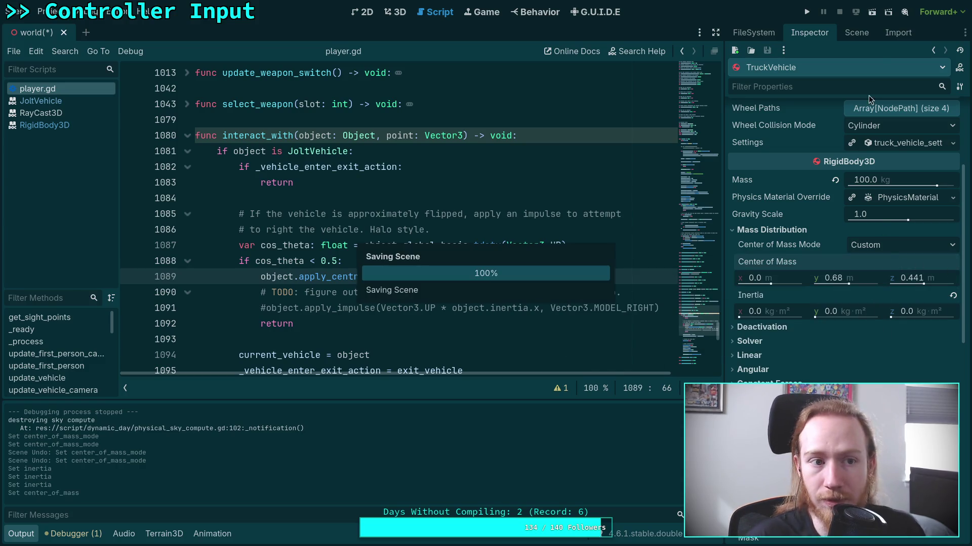
# Step: Set the truck's Mass to 1.0 kg in the Inspector and save the scene
pyautogui.click(865, 180)
pyautogui.write('1')
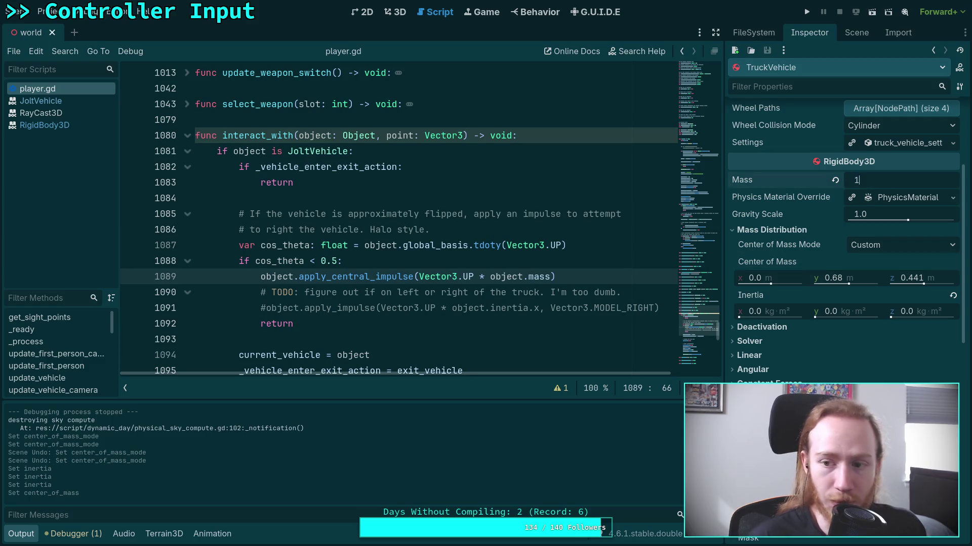
pyautogui.press('Return')
pyautogui.hotkey('ctrl', 's')
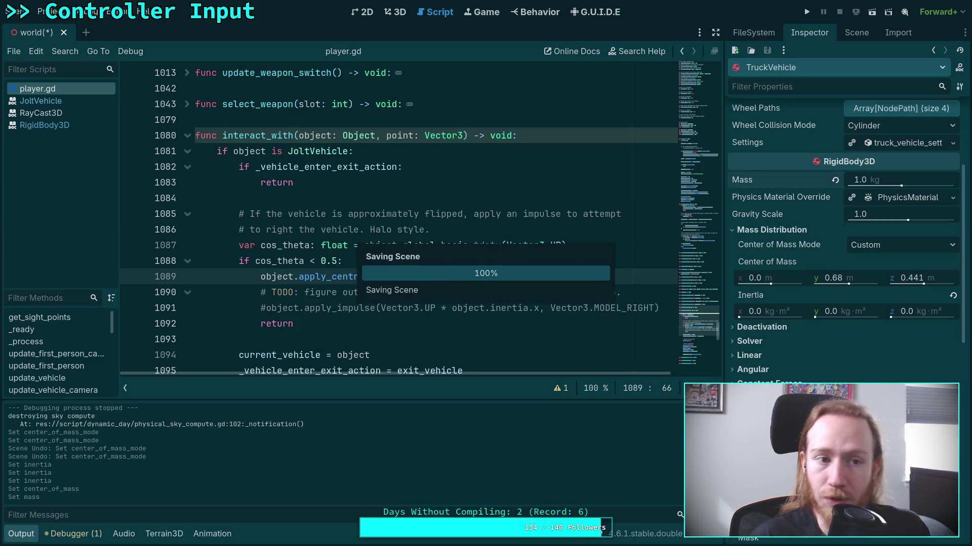
# Step: Run the project, enter and drive the purple truck, then pause the game
pyautogui.click(805, 12)
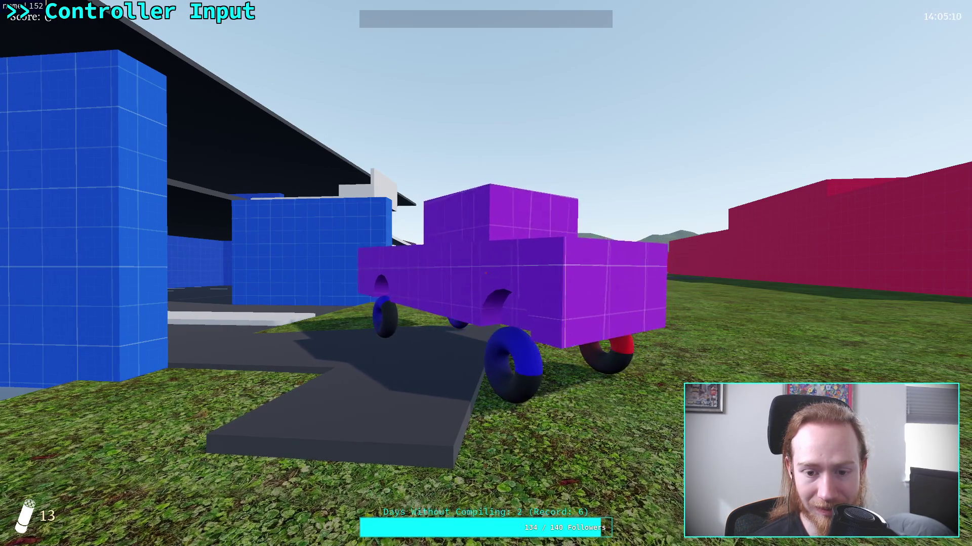
pyautogui.press('e')
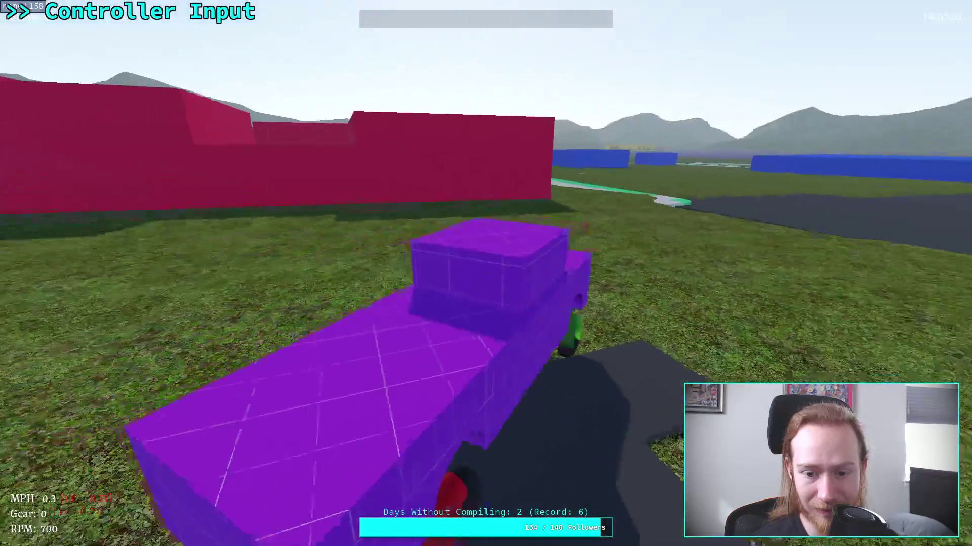
pyautogui.press('w')
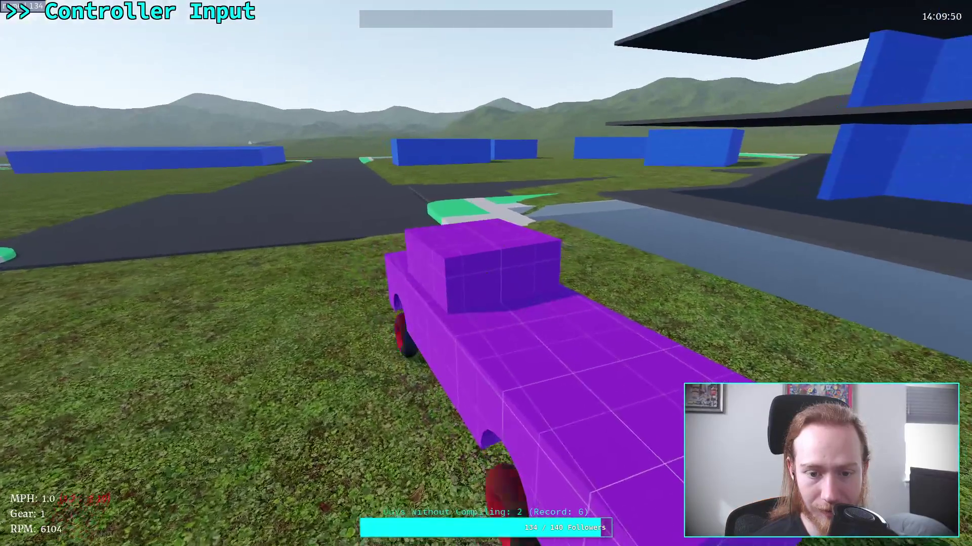
pyautogui.press('Escape')
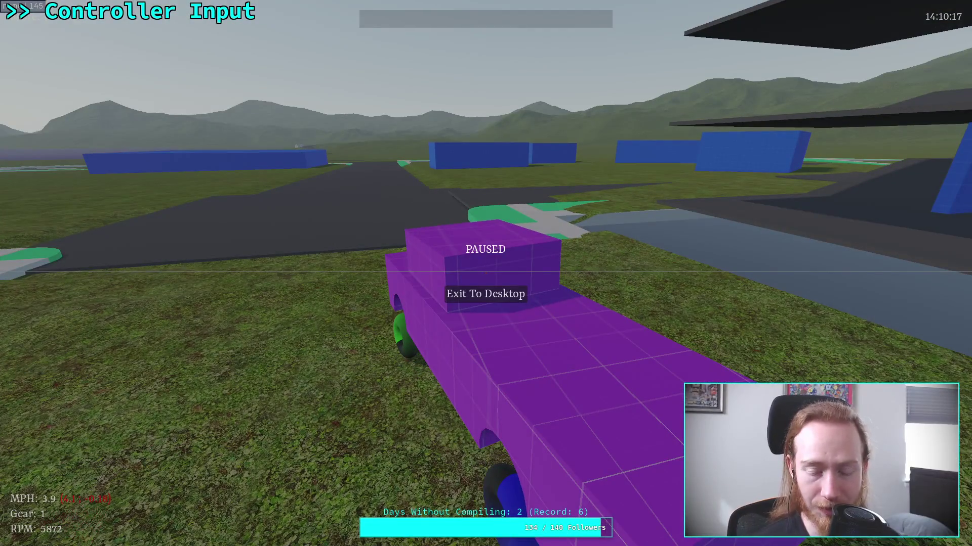
# Step: Exit to the editor, save the 10.0 kg mass, and run another test before exiting again
pyautogui.click(486, 296)
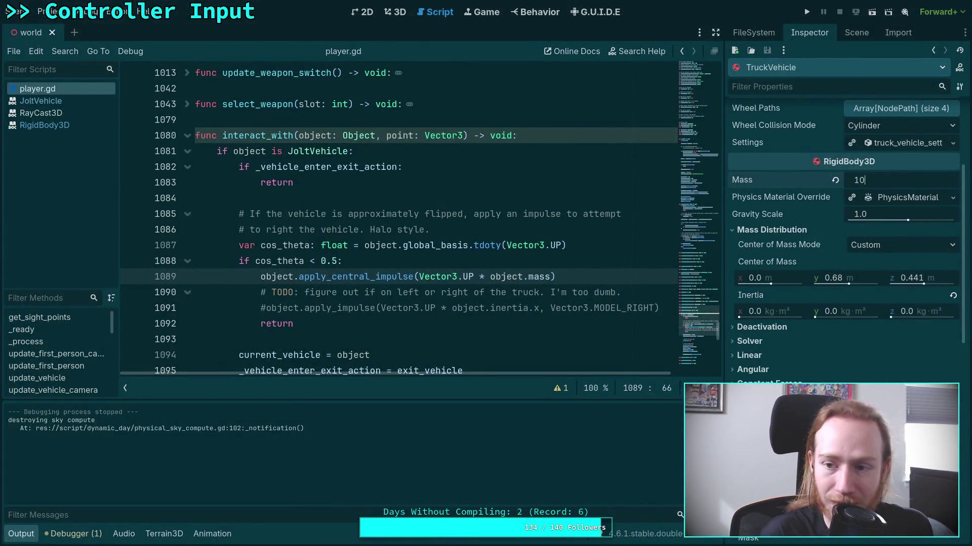
pyautogui.hotkey('ctrl', 's')
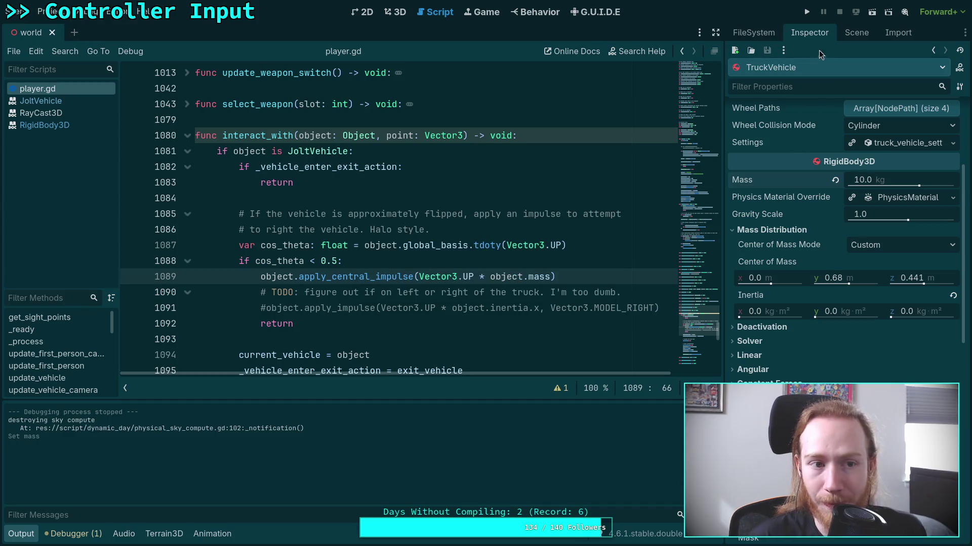
pyautogui.click(805, 12)
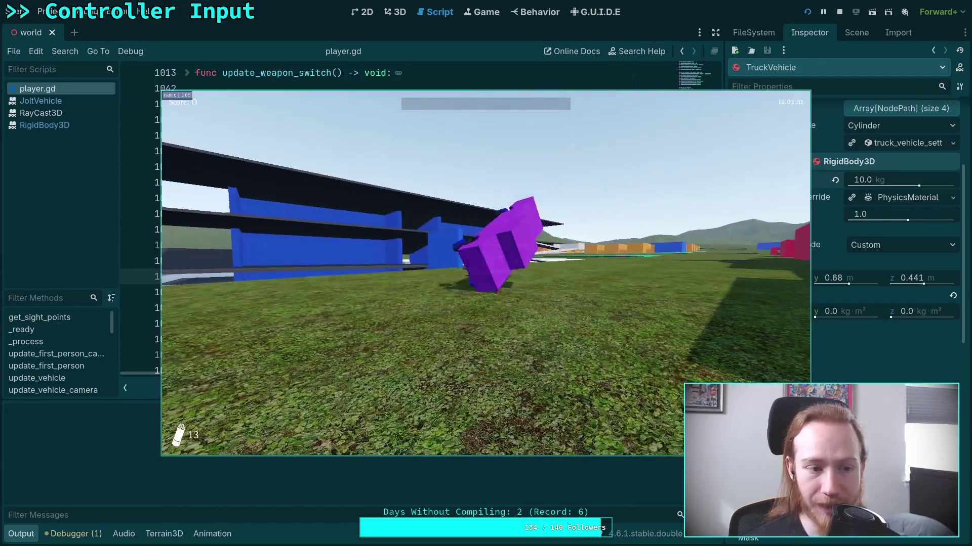
pyautogui.press('Escape')
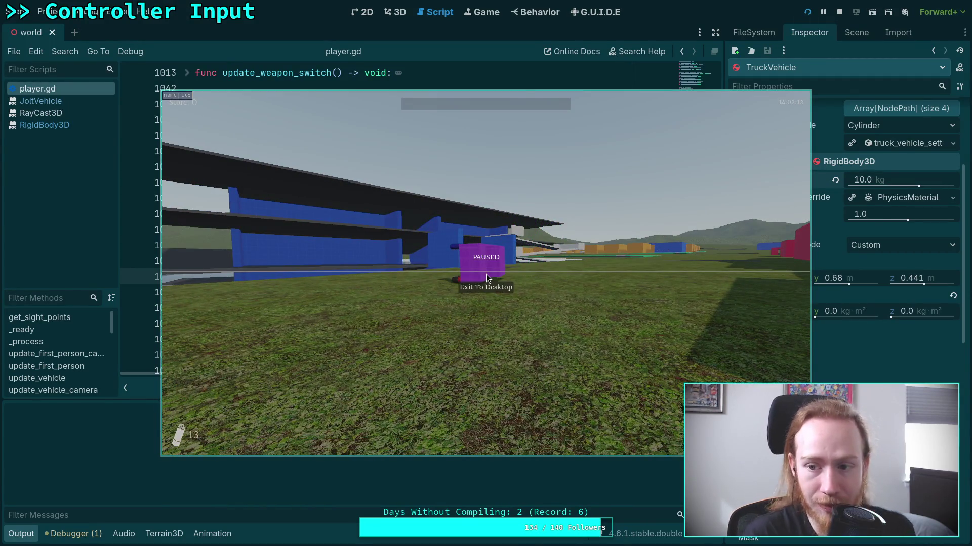
pyautogui.click(486, 287)
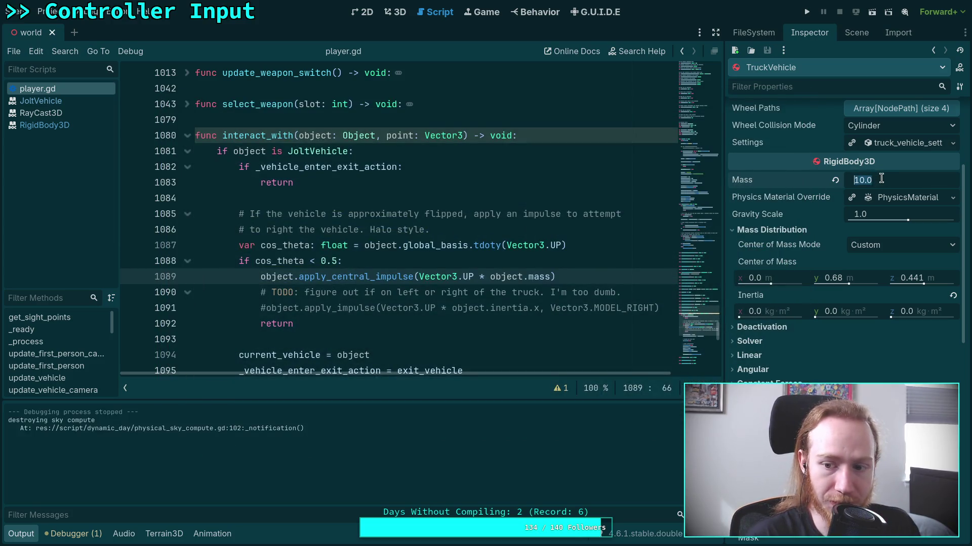
# Step: Revert inertia to 4300, 4600, 600, set mass to 1400.0 kg, save, and relaunch
pyautogui.click(952, 297)
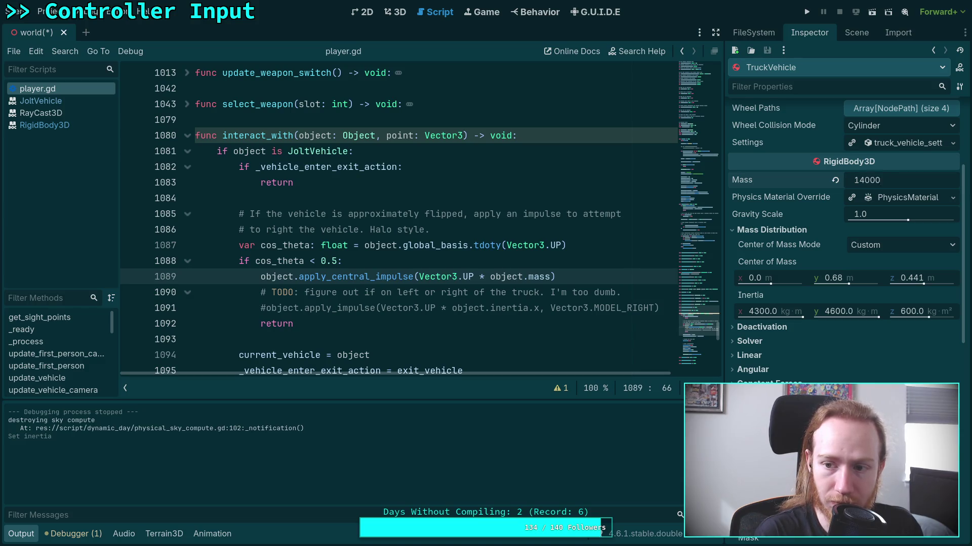
pyautogui.click(835, 179)
pyautogui.hotkey('ctrl', 's')
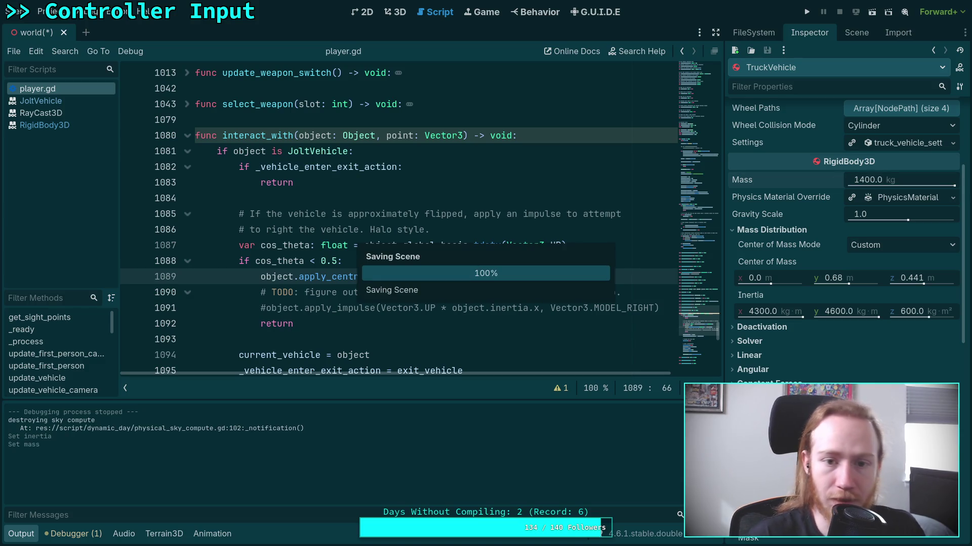
pyautogui.click(807, 13)
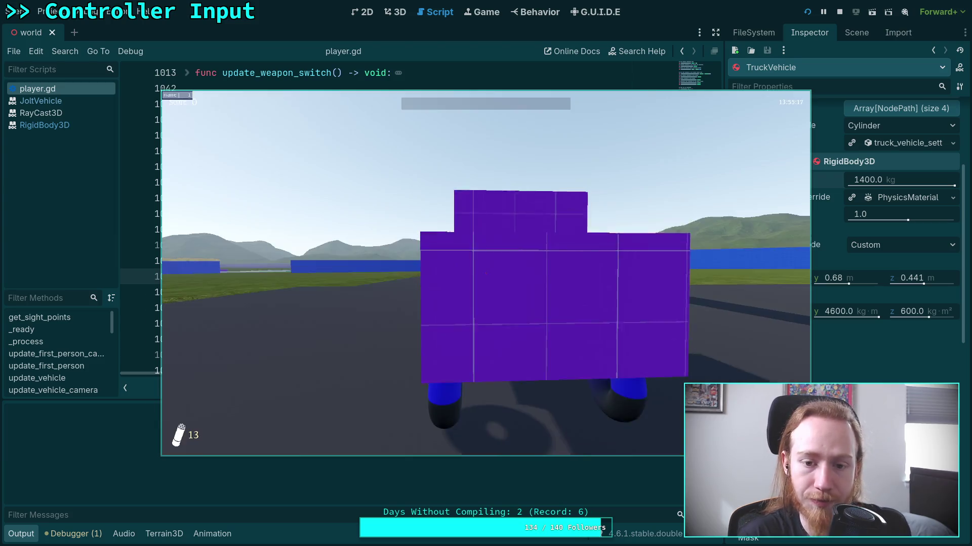
# Step: Exit the game and tilt TruckVehicle about 62° onto its side in 3D, then save and relaunch
pyautogui.press('Escape')
pyautogui.click(486, 284)
pyautogui.click(395, 11)
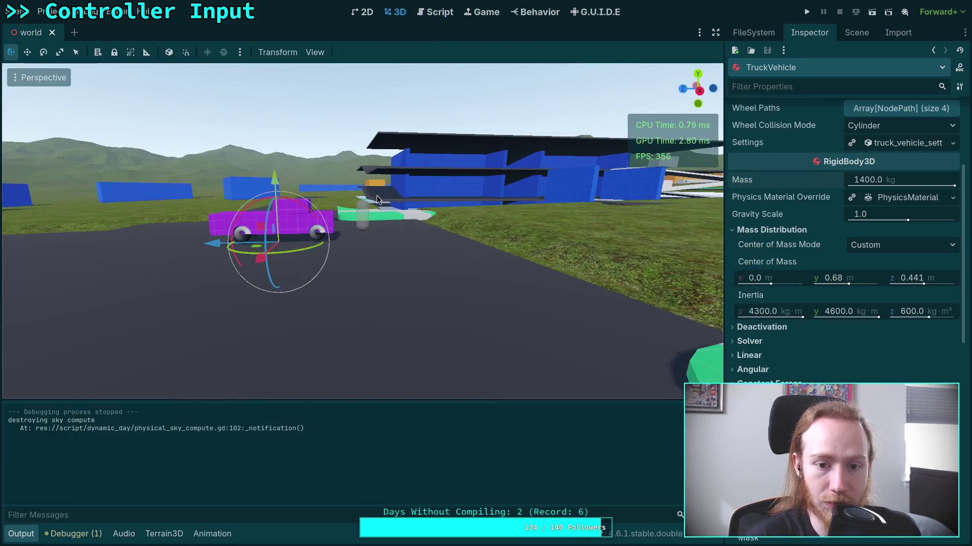
pyautogui.moveTo(266, 229); pyautogui.dragTo(267, 231)
pyautogui.press('y')
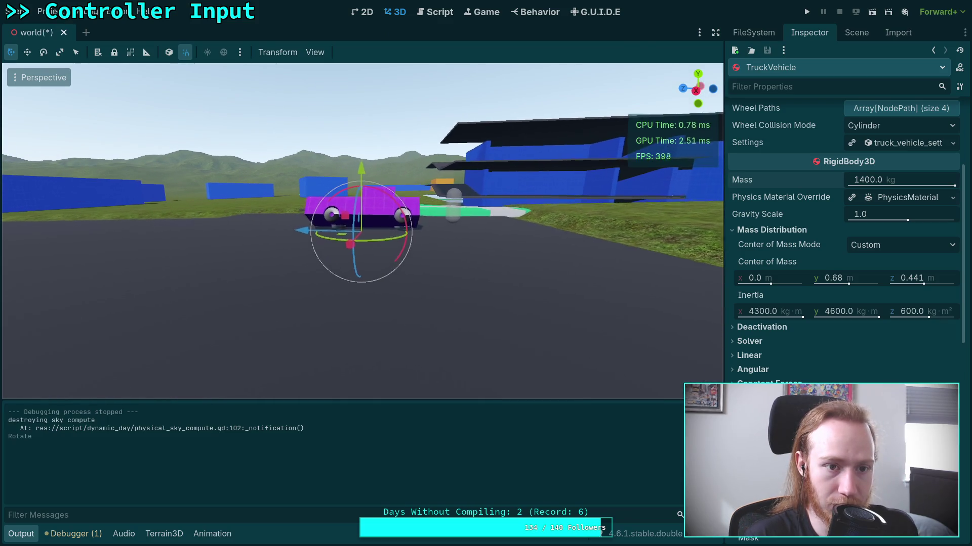
pyautogui.press('y')
pyautogui.moveTo(339, 195)
pyautogui.mouseDown()
pyautogui.moveTo(385, 199)
pyautogui.moveTo(366, 132)
pyautogui.mouseUp()
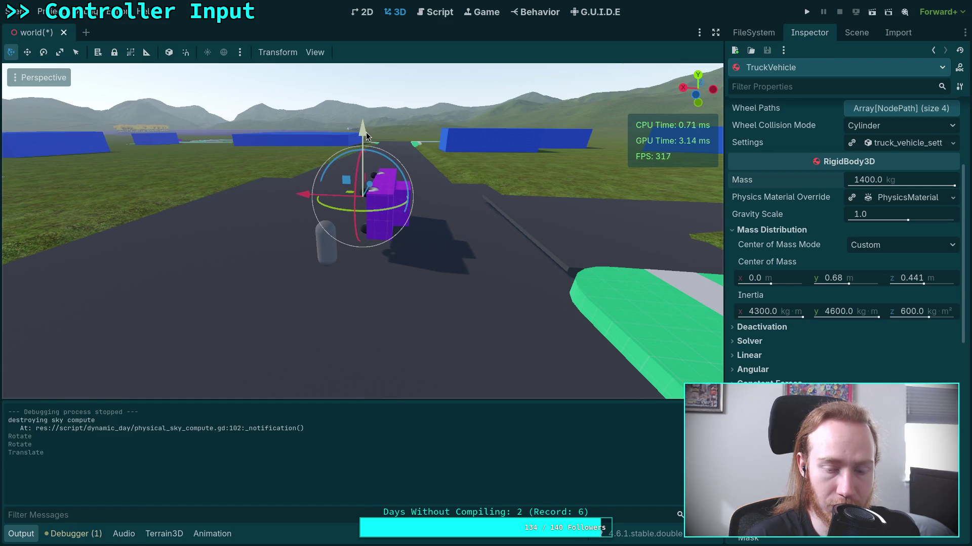
pyautogui.click(810, 16)
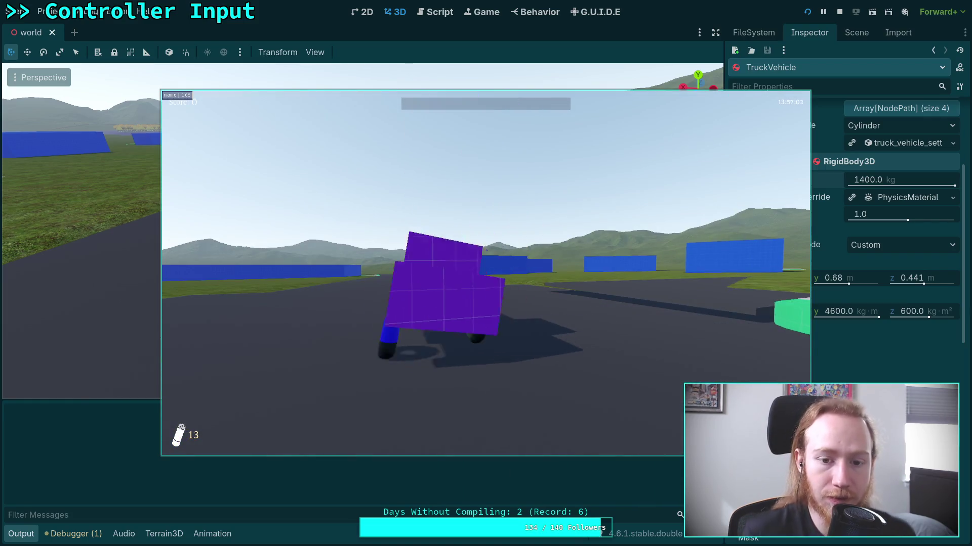
# Step: Append * 0.1 to the apply_central_impulse call on line 1089, save, and test-run it
pyautogui.press('Escape')
pyautogui.click(486, 283)
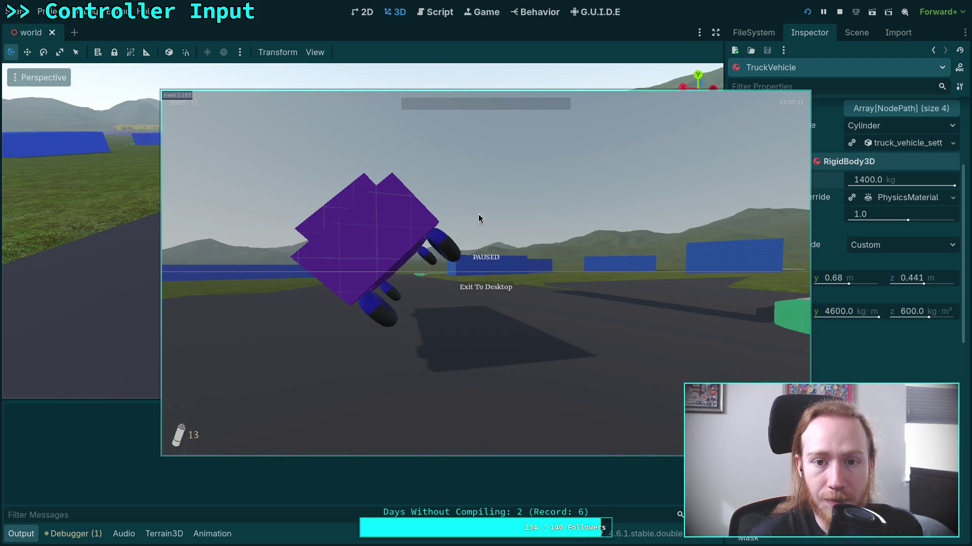
pyautogui.click(438, 15)
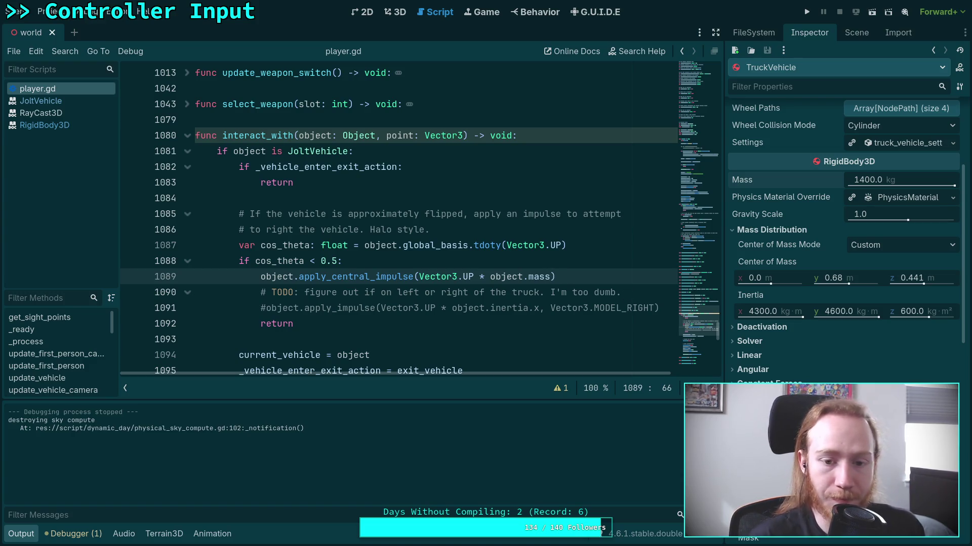
pyautogui.click(419, 277)
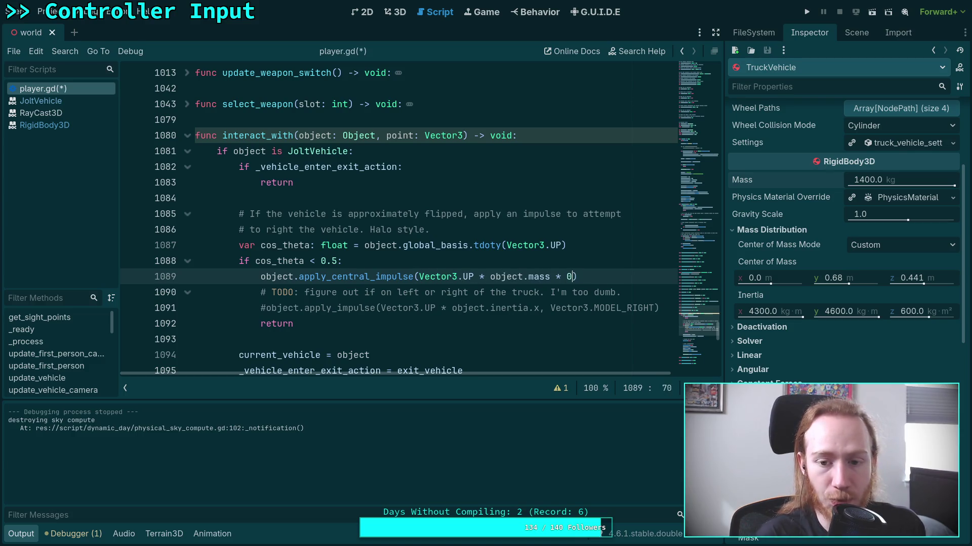
pyautogui.hotkey('ctrl', 's')
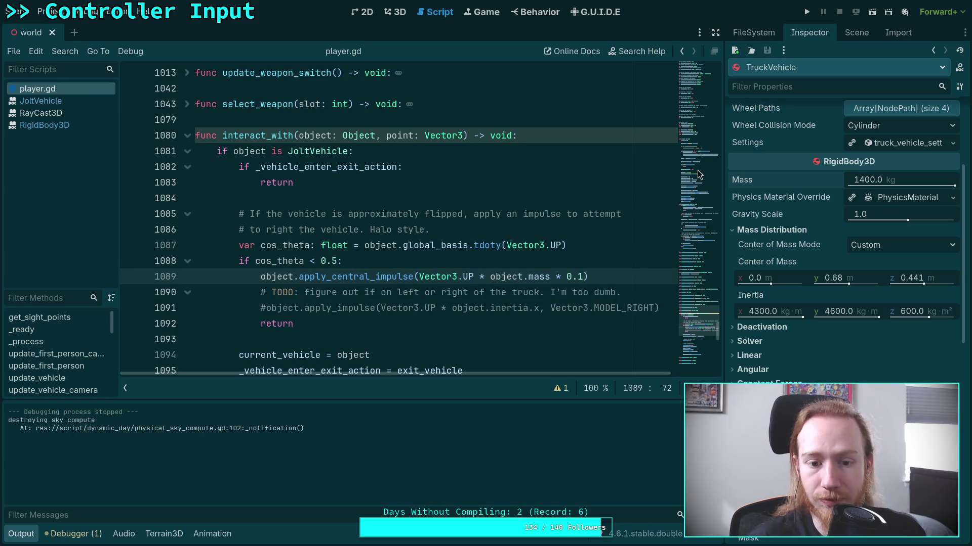
pyautogui.click(807, 14)
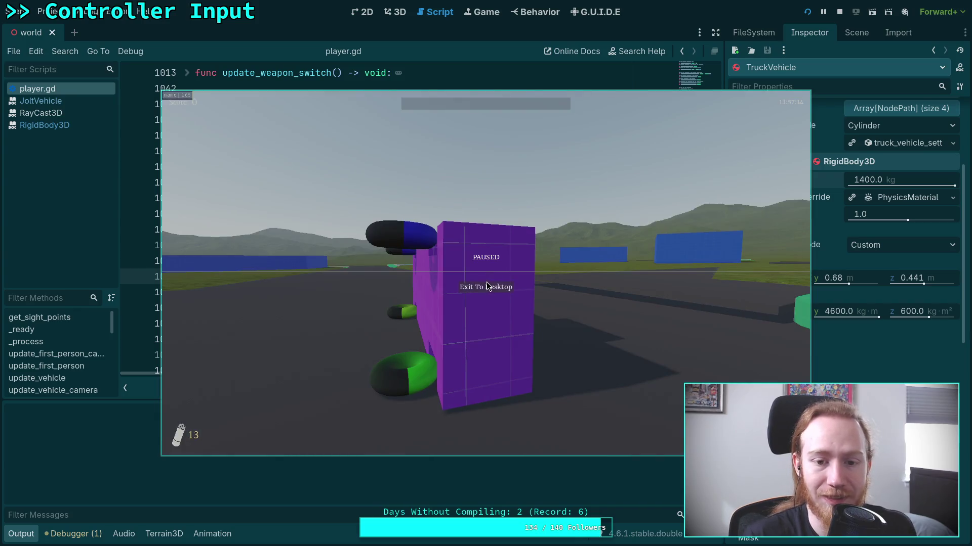
pyautogui.press('F8')
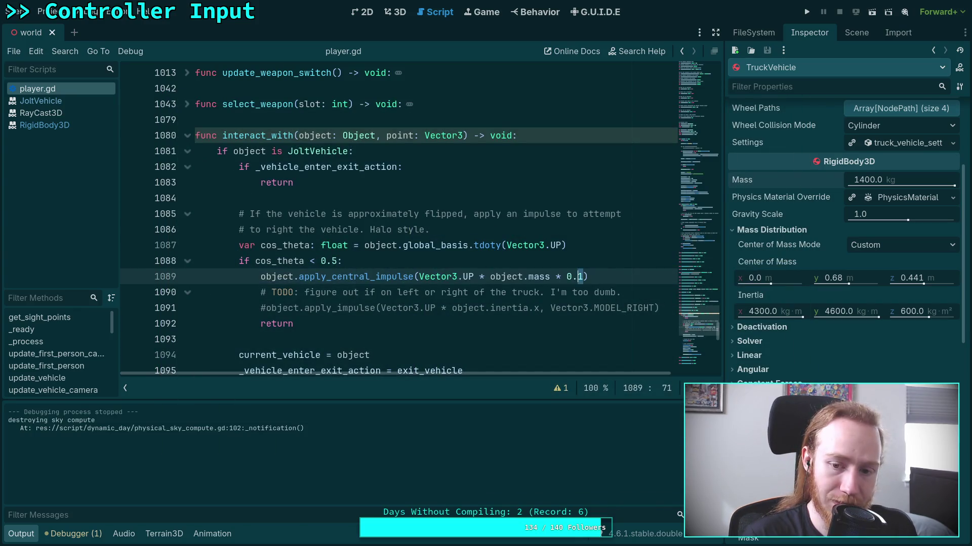
# Step: Save the script and test the current righting impulse in the game
pyautogui.hotkey('ctrl', 's')
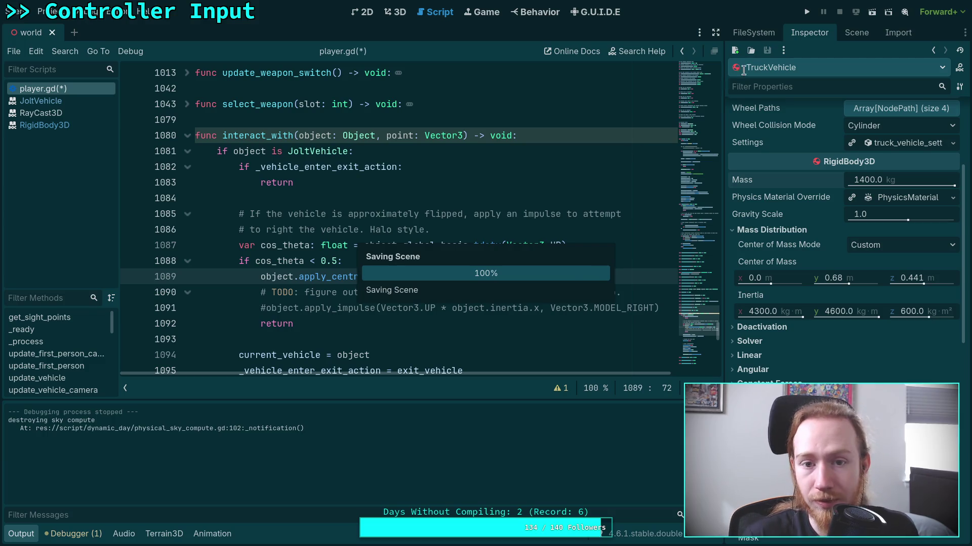
pyautogui.press('F5')
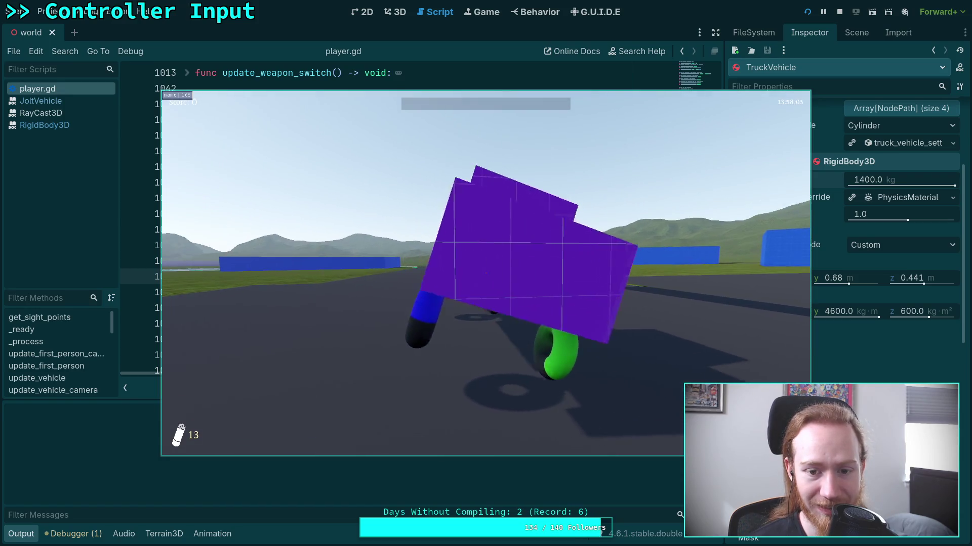
pyautogui.press('Escape')
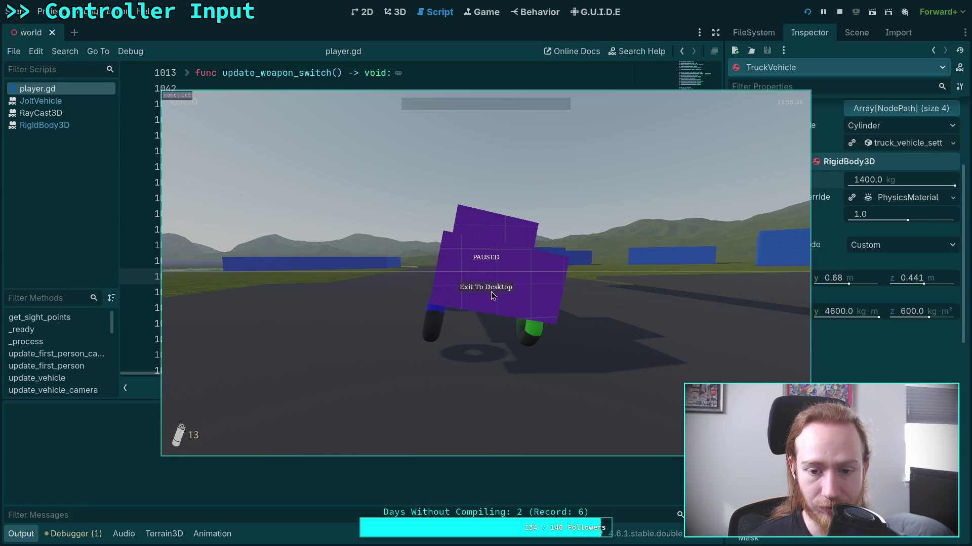
pyautogui.click(490, 291)
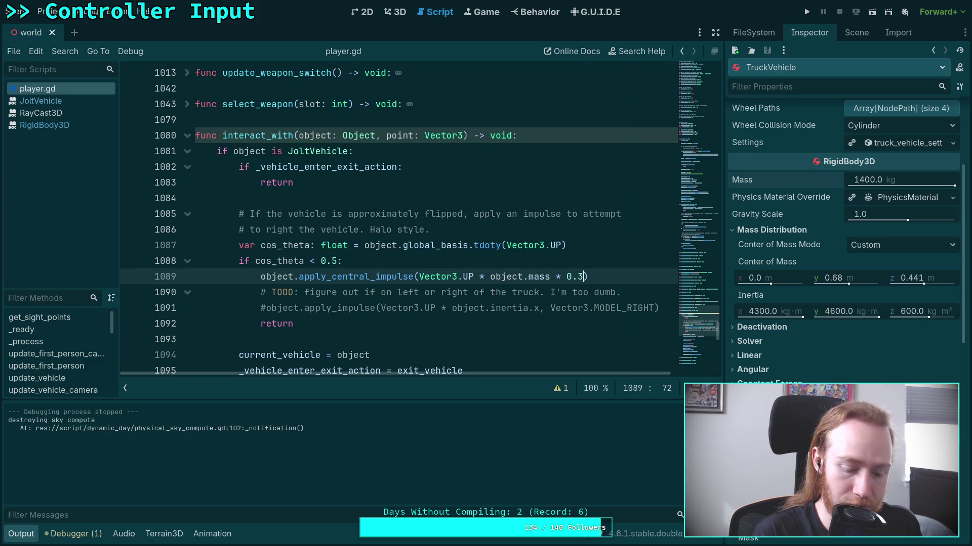
# Step: Save the 0.3 impulse multiplier and test it in the game
pyautogui.hotkey('ctrl', 's')
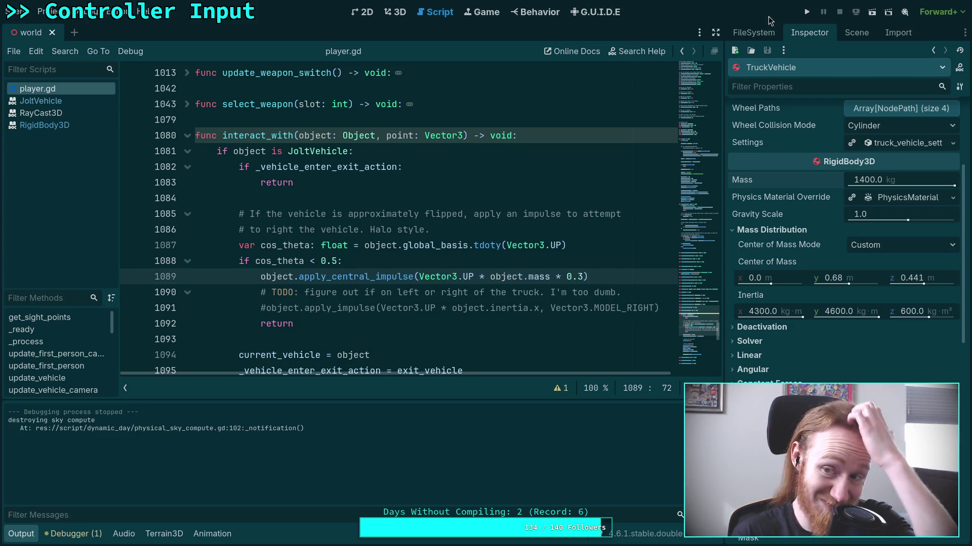
pyautogui.click(804, 13)
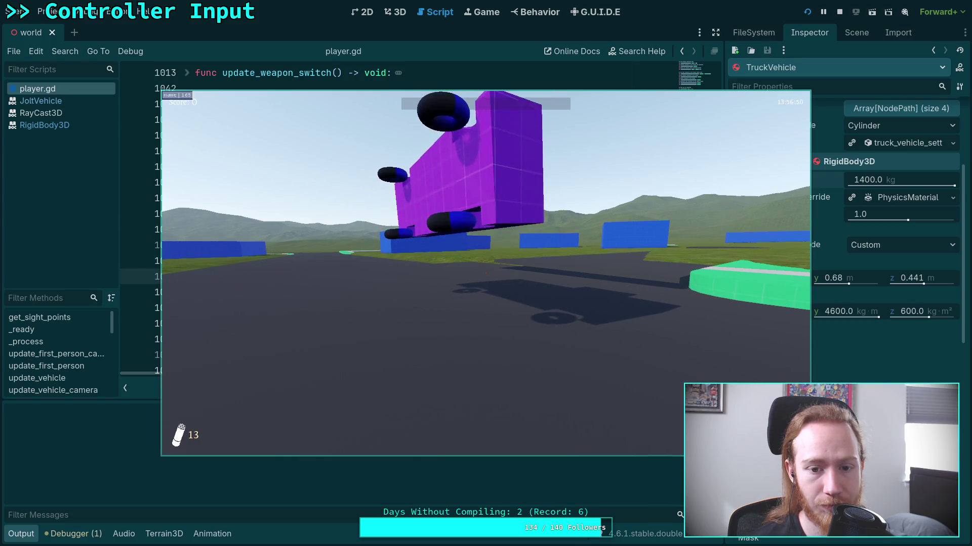
pyautogui.press('Escape')
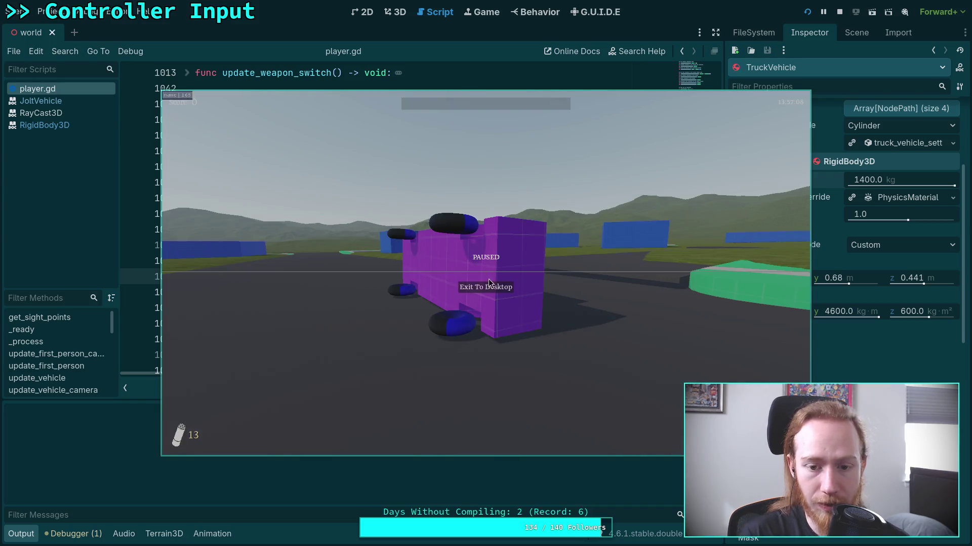
pyautogui.click(488, 285)
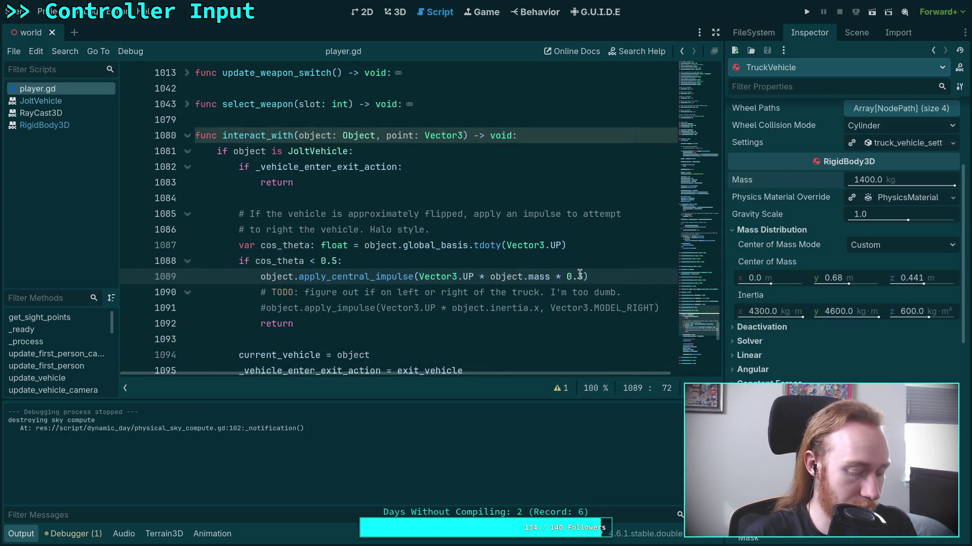
pyautogui.write('5')
# Step: Save the 0.25 impulse multiplier and relaunch the game to test it
pyautogui.hotkey('ctrl', 's')
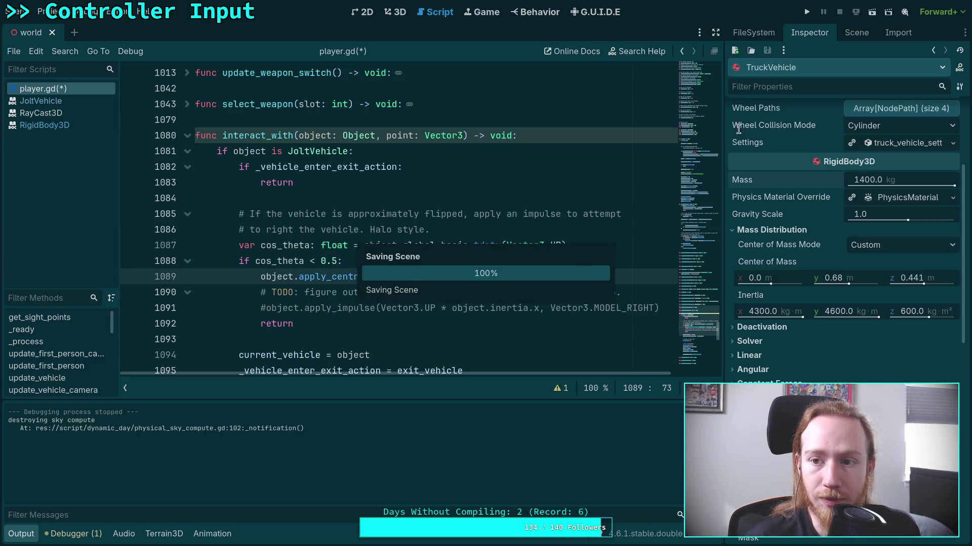
pyautogui.click(808, 12)
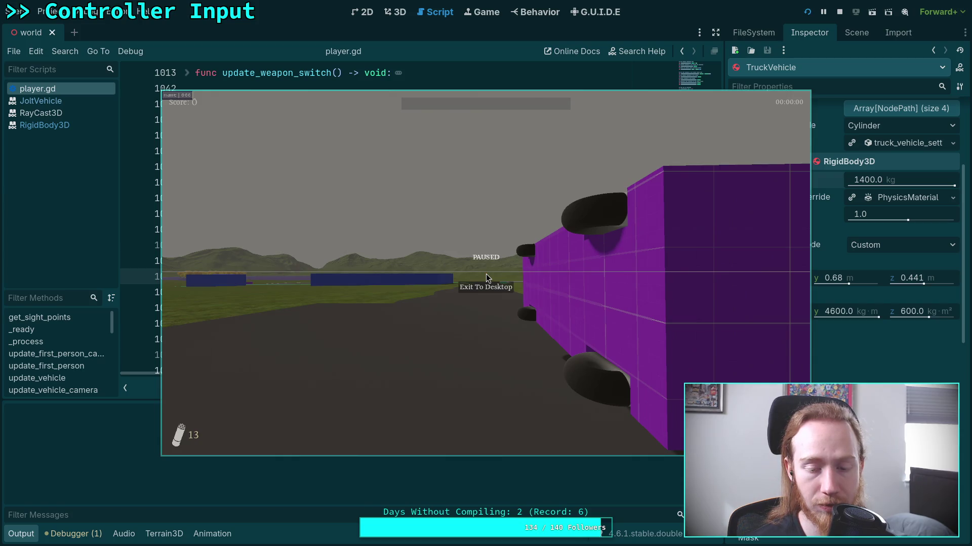
pyautogui.press('Escape')
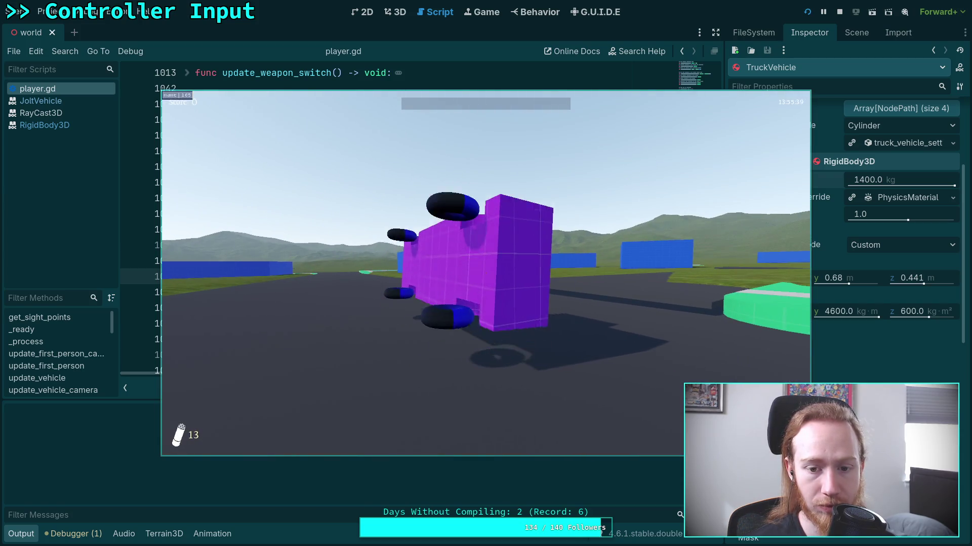
pyautogui.press('Escape')
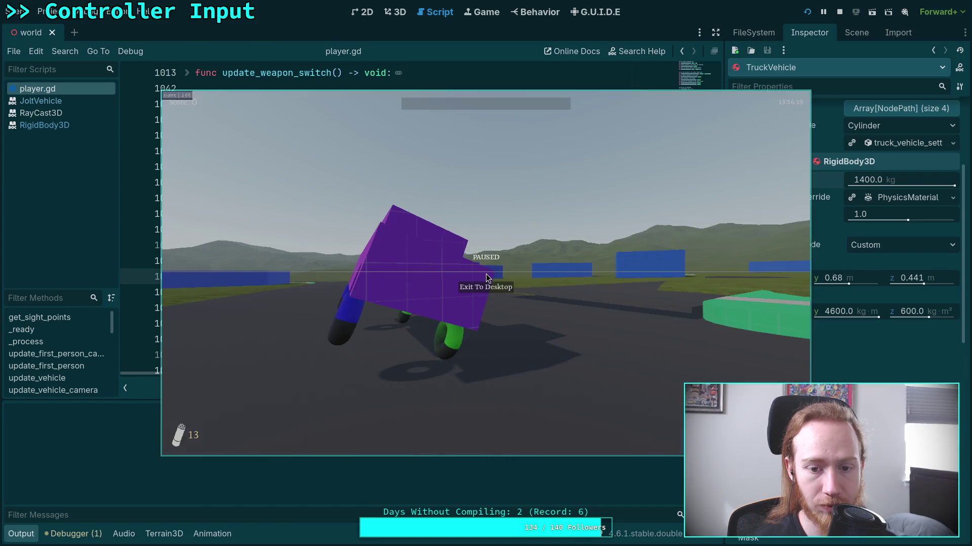
pyautogui.click(492, 290)
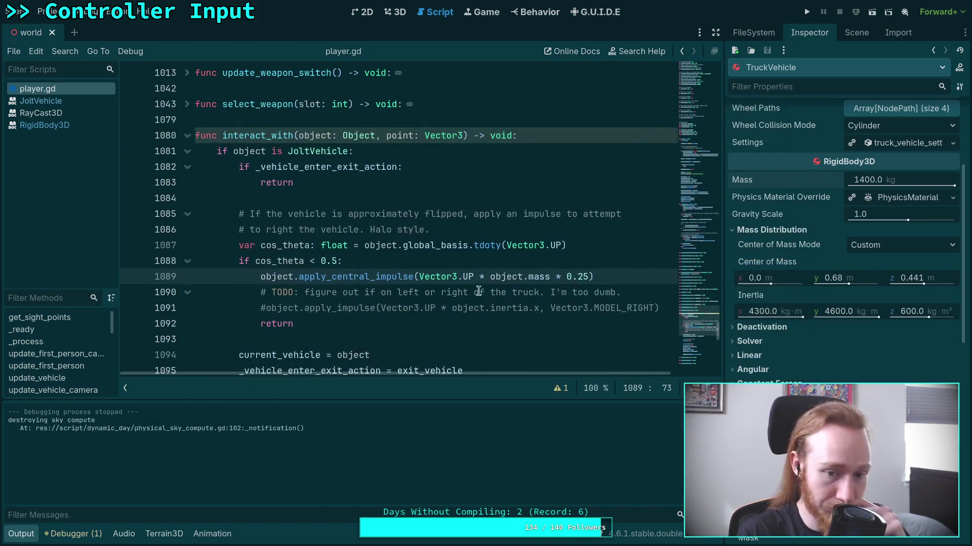
pyautogui.click(265, 307)
pyautogui.press('BackSpace')
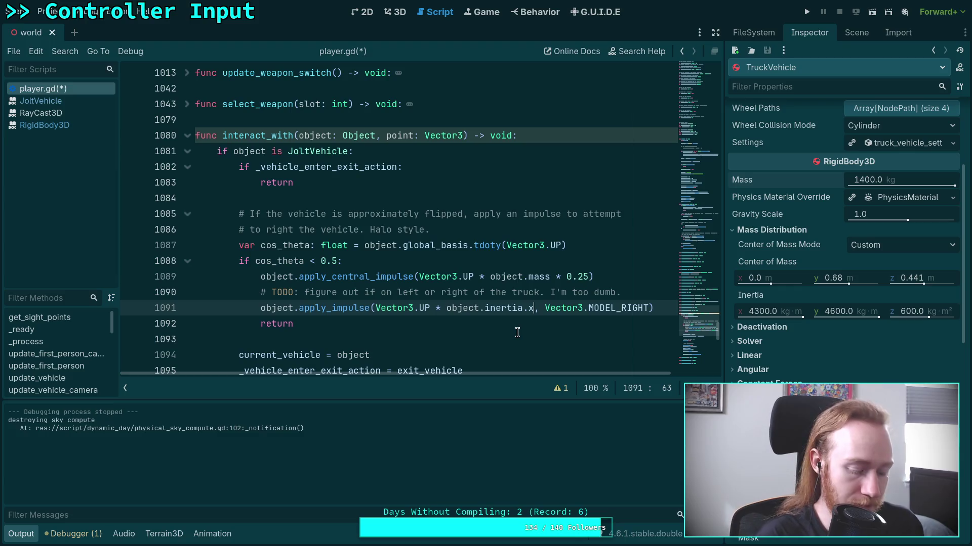
pyautogui.write('* 0.1')
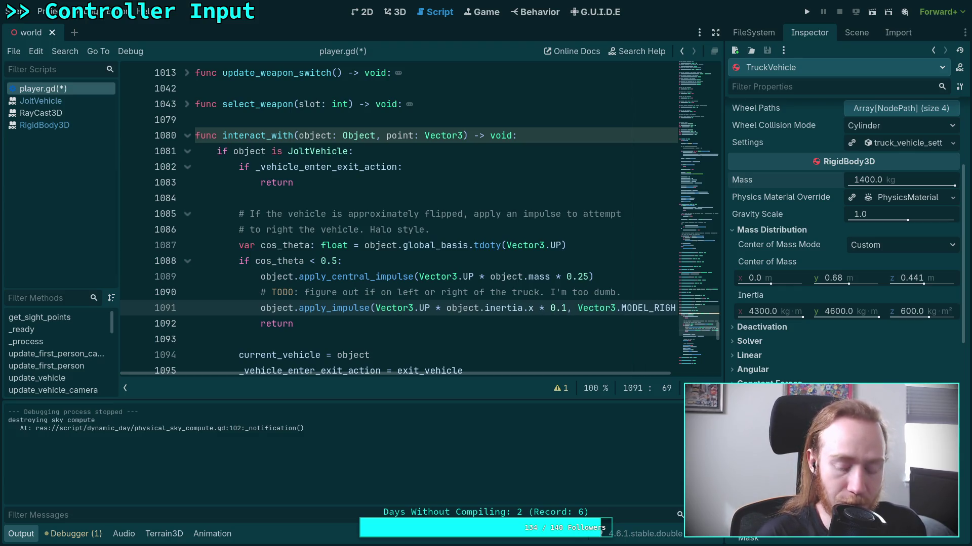
pyautogui.hotkey('ctrl', 's')
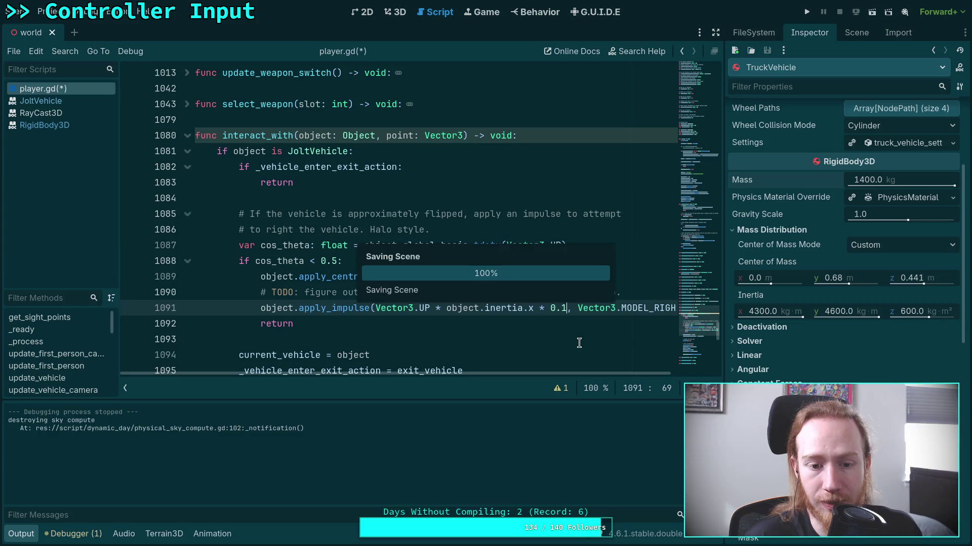
pyautogui.click(807, 16)
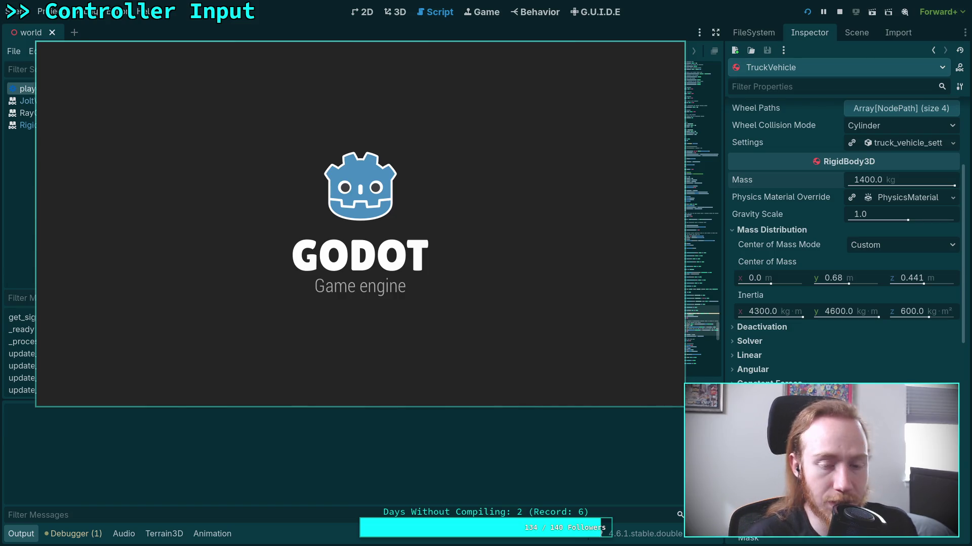
pyautogui.press('Escape')
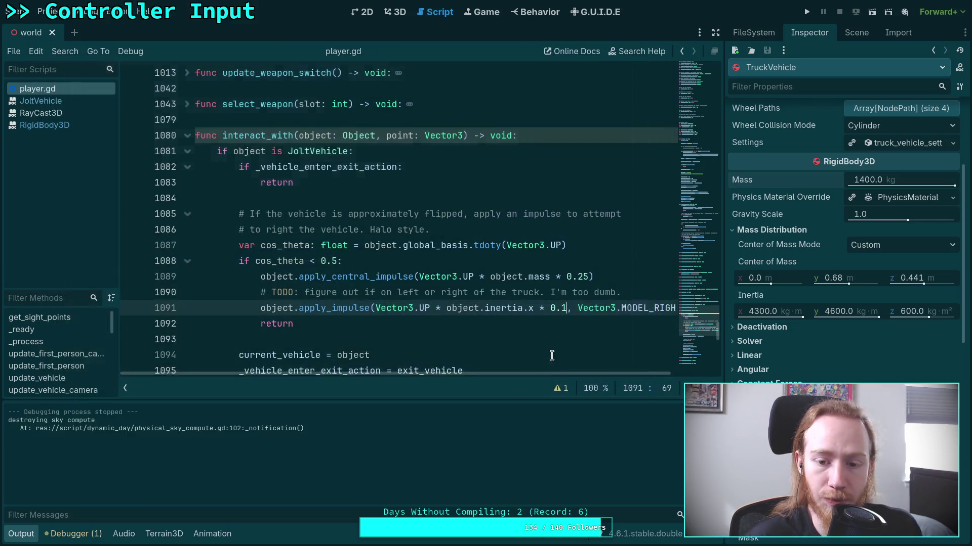
pyautogui.hscroll(3, 537, 375)
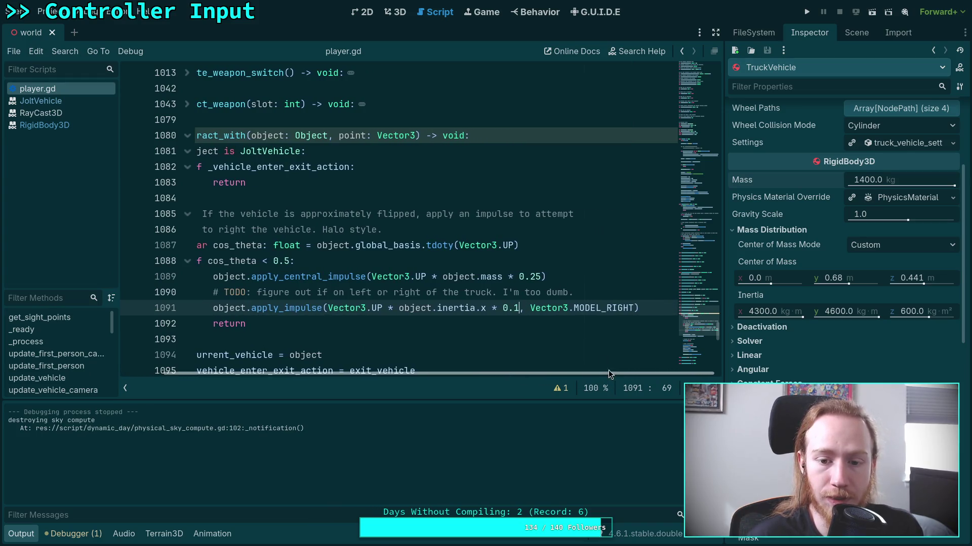
pyautogui.moveTo(529, 306); pyautogui.dragTo(632, 309)
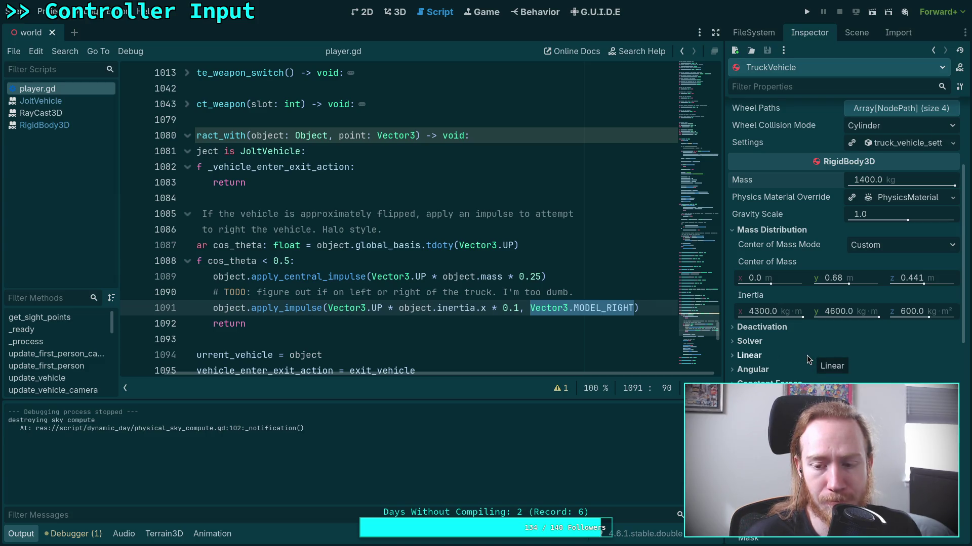
pyautogui.scroll(5, 807, 355)
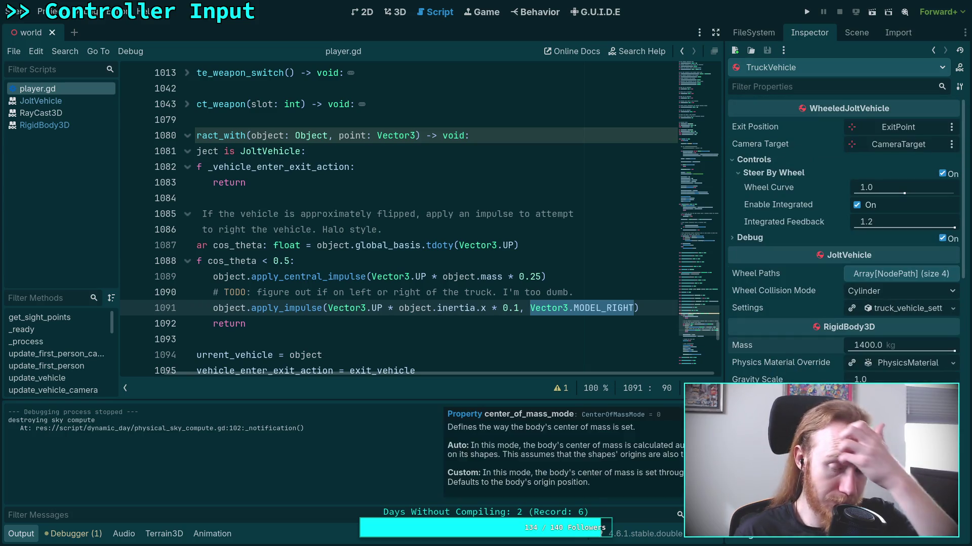
pyautogui.moveTo(533, 374); pyautogui.dragTo(520, 375)
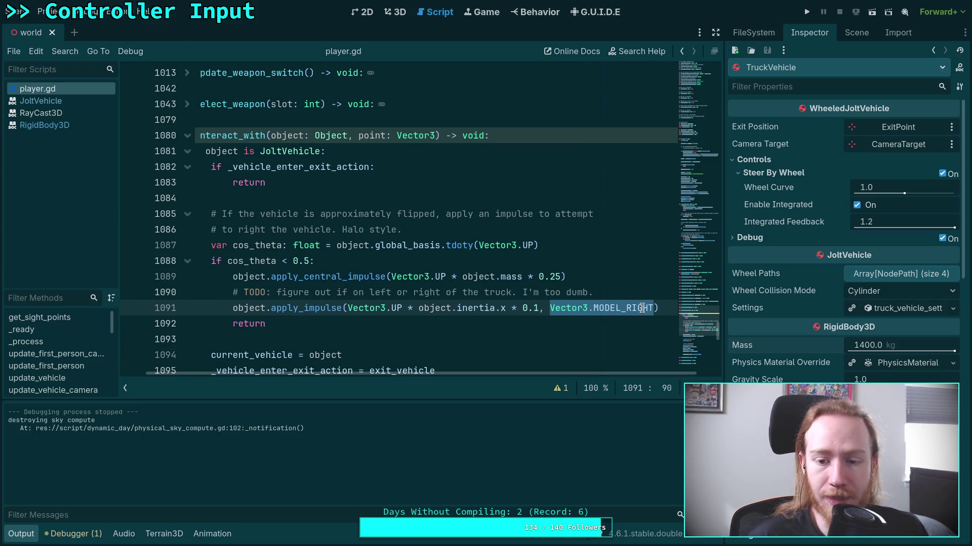
pyautogui.moveTo(658, 308); pyautogui.dragTo(302, 308)
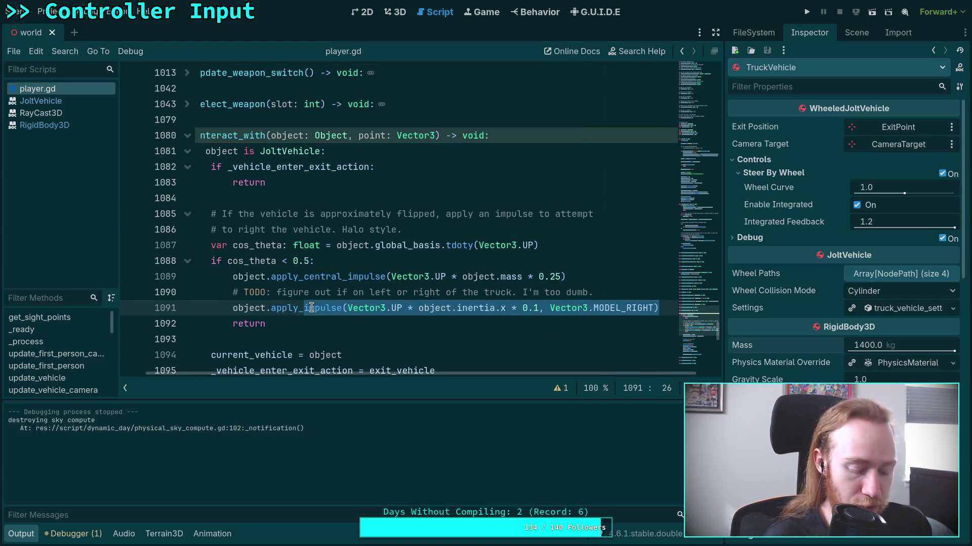
# Step: Write object.apply_torque_impulse(Vector3.UP * object.mass * 0.1) on line 1091, save, and run
pyautogui.write('t.apply_t')
pyautogui.press('Down')
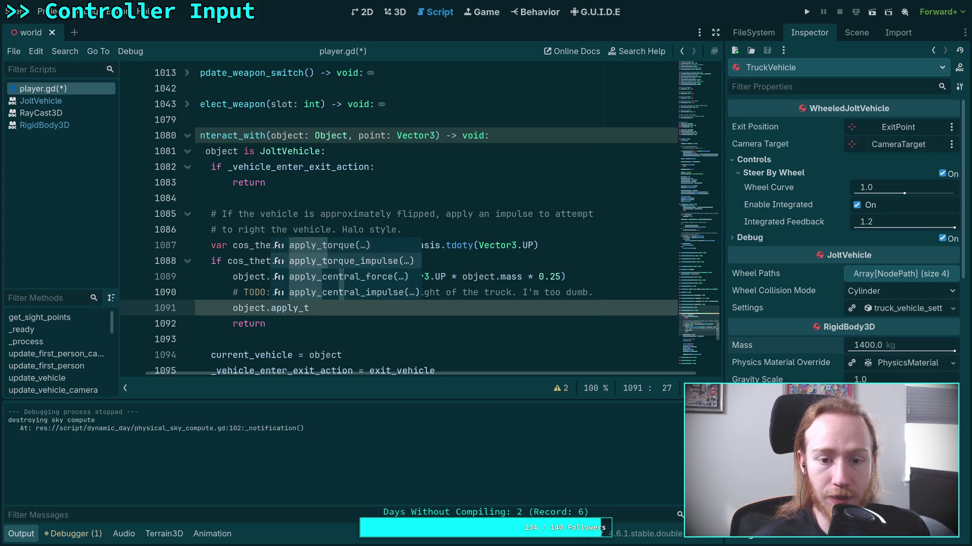
pyautogui.press('Return')
pyautogui.moveTo(353, 308)
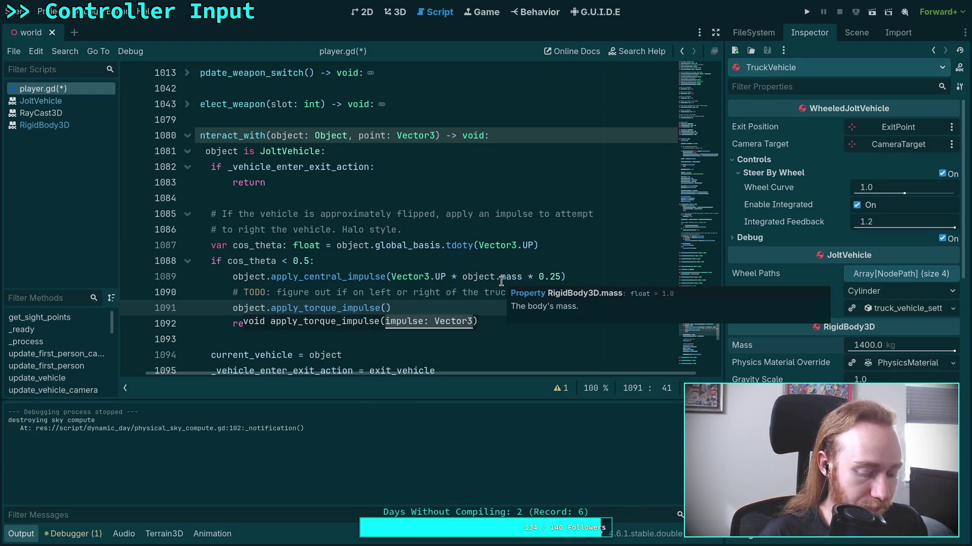
pyautogui.write('Vector3.UP')
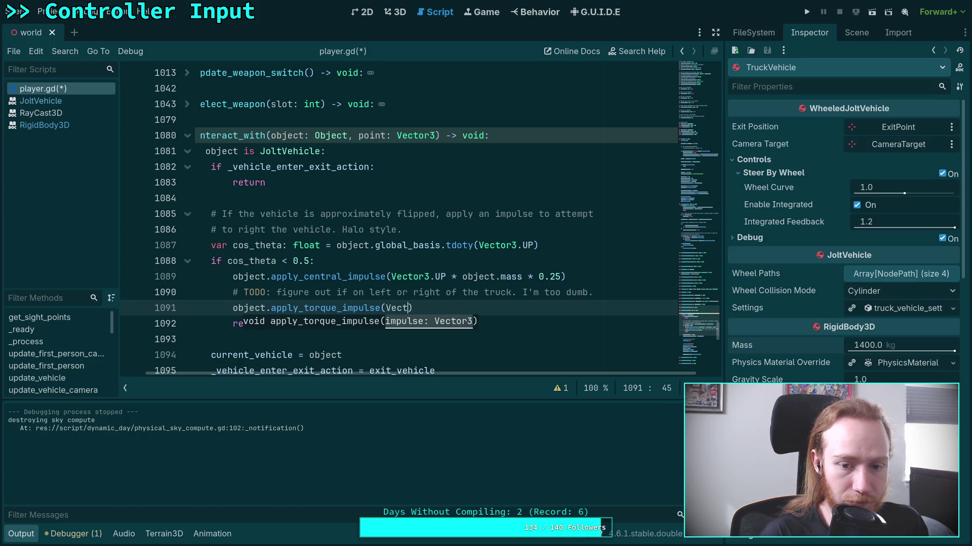
pyautogui.write(' * ')
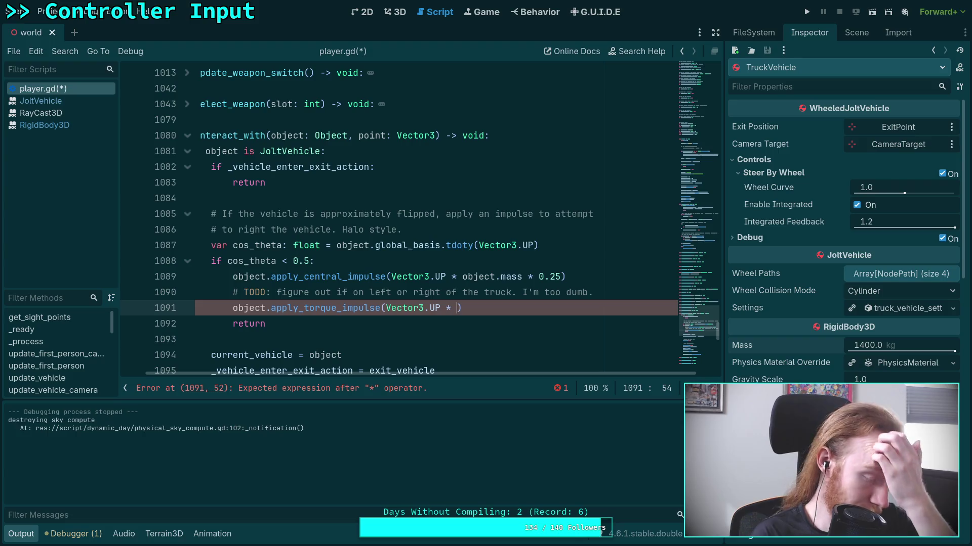
pyautogui.write('o')
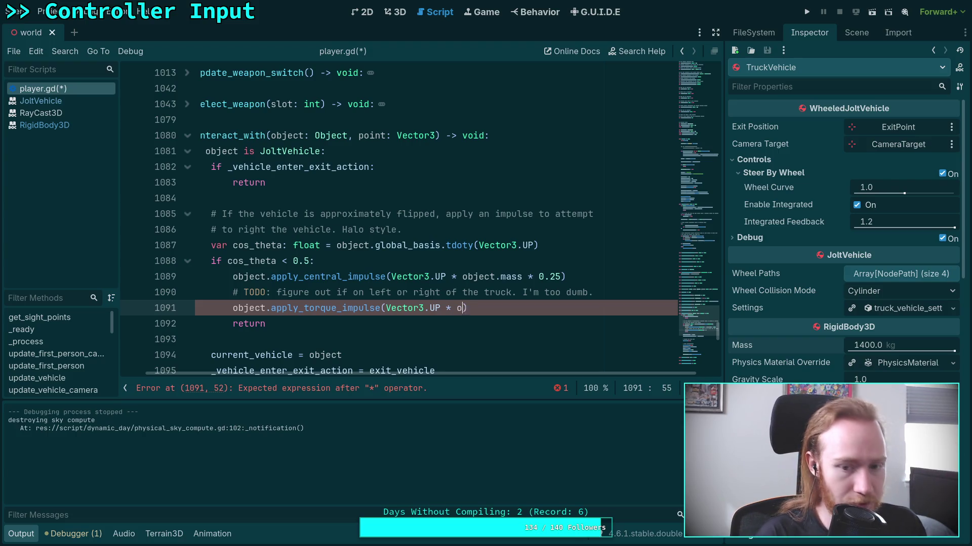
pyautogui.write('bject.')
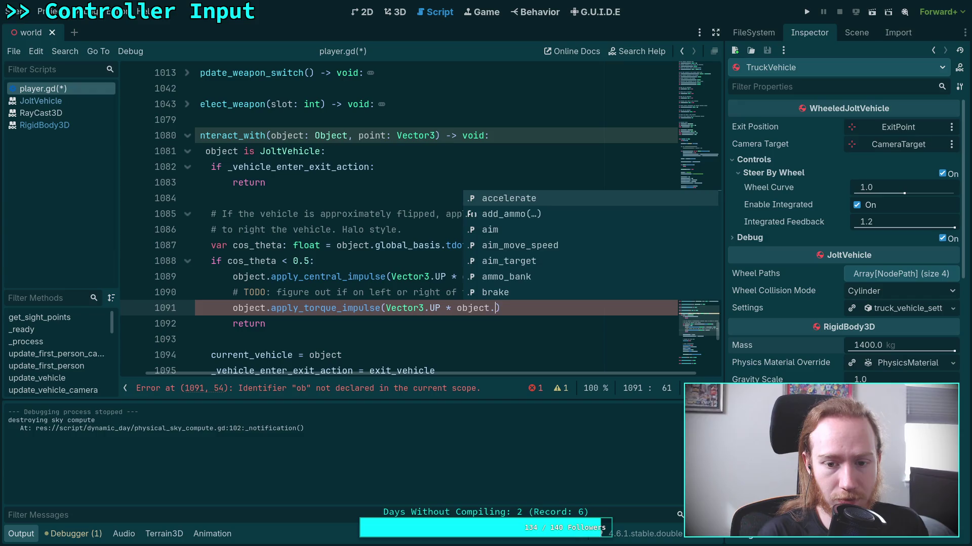
pyautogui.write('mass * ')
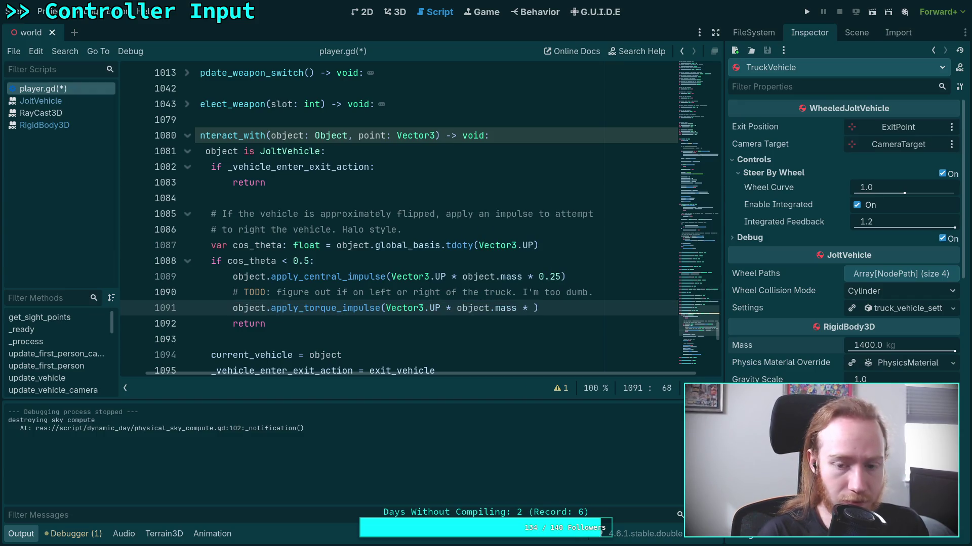
pyautogui.write('0.1')
pyautogui.hotkey('ctrl', 's')
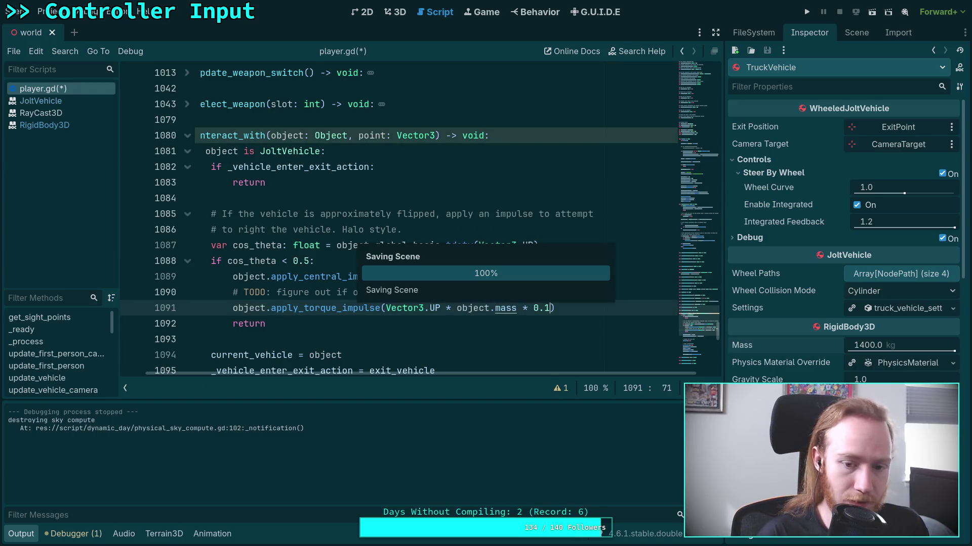
pyautogui.press('F5')
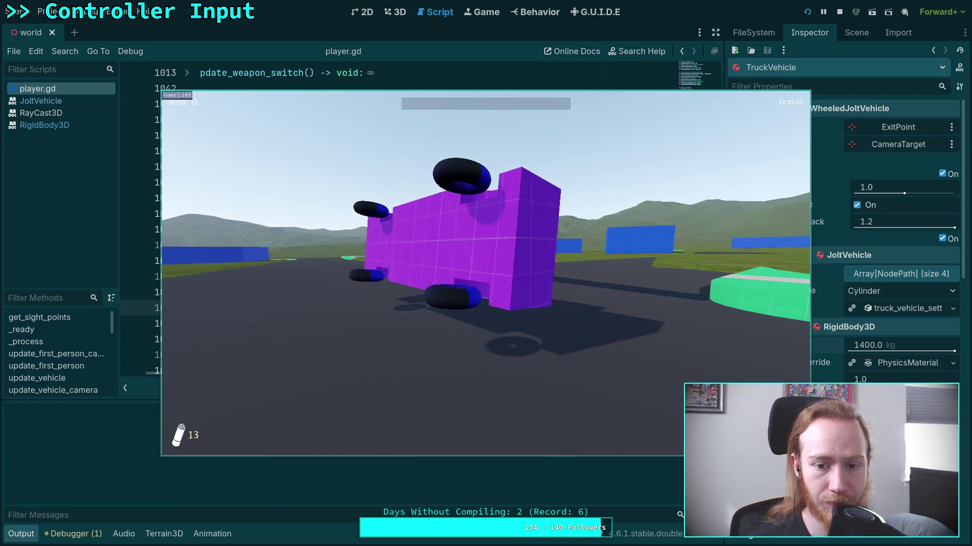
# Step: Pause the torque-impulse test and exit to desktop, back to player.gd
pyautogui.press('Escape')
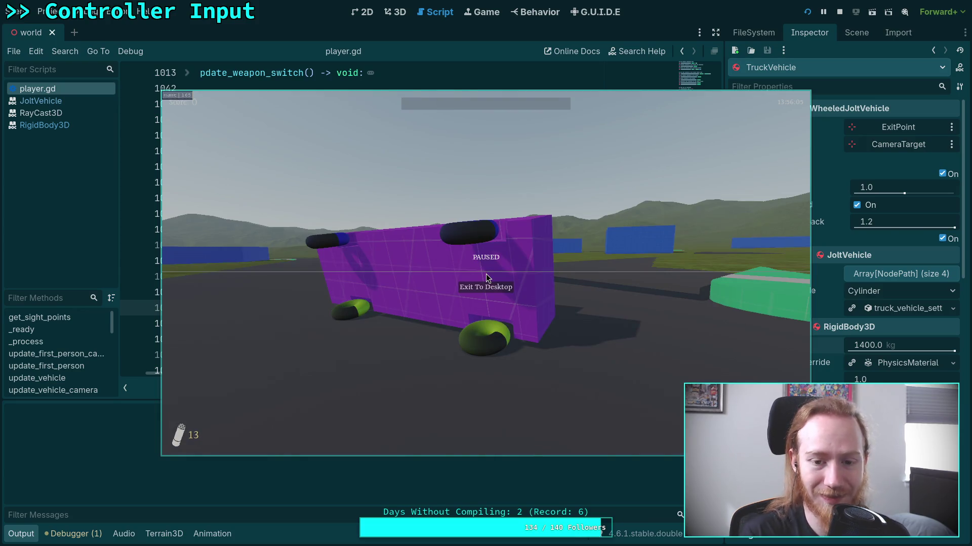
pyautogui.click(483, 286)
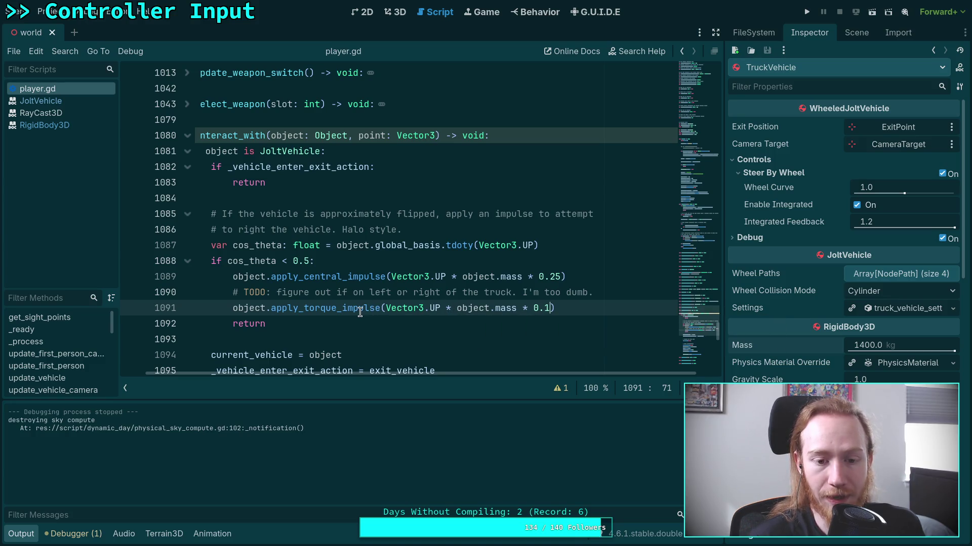
pyautogui.moveTo(360, 313)
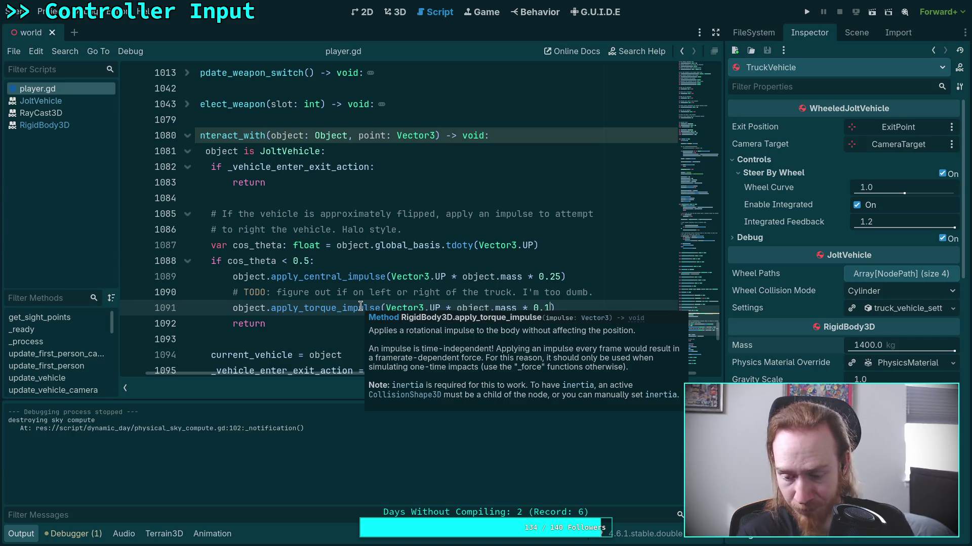
# Step: Replace the UP axis on line 1091 with Vector3.MODEL_FRONT and save
pyautogui.click(434, 307)
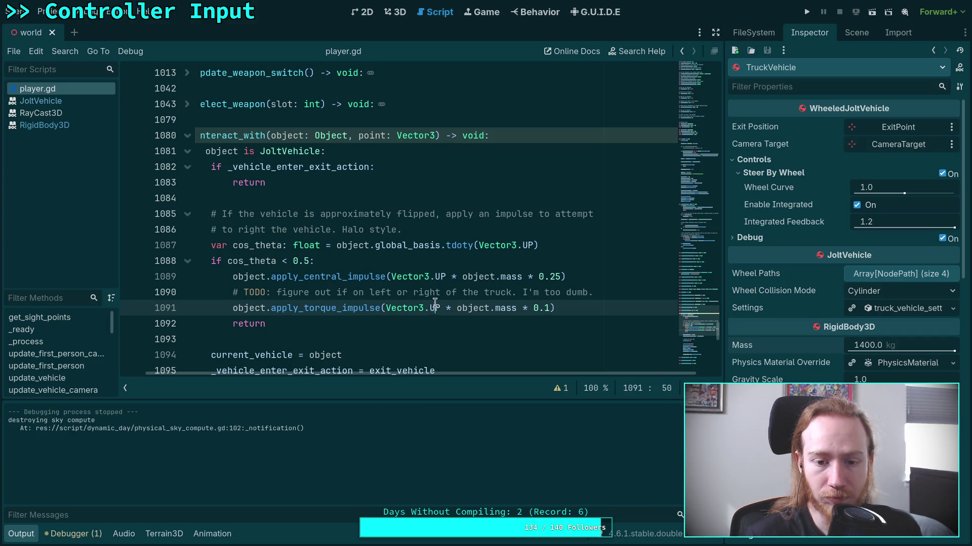
pyautogui.click(430, 303)
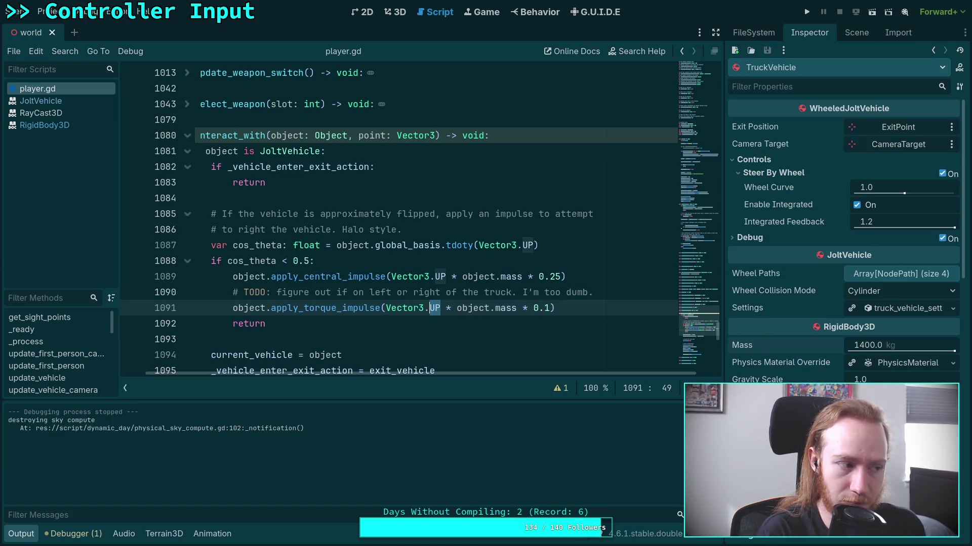
pyautogui.press('BackSpace')
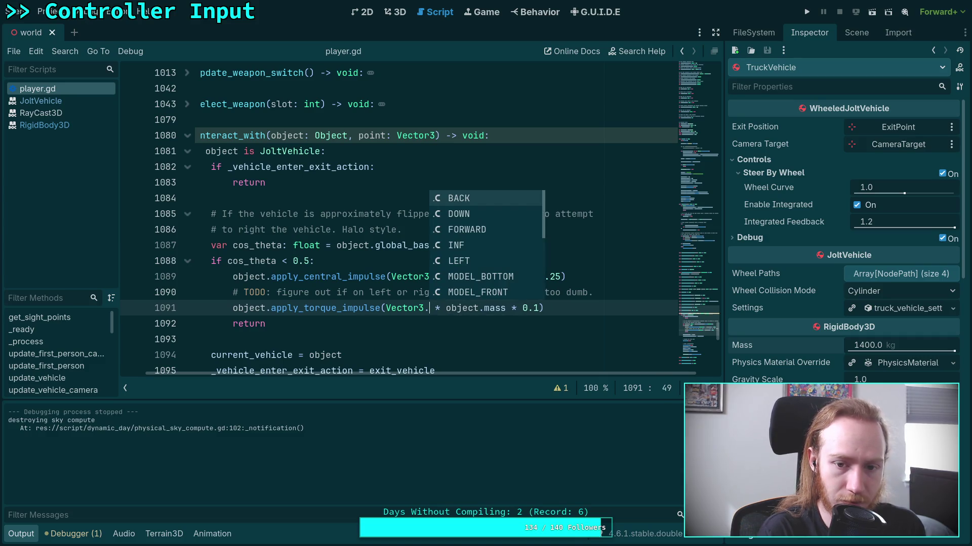
pyautogui.press('Down')
pyautogui.press('Down')
pyautogui.press('Down')
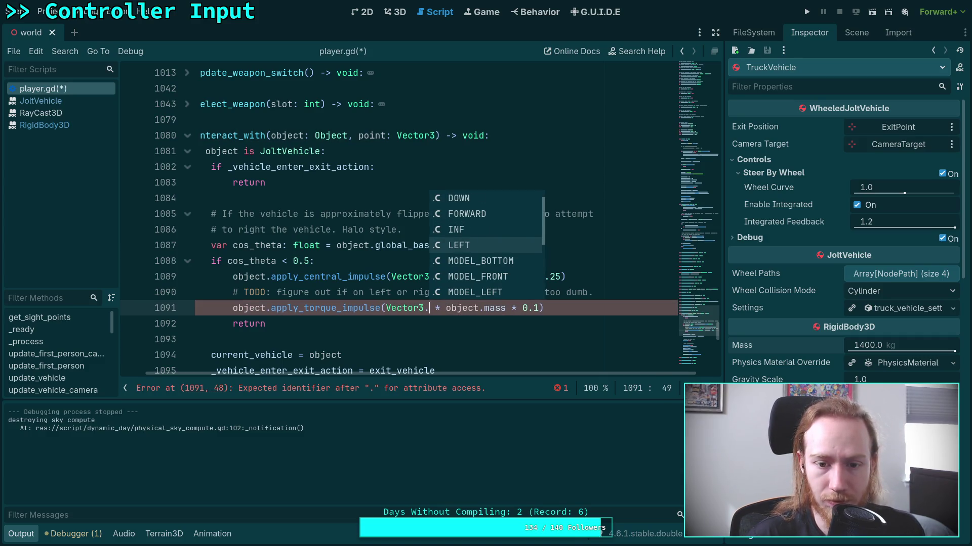
pyautogui.press('Down')
pyautogui.press('Down')
pyautogui.press('Return')
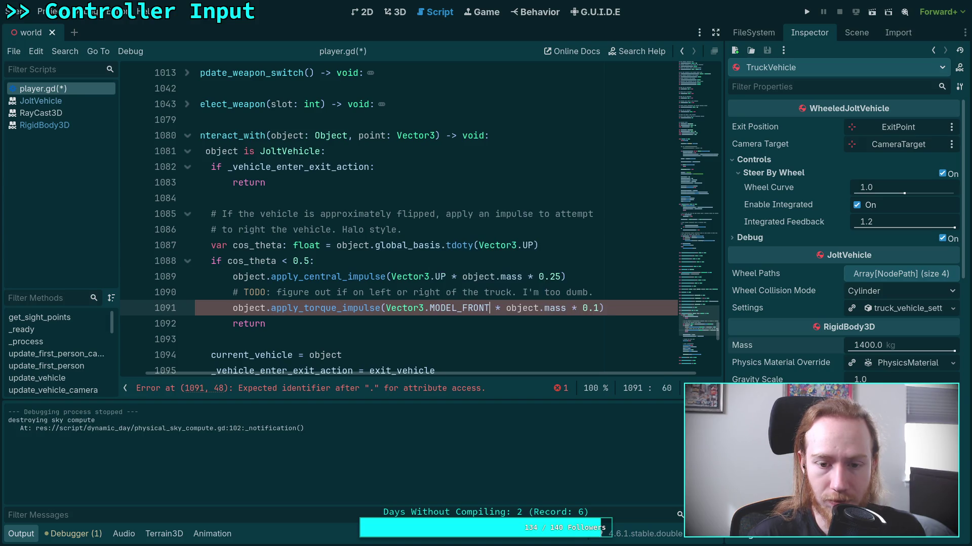
pyautogui.hotkey('ctrl', 's')
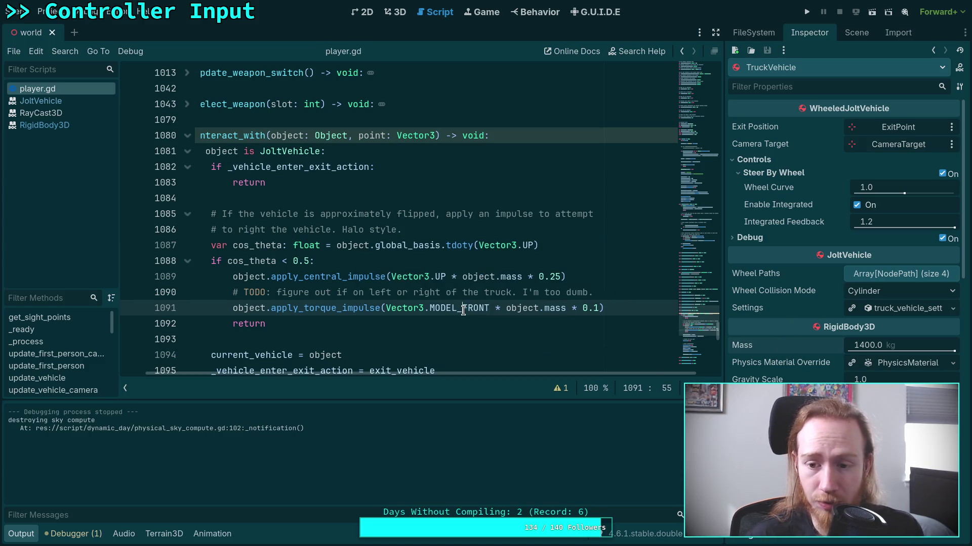
# Step: Strip the MODEL_ prefix and select FRONT for retyping
pyautogui.moveTo(462, 308); pyautogui.dragTo(431, 308)
pyautogui.press('BackSpace')
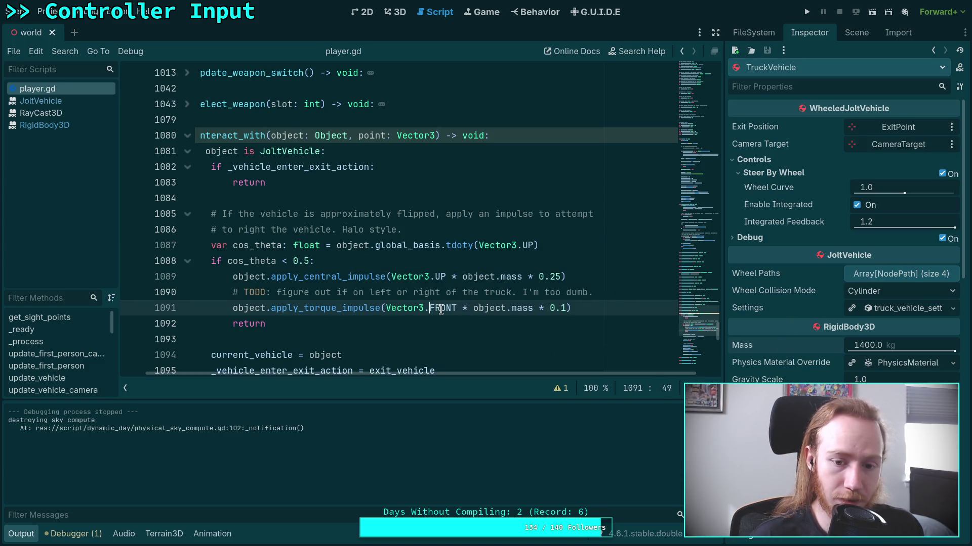
pyautogui.doubleClick(441, 309)
# Step: Complete the torque axis as Vector3.FORWARD and test it in the running game
pyautogui.write('FORWARD')
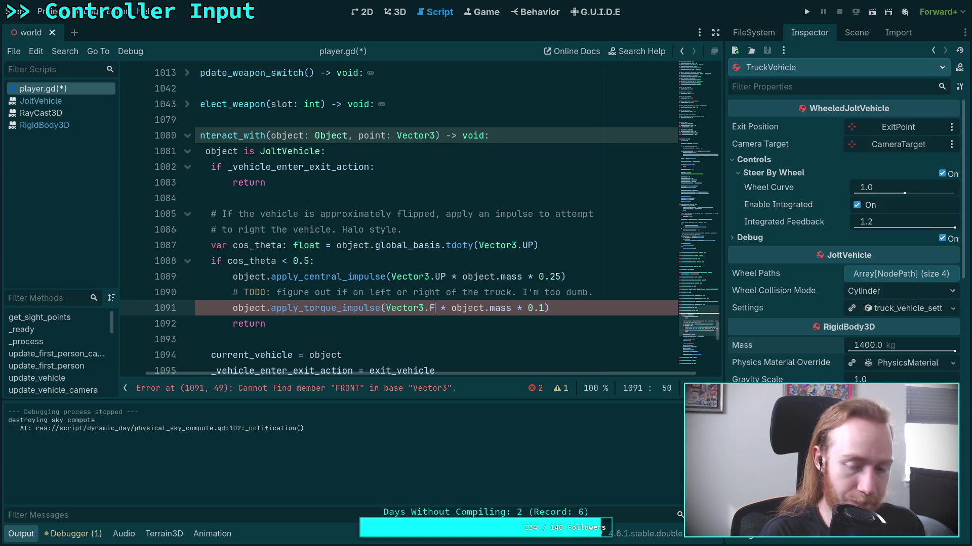
pyautogui.press('F5')
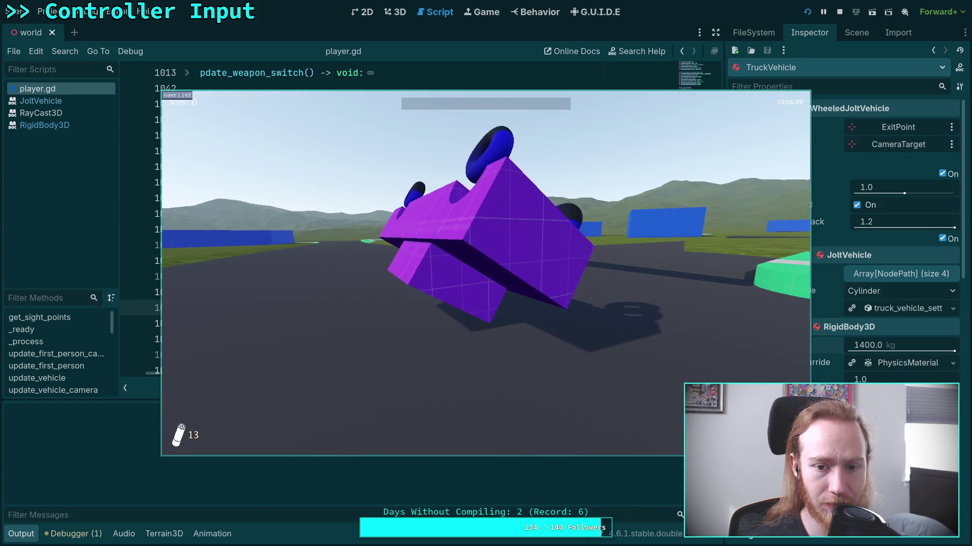
pyautogui.press('Escape')
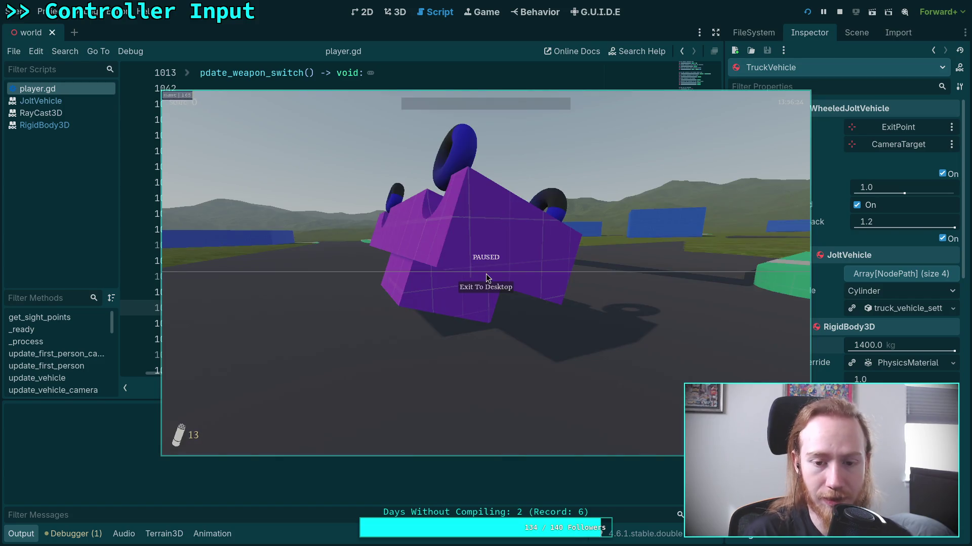
pyautogui.click(485, 287)
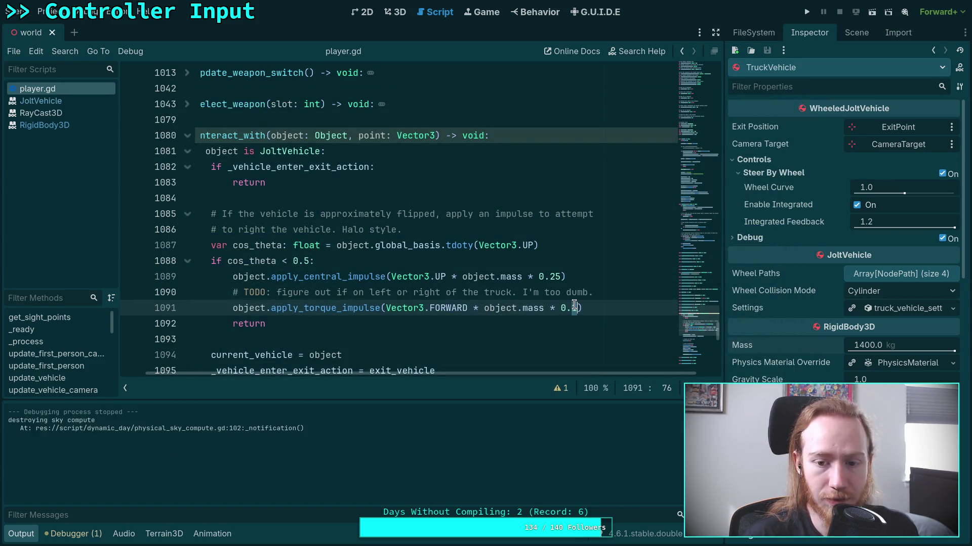
# Step: Reduce the torque multiplier to 0.01, save, and test it in-game
pyautogui.write('0')
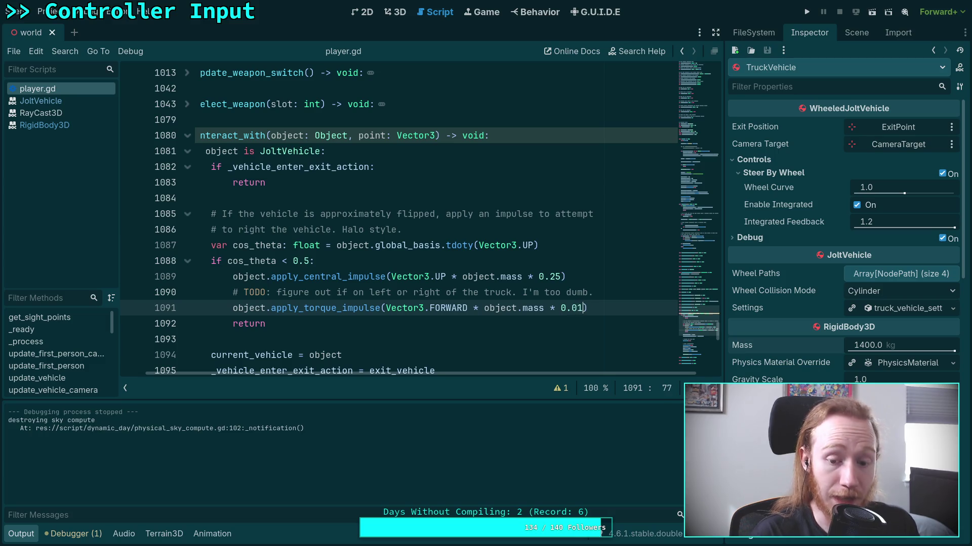
pyautogui.hotkey('ctrl', 's')
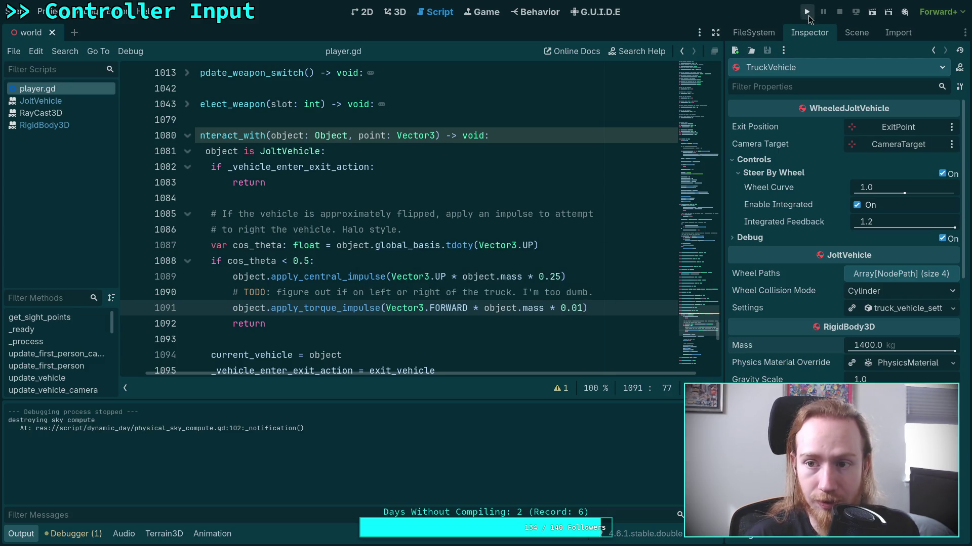
pyautogui.click(807, 13)
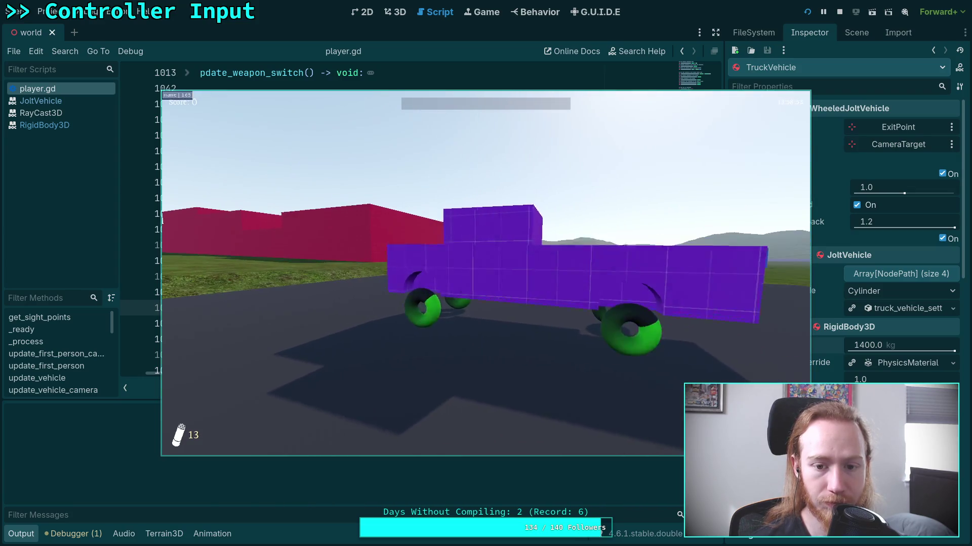
pyautogui.press('Escape')
pyautogui.click(483, 290)
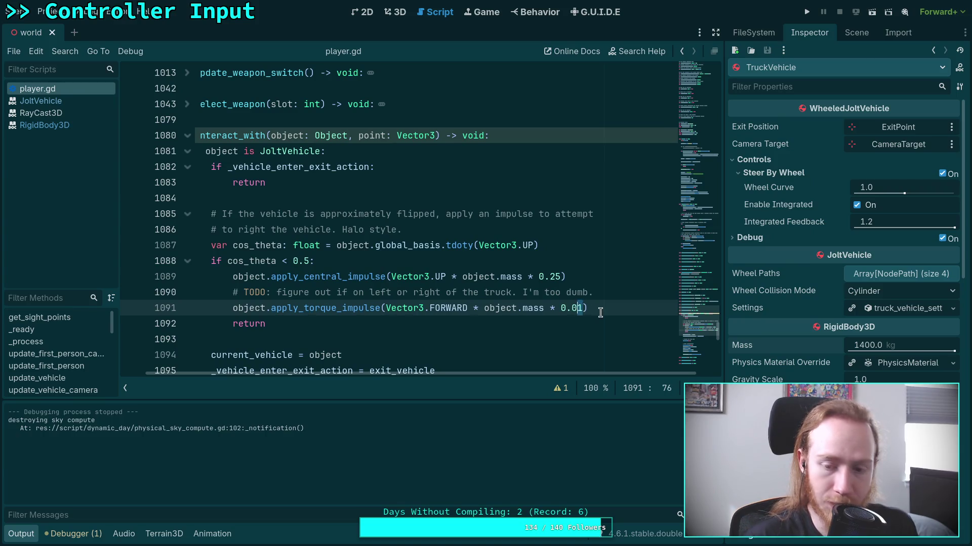
# Step: Change the torque multiplier to 0.02, save, and test flipping the truck
pyautogui.write('5')
pyautogui.press('BackSpace')
pyautogui.write('2')
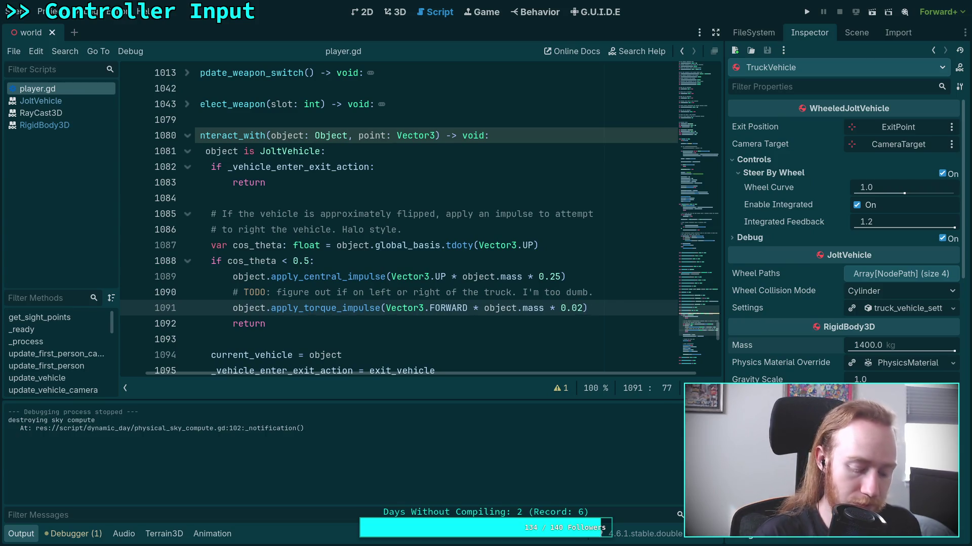
pyautogui.hotkey('ctrl', 's')
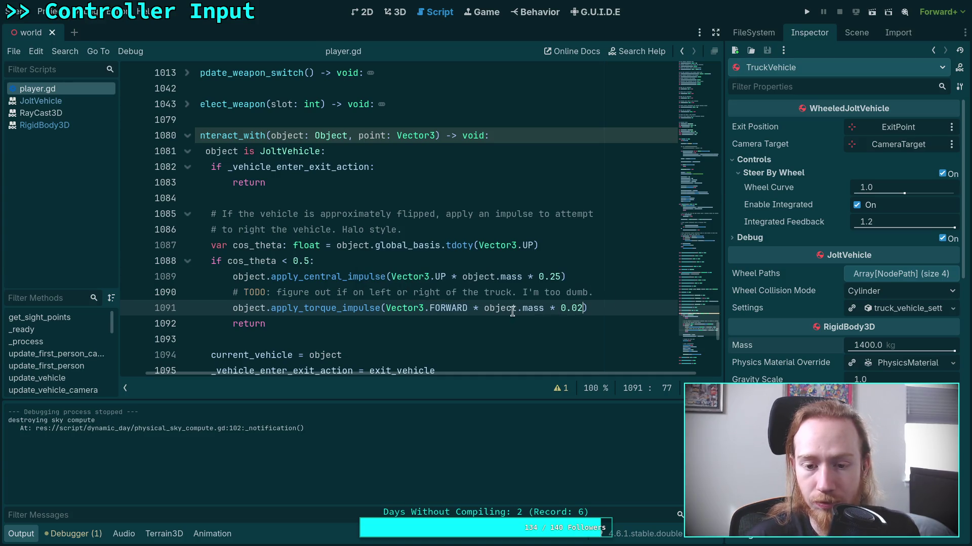
pyautogui.click(807, 11)
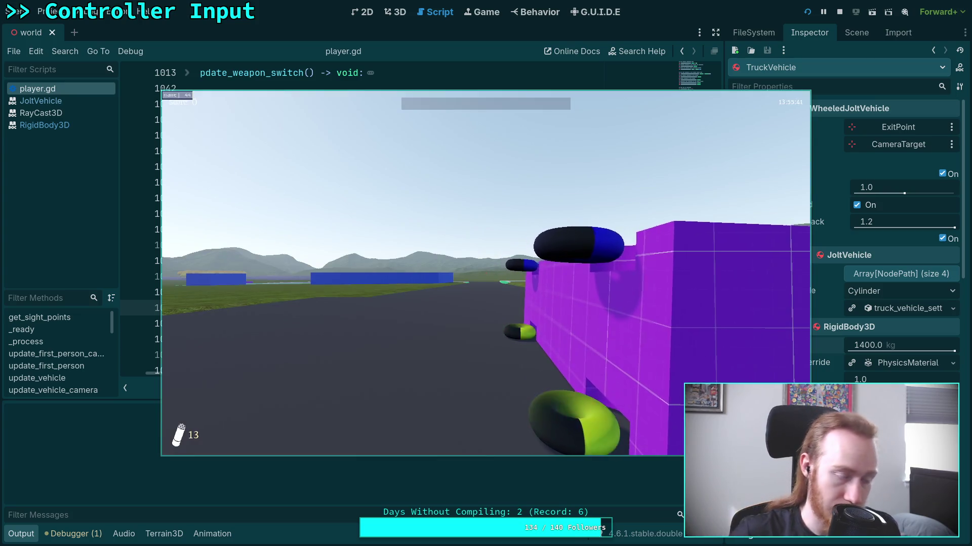
pyautogui.press('Escape')
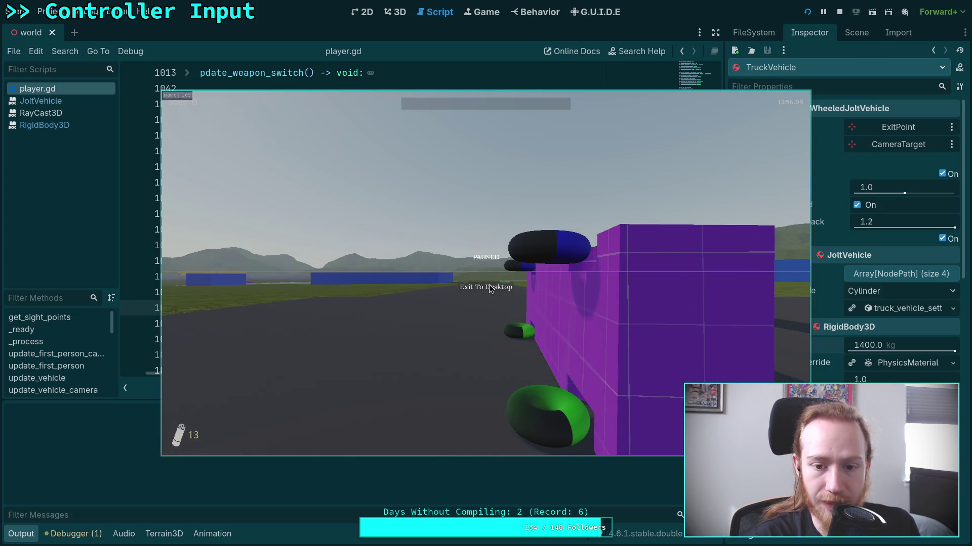
pyautogui.click(489, 284)
# Step: Base the flip torque on object.inertia.z with a 0.1 multiplier, save, and relaunch the game
pyautogui.write('inertia.')
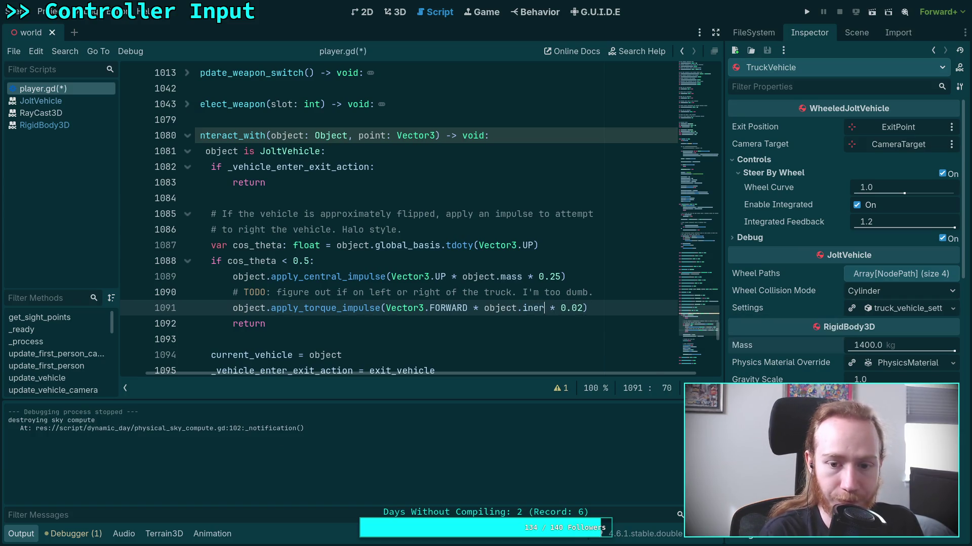
pyautogui.write('z')
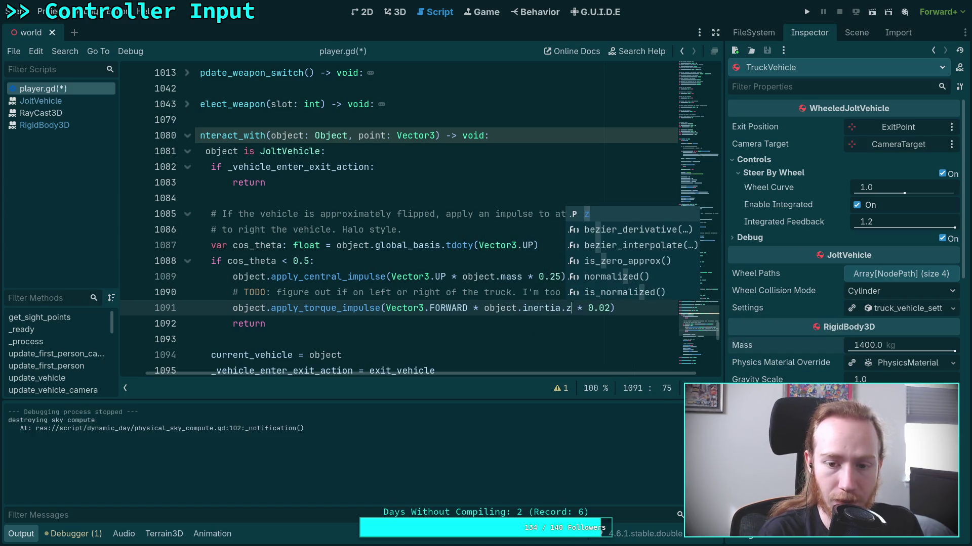
pyautogui.hotkey('ctrl', 's')
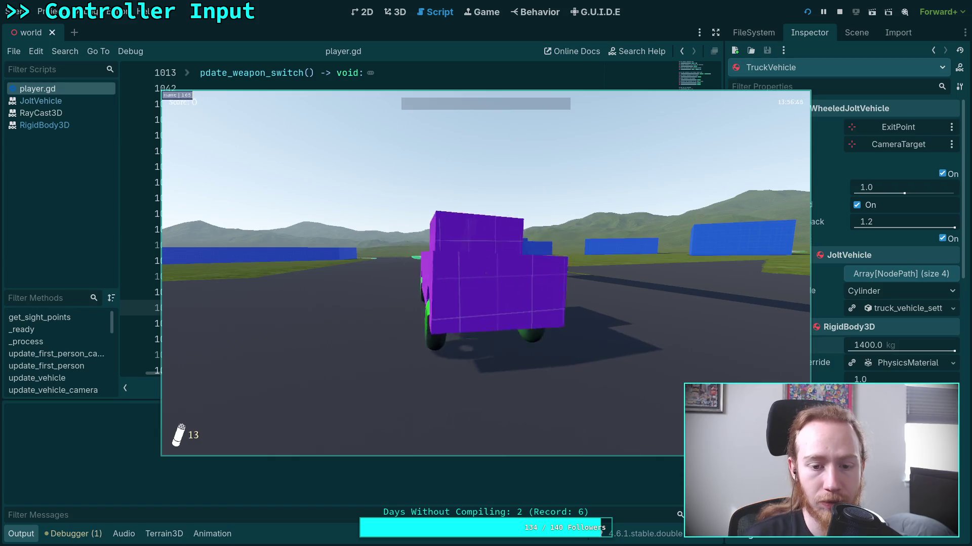
pyautogui.press('Escape')
pyautogui.click(508, 285)
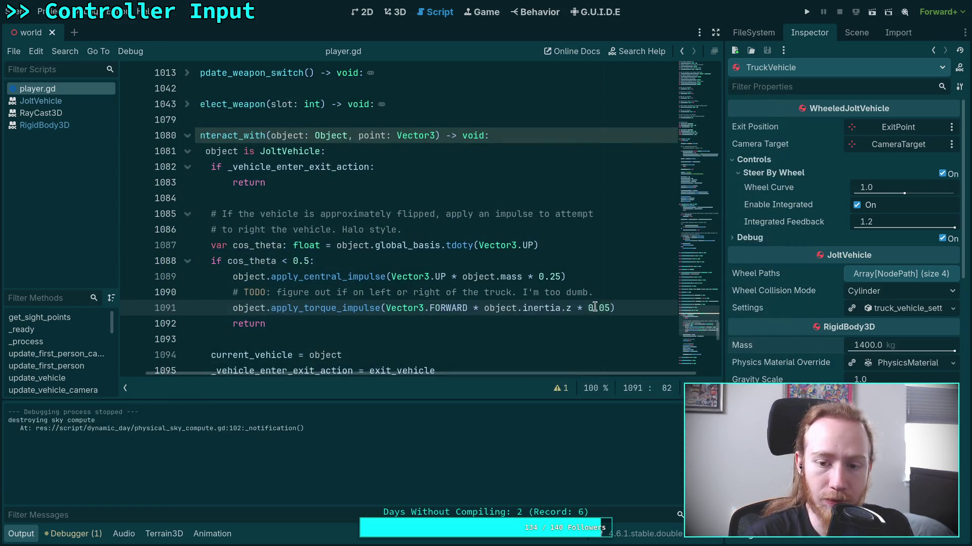
pyautogui.doubleClick(606, 307)
pyautogui.write('1')
pyautogui.hotkey('ctrl', 's')
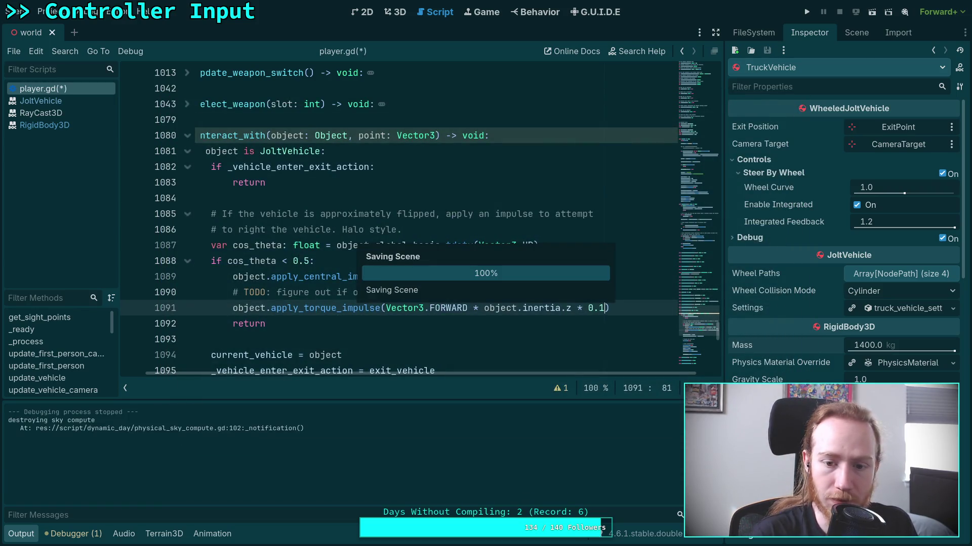
pyautogui.press('F5')
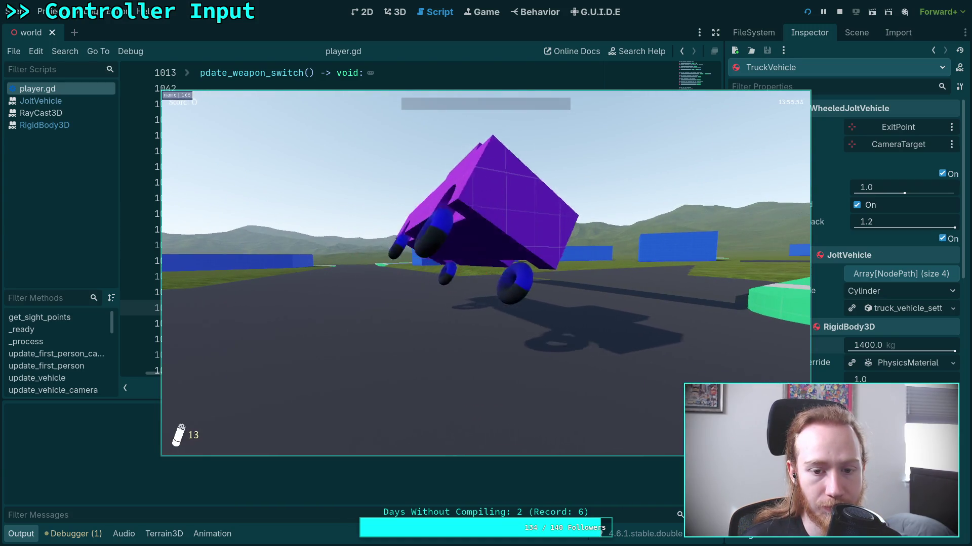
# Step: Lower the torque multiplier to 0.08 and test the game again
pyautogui.press('Escape')
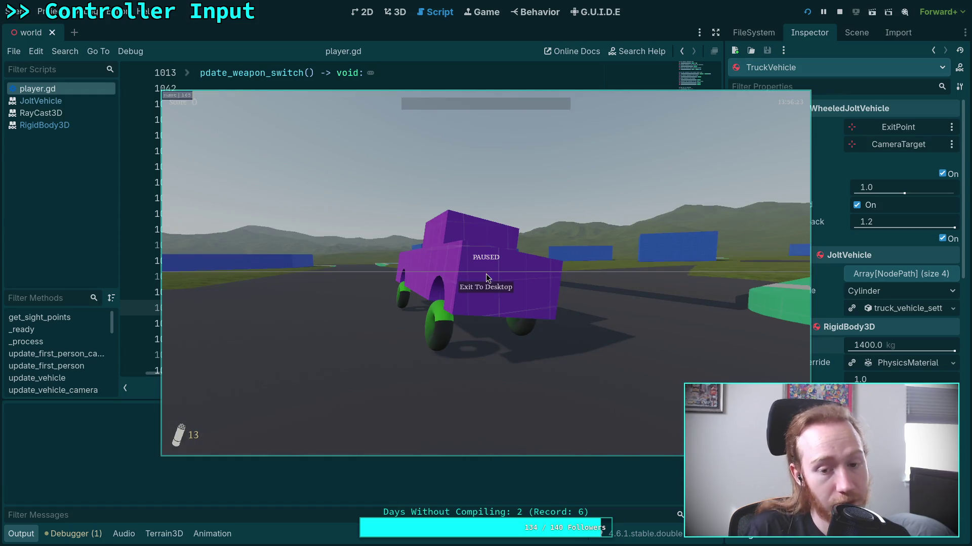
pyautogui.click(490, 285)
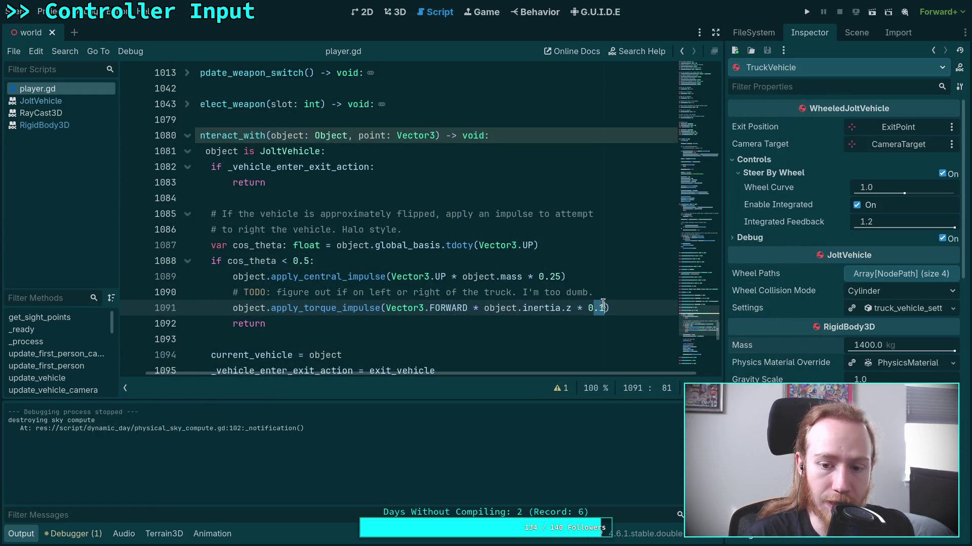
pyautogui.press('BackSpace')
pyautogui.write('0')
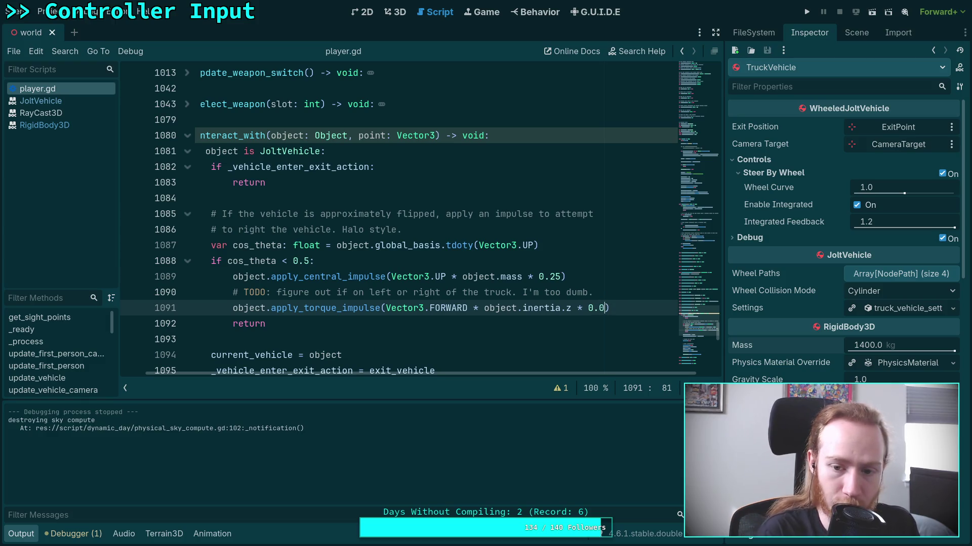
pyautogui.write('8')
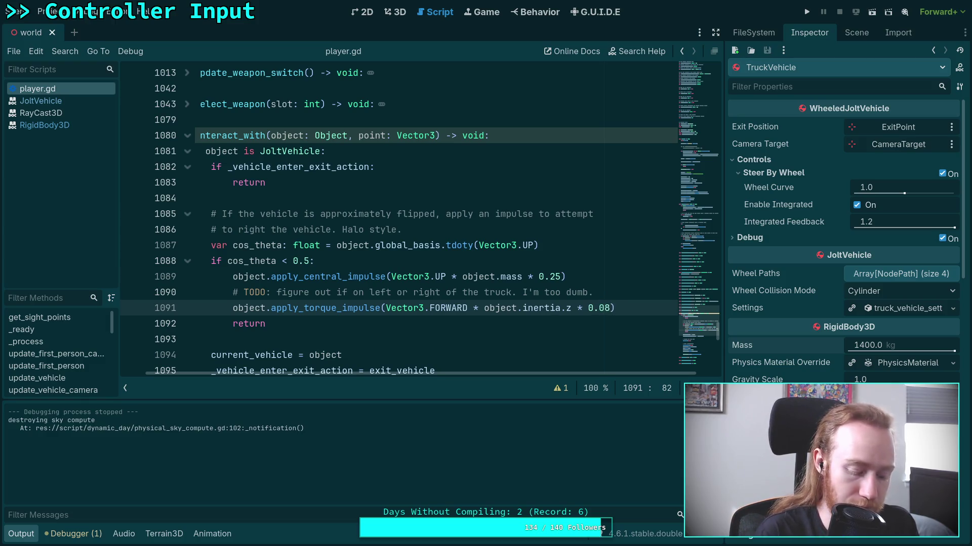
pyautogui.hotkey('ctrl', 's')
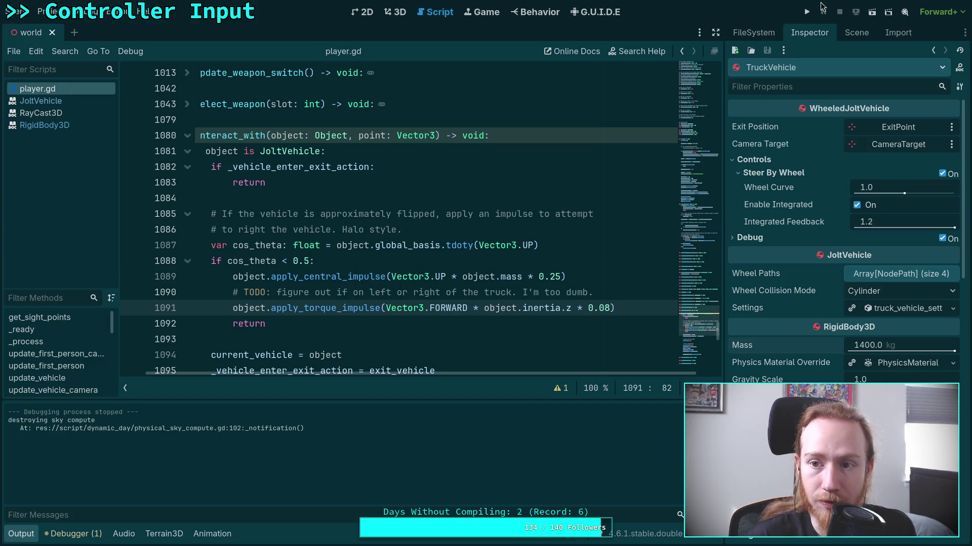
pyautogui.click(804, 16)
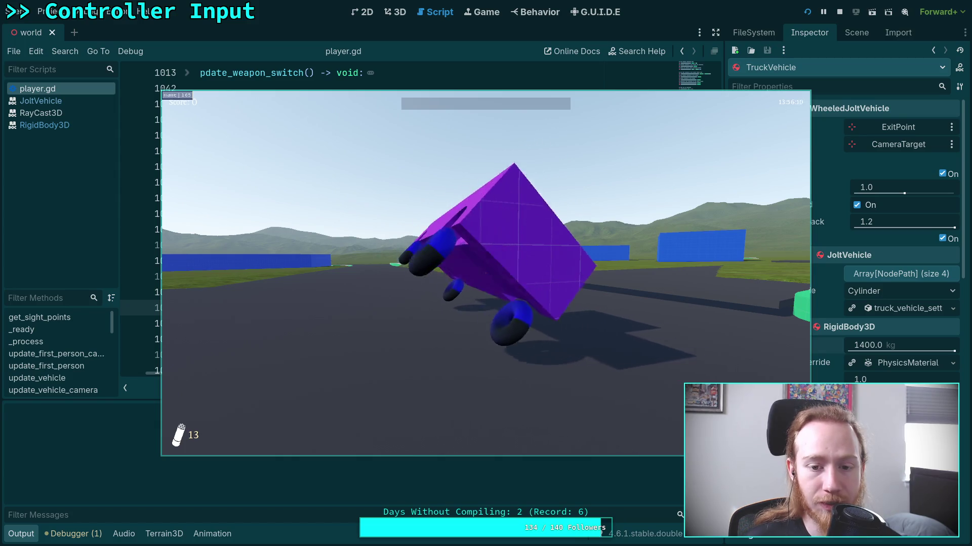
# Step: Restore the torque multiplier to 0.1, save, and test-run the game once more
pyautogui.press('Escape')
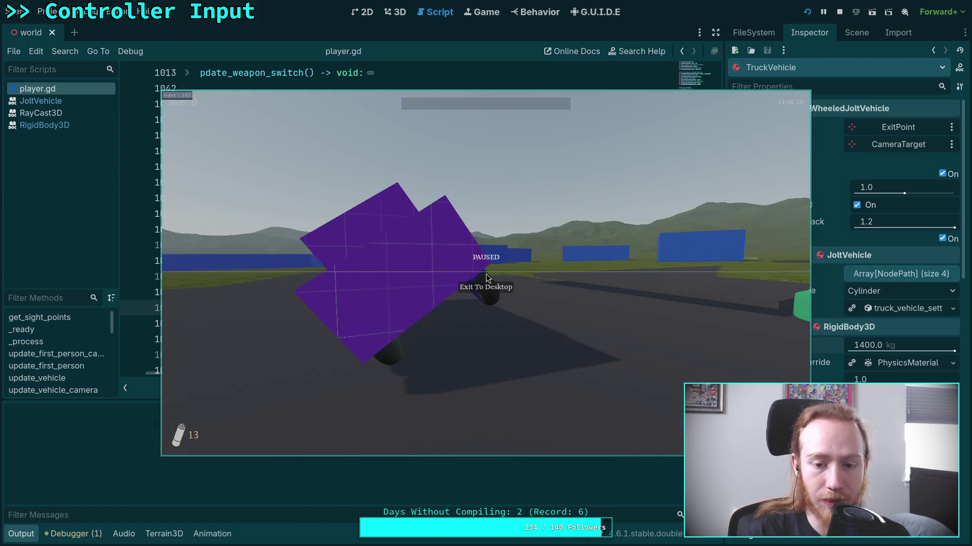
pyautogui.click(491, 287)
pyautogui.hotkey('shift', 'Left')
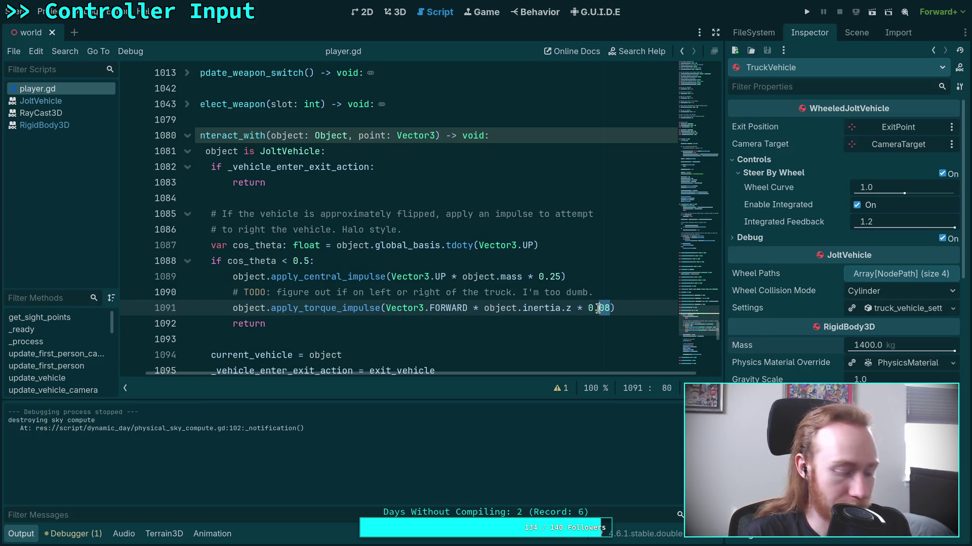
pyautogui.write('1')
pyautogui.hotkey('ctrl', 's')
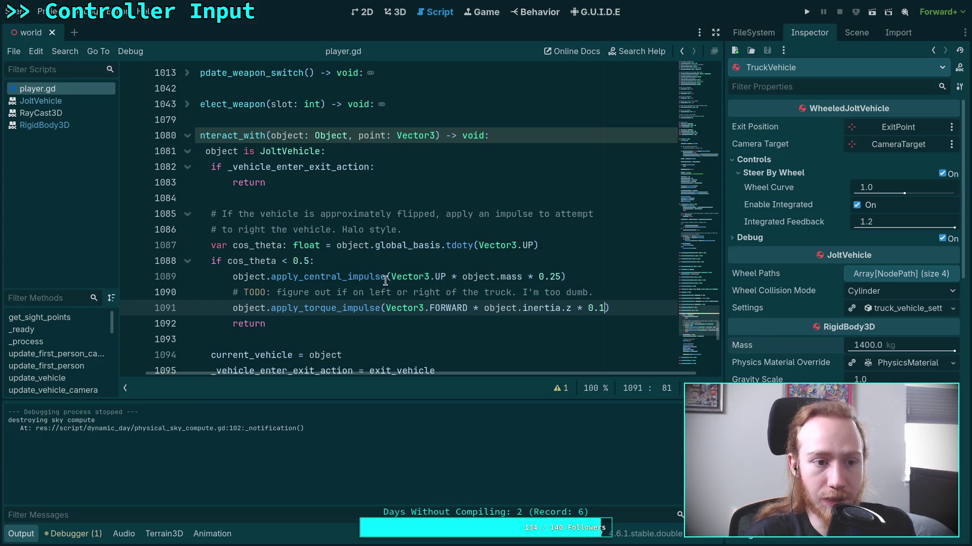
pyautogui.moveTo(386, 281)
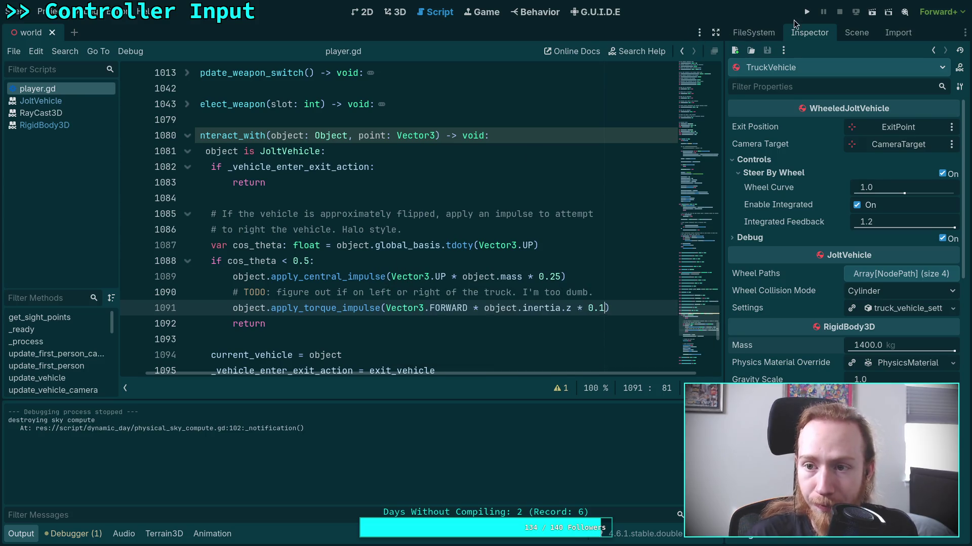
pyautogui.click(806, 11)
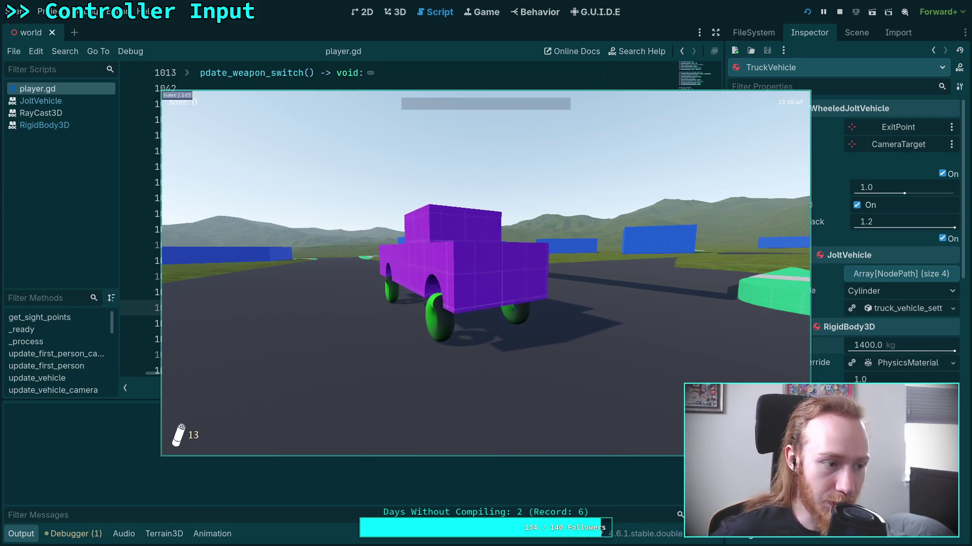
pyautogui.press('Escape')
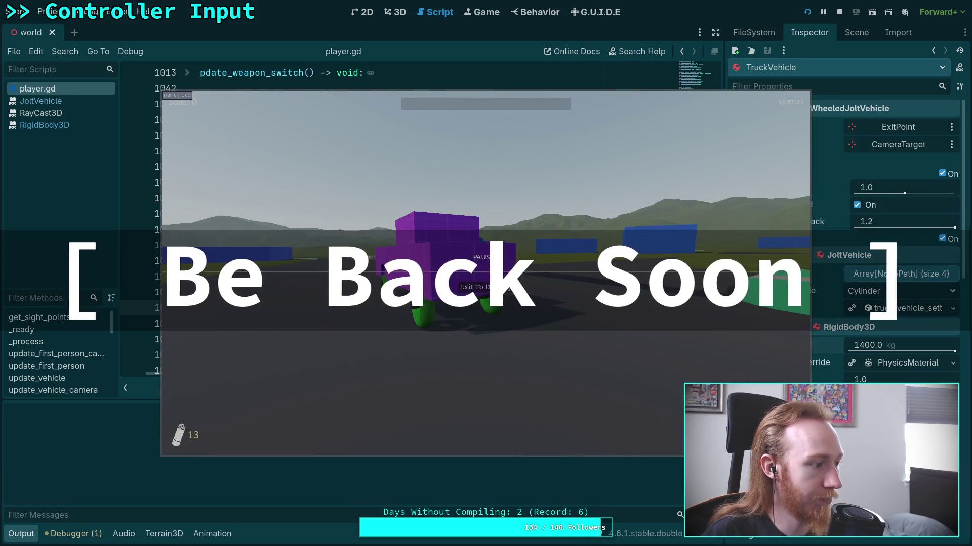
pyautogui.press('Escape')
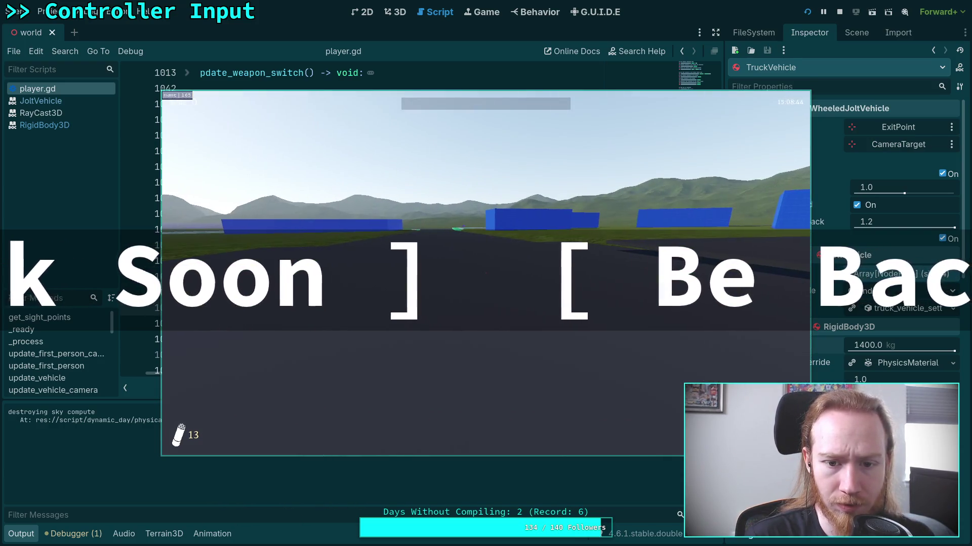
pyautogui.press('Escape')
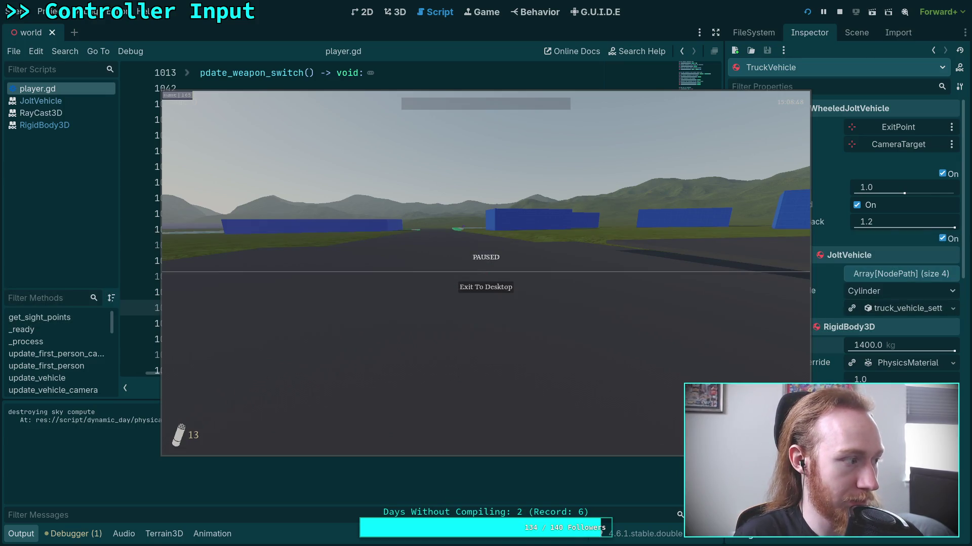
# Step: Resume the game, drive the purple truck around, then pause it again
pyautogui.press('Escape')
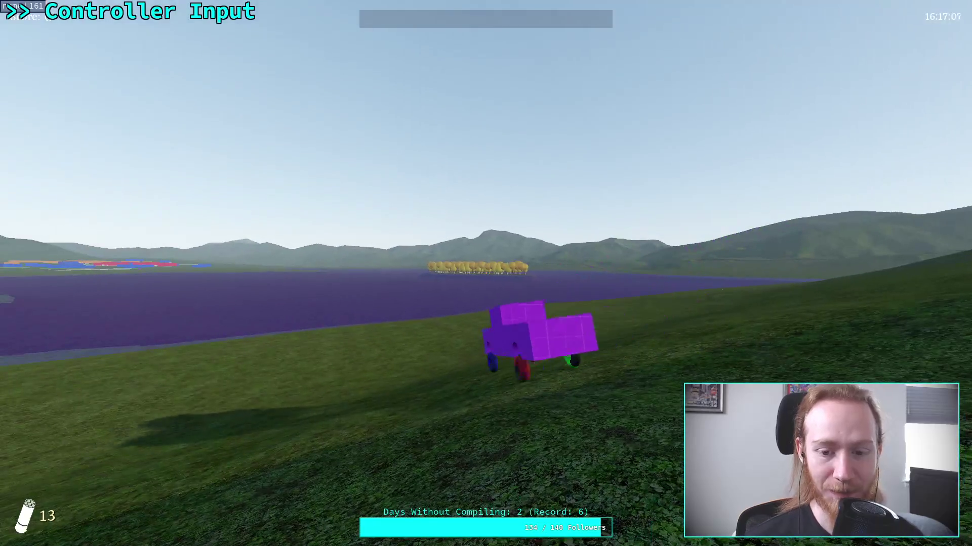
pyautogui.press('Escape')
# Step: Exit the game to the editor, hide the Output panel, and show the JoltVehicle class reference
pyautogui.click(484, 290)
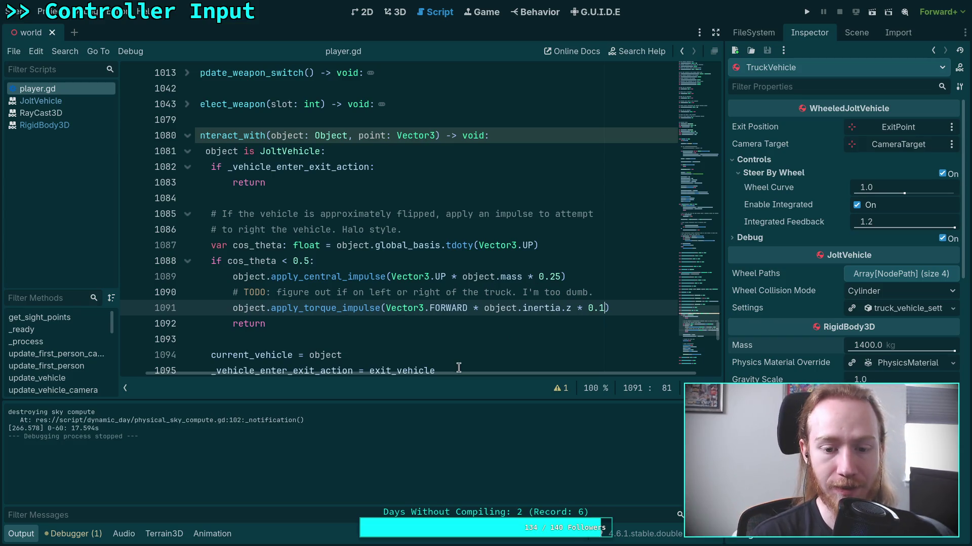
pyautogui.moveTo(458, 373); pyautogui.dragTo(290, 381)
pyautogui.scroll(10, 715, 316)
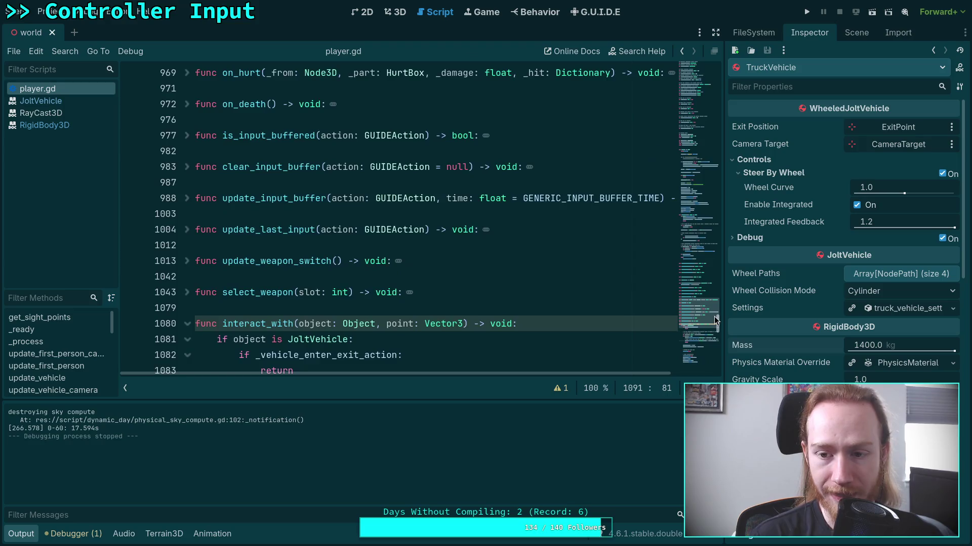
pyautogui.moveTo(715, 317); pyautogui.dragTo(690, 126)
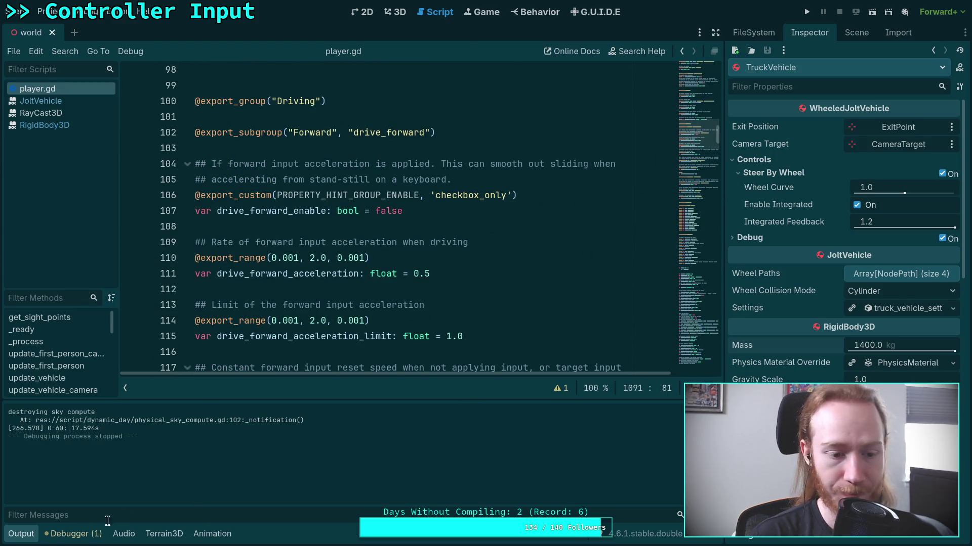
pyautogui.click(21, 534)
pyautogui.scroll(-5, 329, 363)
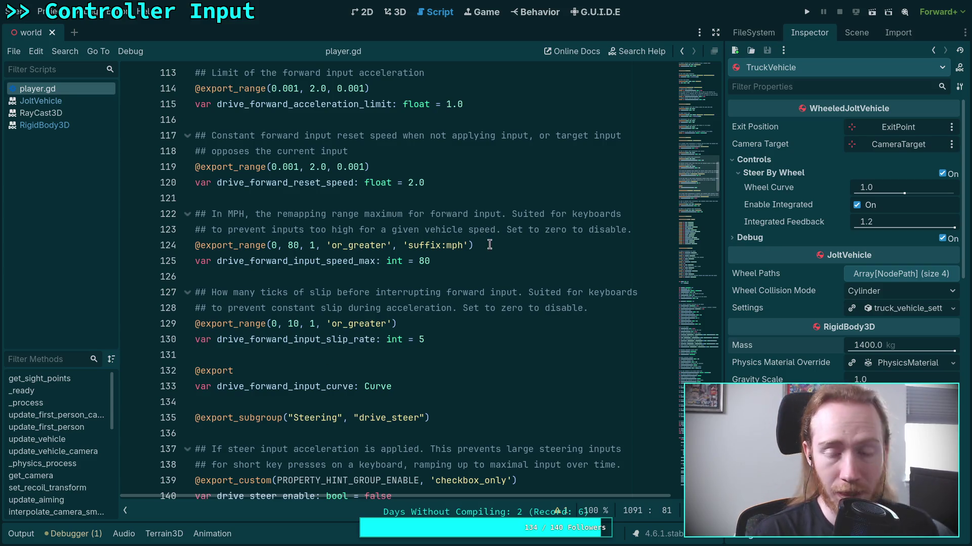
pyautogui.click(41, 101)
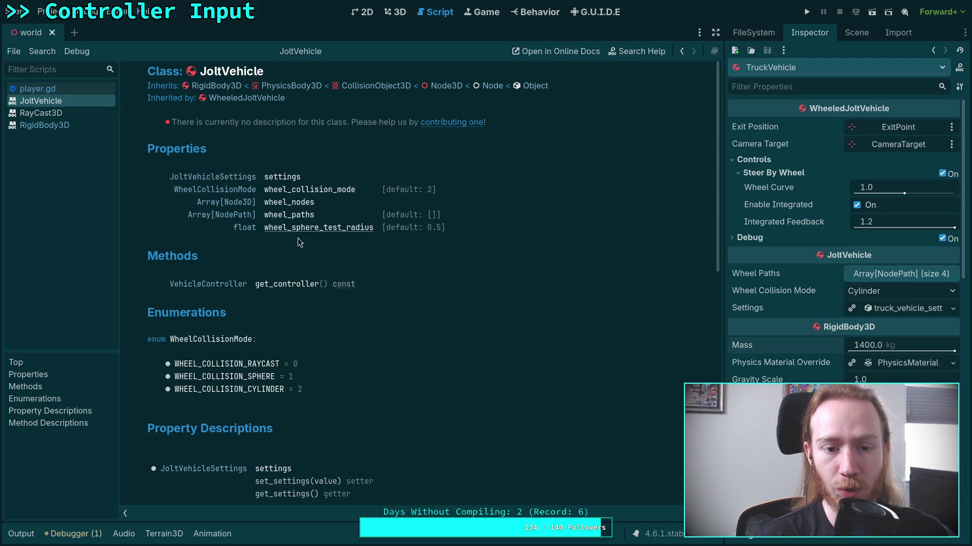
# Step: Browse the VehicleController and WheeledVehicleController docs, then close both pages
pyautogui.click(218, 285)
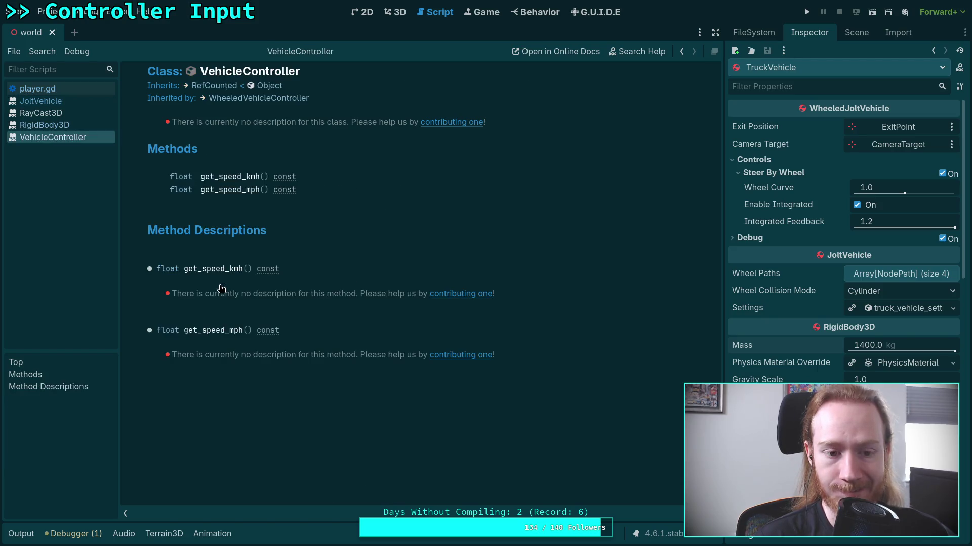
pyautogui.click(234, 98)
pyautogui.rightClick(45, 149)
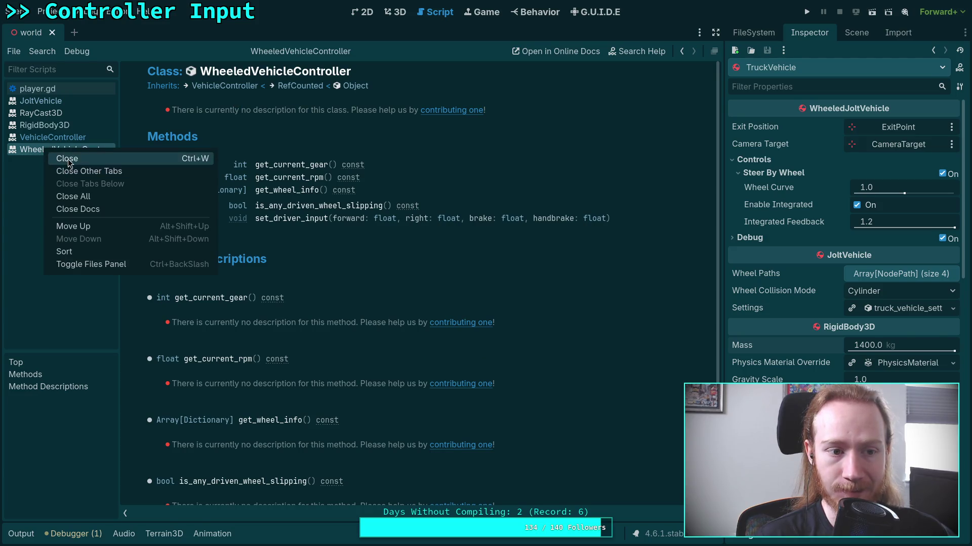
pyautogui.click(60, 156)
pyautogui.rightClick(55, 136)
pyautogui.click(66, 146)
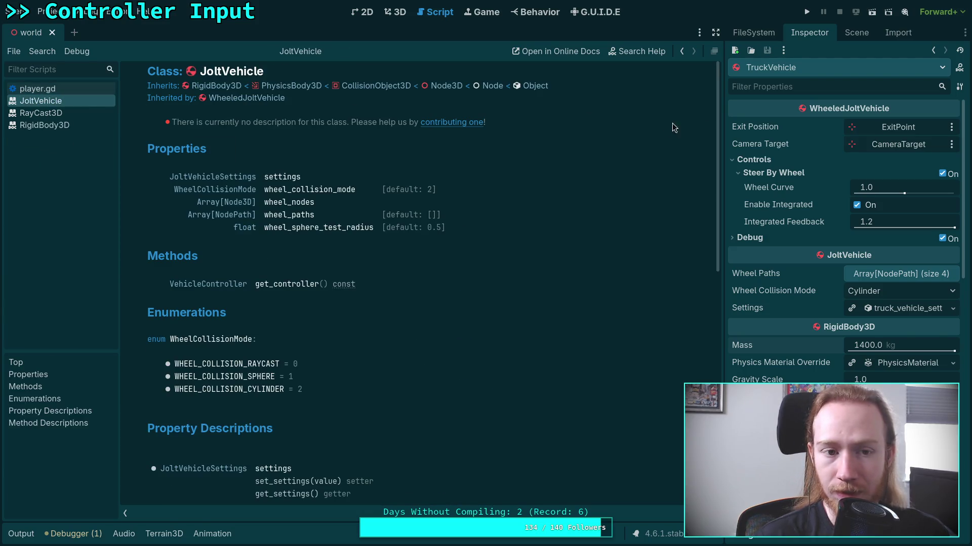
# Step: Switch the dock to the Scene tree and open the TruckVehicle scene for editing
pyautogui.click(756, 33)
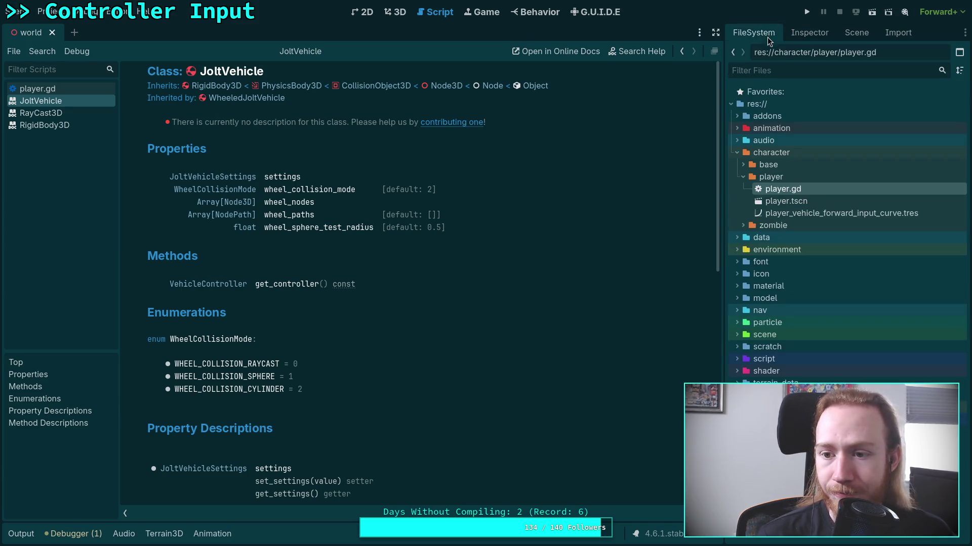
pyautogui.click(810, 34)
pyautogui.click(855, 32)
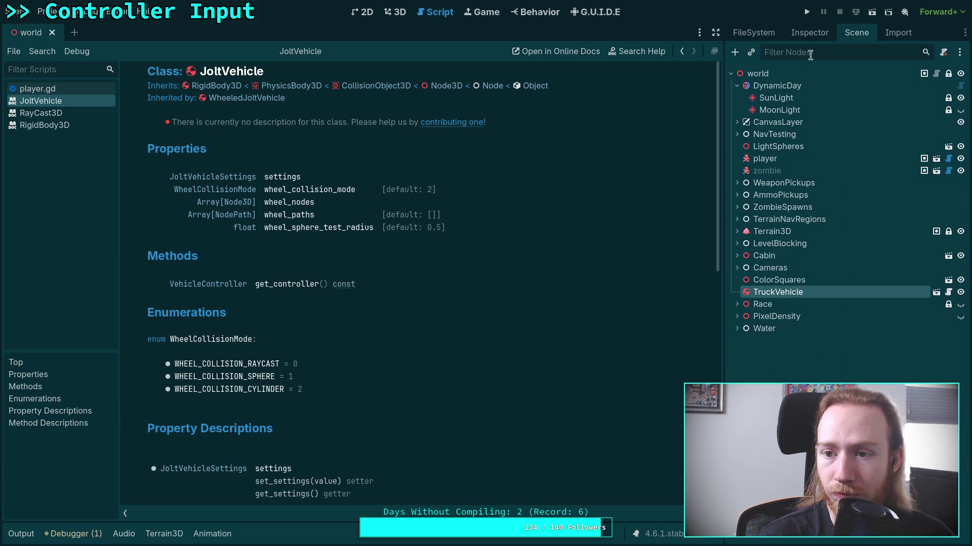
pyautogui.click(936, 292)
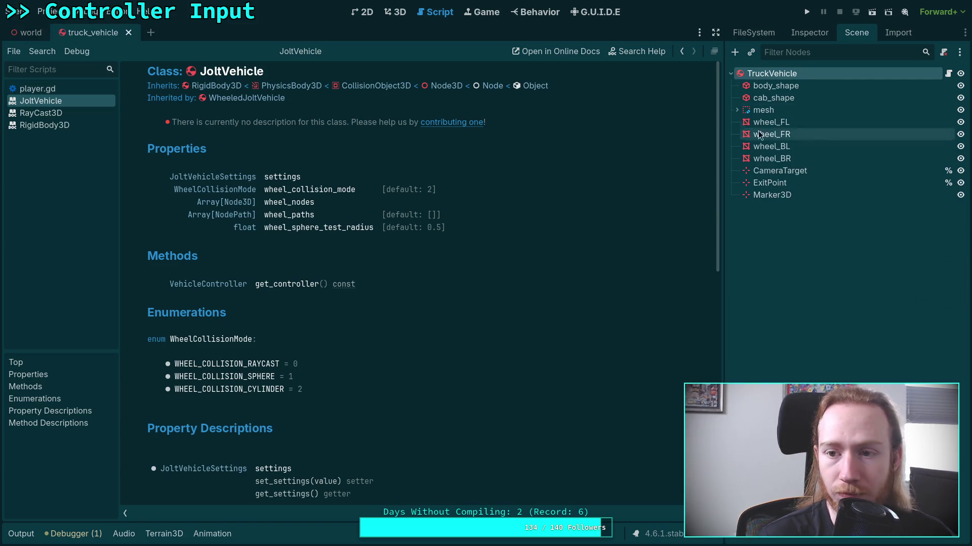
# Step: Open TruckVehicle's attached script wheeled_jolt_vehicle.gd and skim through it
pyautogui.click(947, 75)
pyautogui.moveTo(698, 264); pyautogui.dragTo(699, 35)
pyautogui.scroll(-4, 283, 343)
pyautogui.scroll(4, 283, 343)
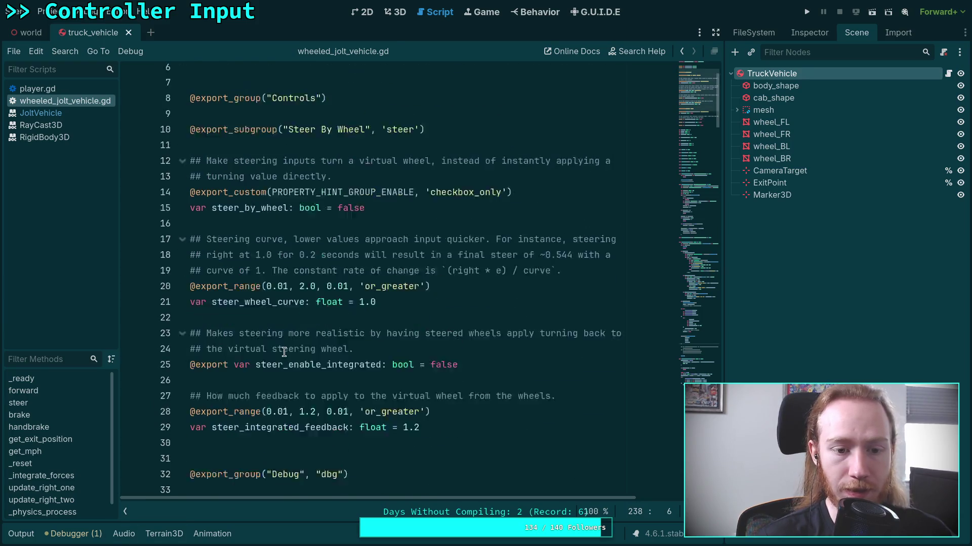
pyautogui.click(439, 149)
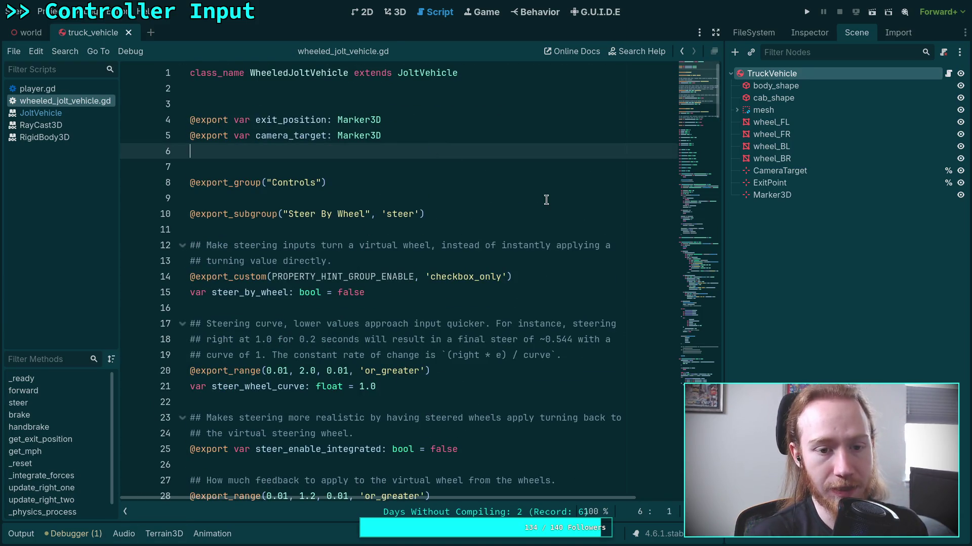
pyautogui.scroll(-15, 539, 198)
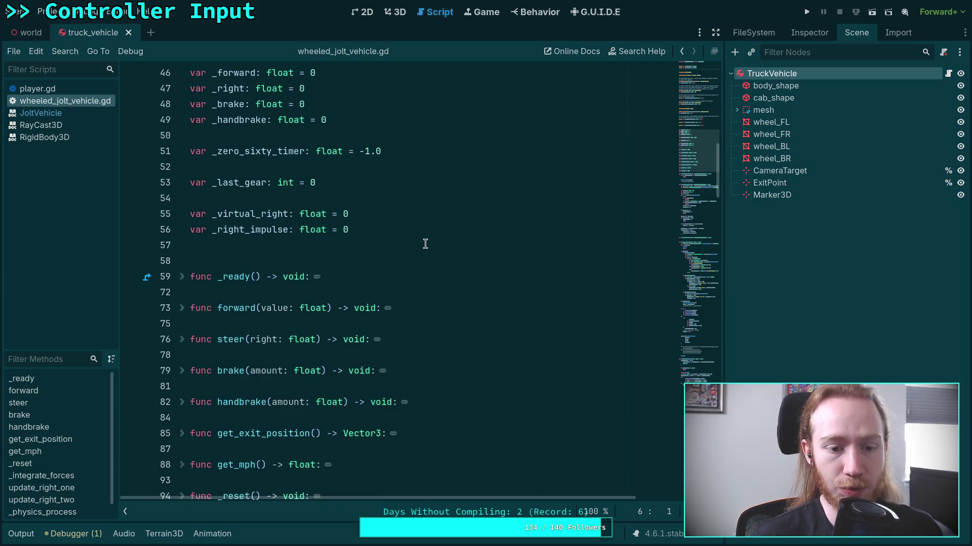
pyautogui.scroll(3, 425, 244)
pyautogui.scroll(-10, 369, 273)
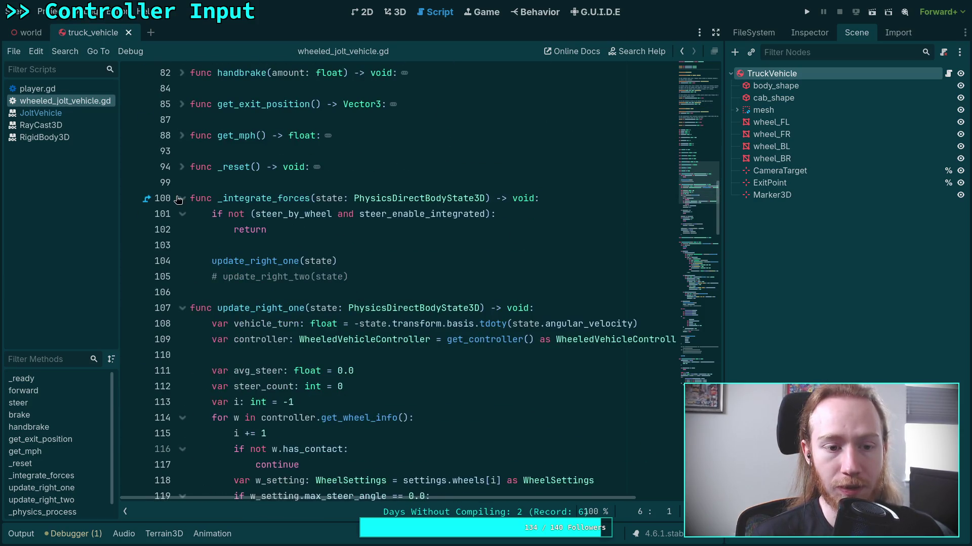
# Step: Fold _integrate_forces, update_right_one, _physics_process and update_virtual_steer, then go to the file's end
pyautogui.click(180, 198)
pyautogui.click(182, 230)
pyautogui.click(181, 308)
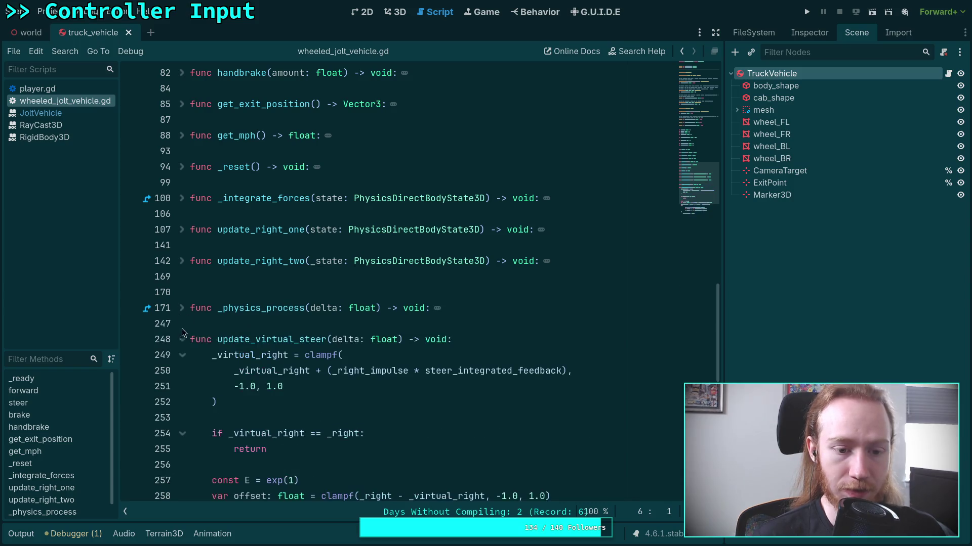
pyautogui.click(182, 339)
pyautogui.scroll(-3, 280, 303)
pyautogui.click(280, 304)
# Step: Add a func flip() -> void stub at the end of wheeled_jolt_vehicle.gd
pyautogui.press('Return')
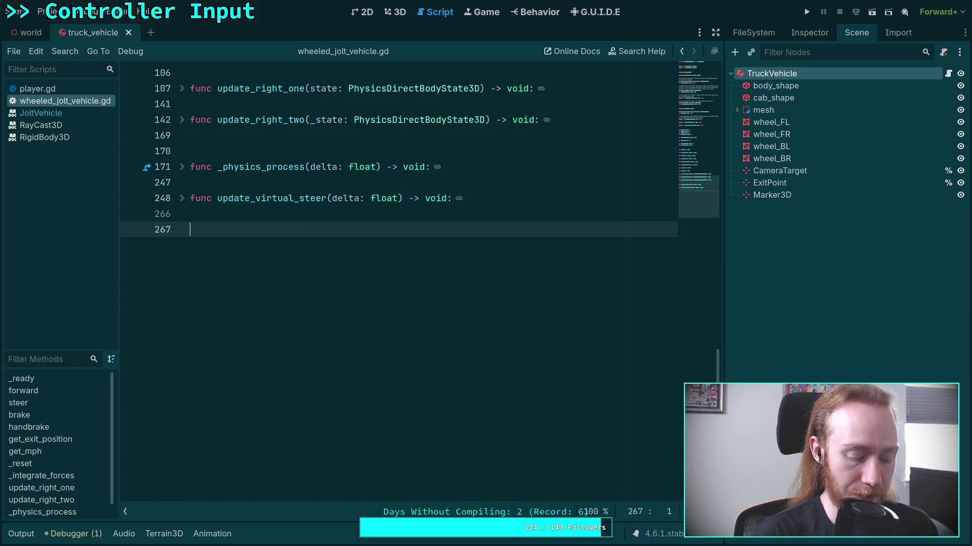
pyautogui.write('func fli')
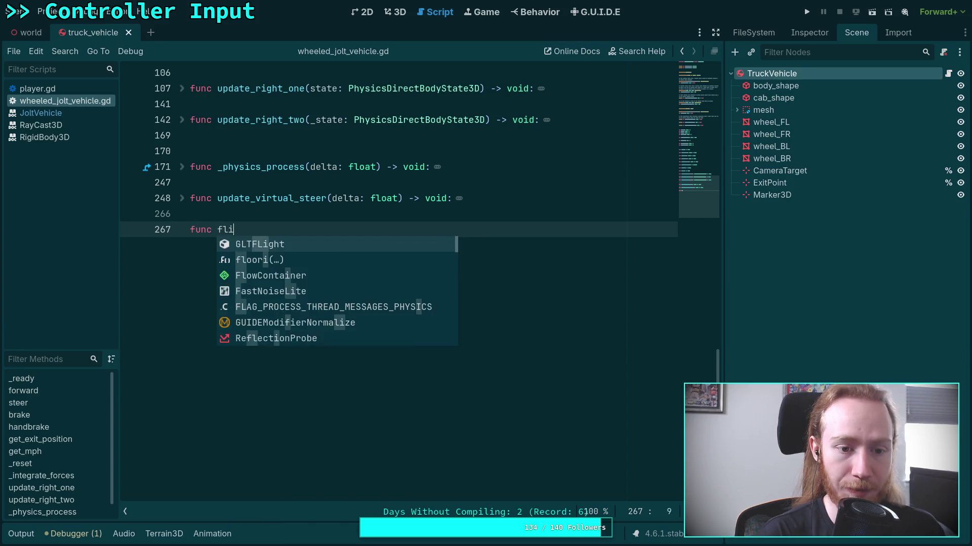
pyautogui.write('p()')
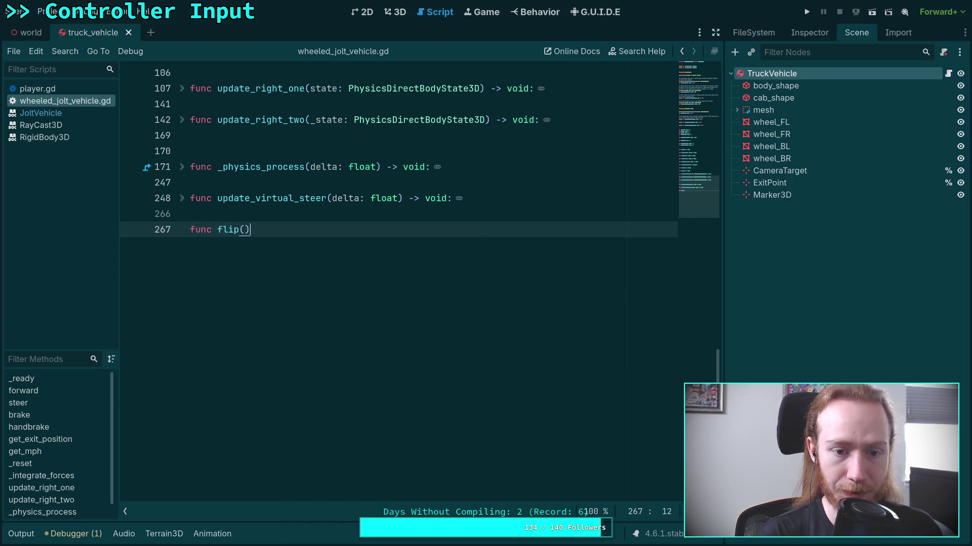
pyautogui.write(' ->')
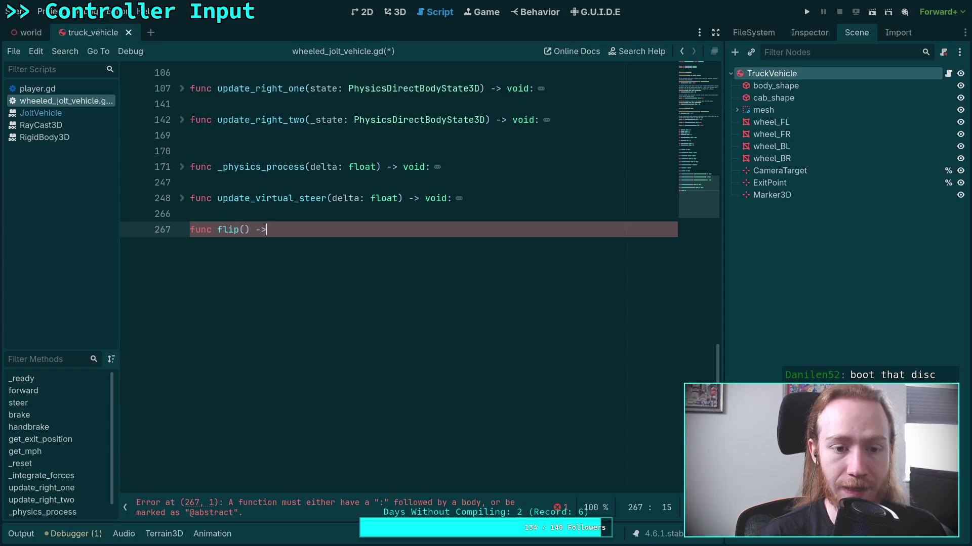
pyautogui.write(' void:')
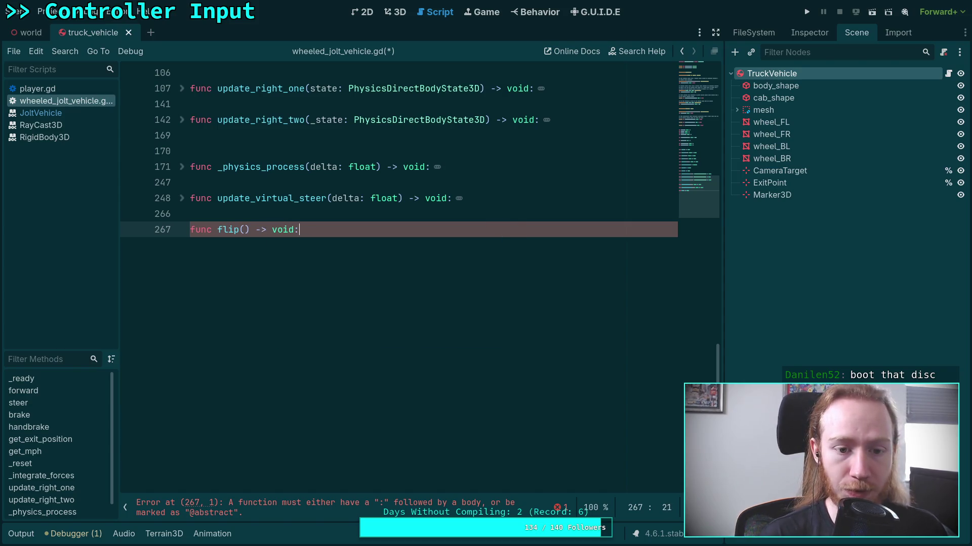
pyautogui.press('Return')
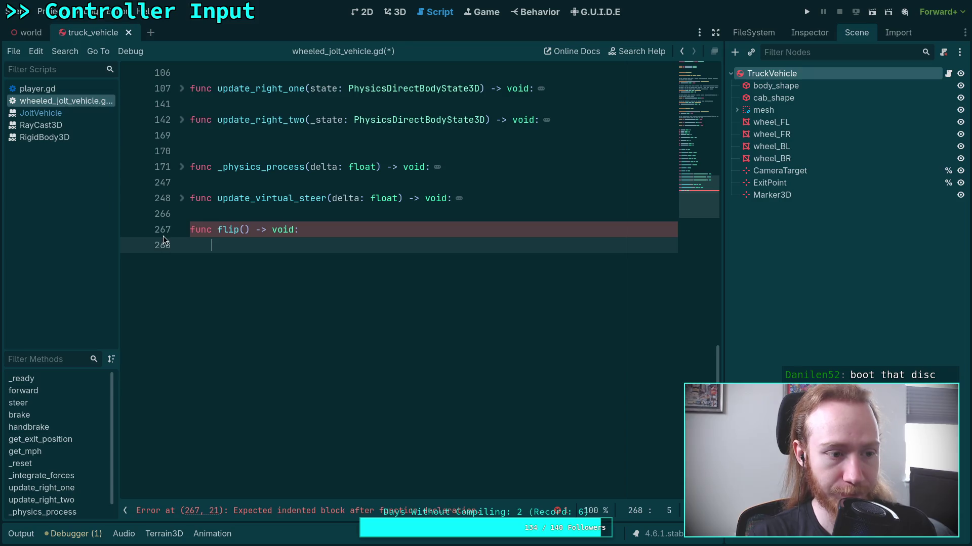
# Step: Close all open documentation pages and scroll player.gd to the interact_with code
pyautogui.click(64, 92)
pyautogui.click(65, 115)
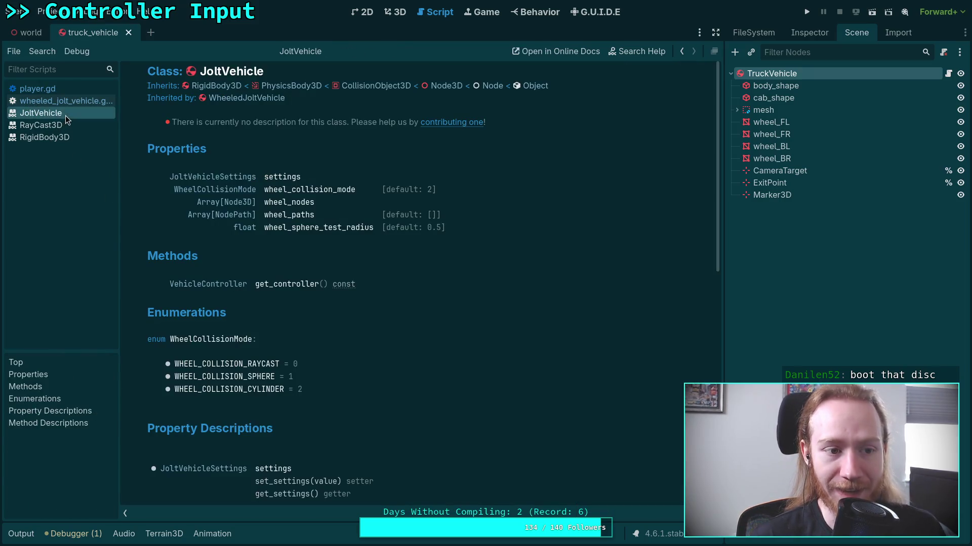
pyautogui.rightClick(65, 115)
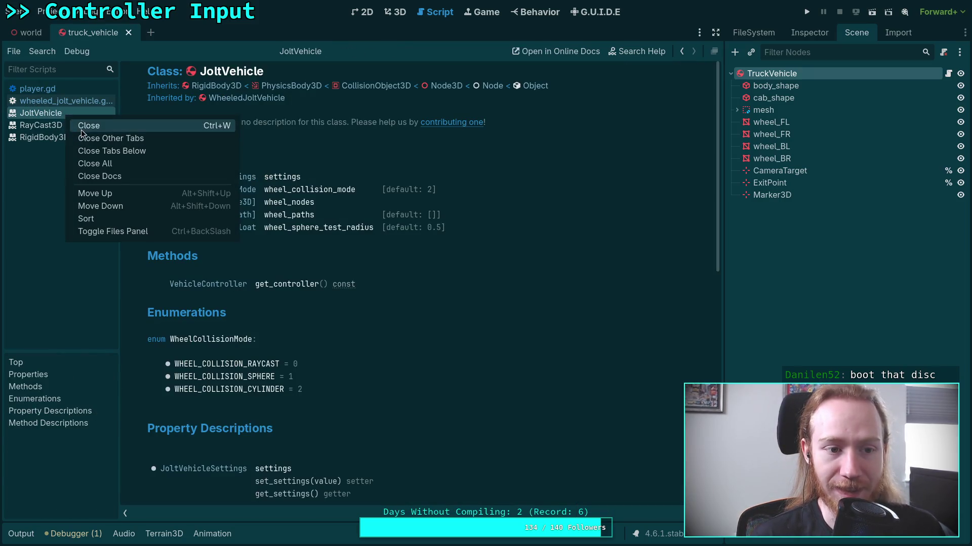
pyautogui.click(87, 176)
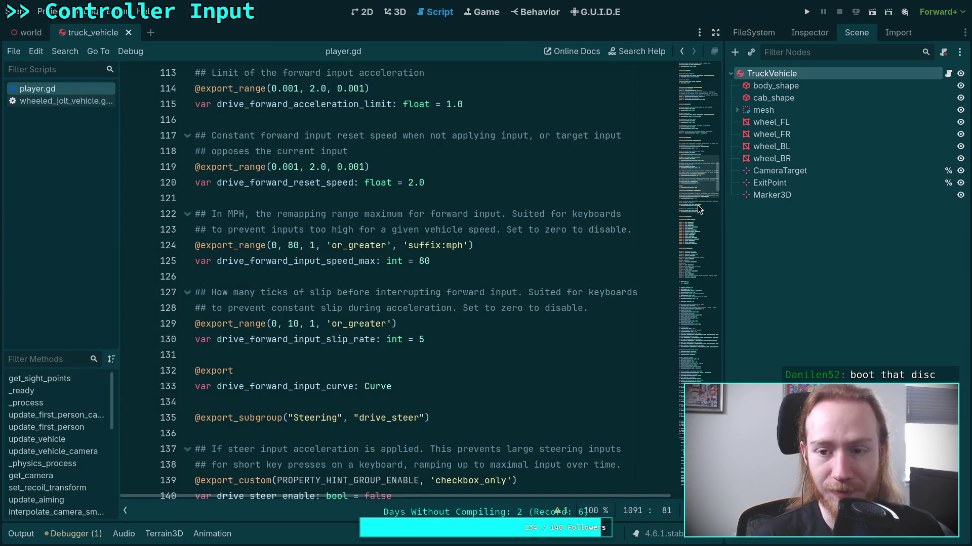
pyautogui.moveTo(700, 175)
pyautogui.mouseDown()
pyautogui.moveTo(719, 362)
pyautogui.moveTo(676, 438)
pyautogui.mouseUp()
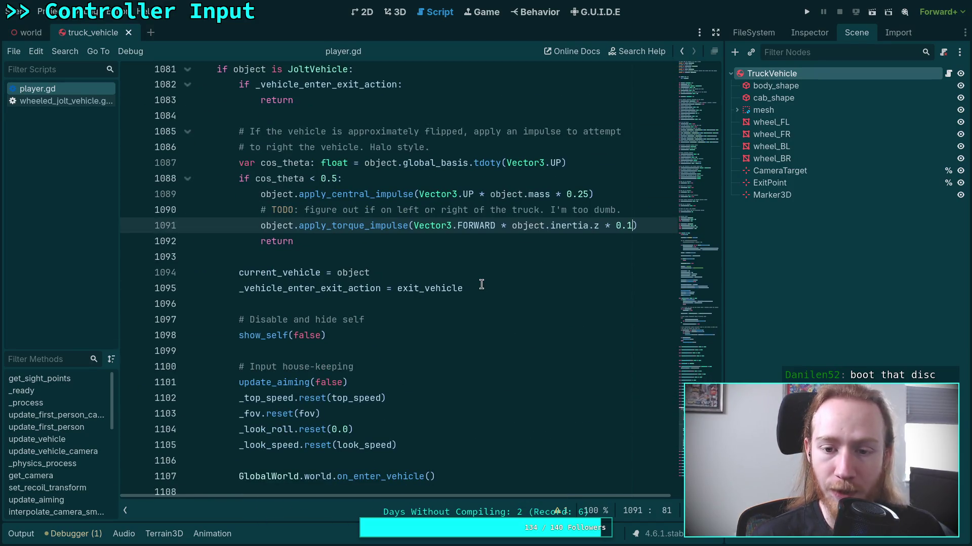
pyautogui.scroll(2, 481, 284)
pyautogui.scroll(1, 338, 329)
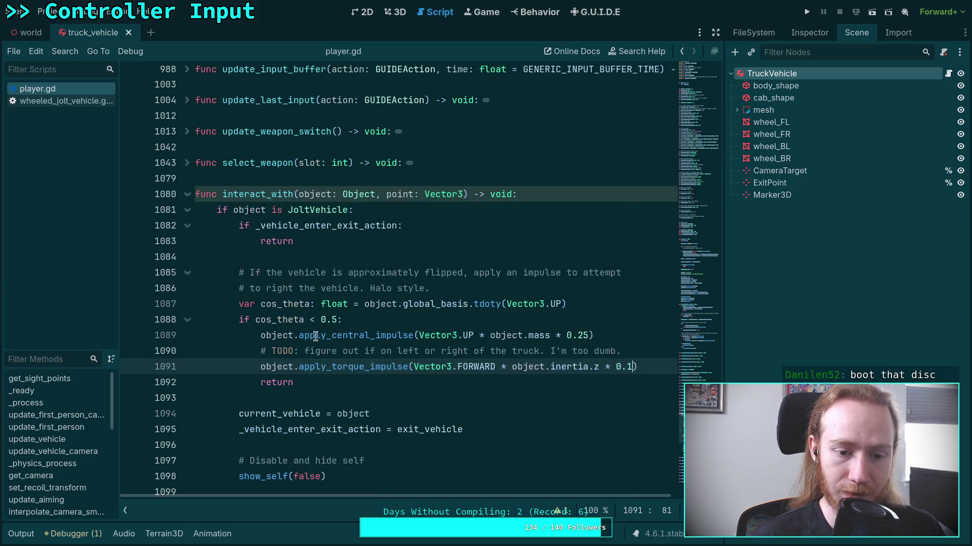
# Step: Give flip the parameter from: Vector3 in wheeled_jolt_vehicle.gd
pyautogui.click(68, 102)
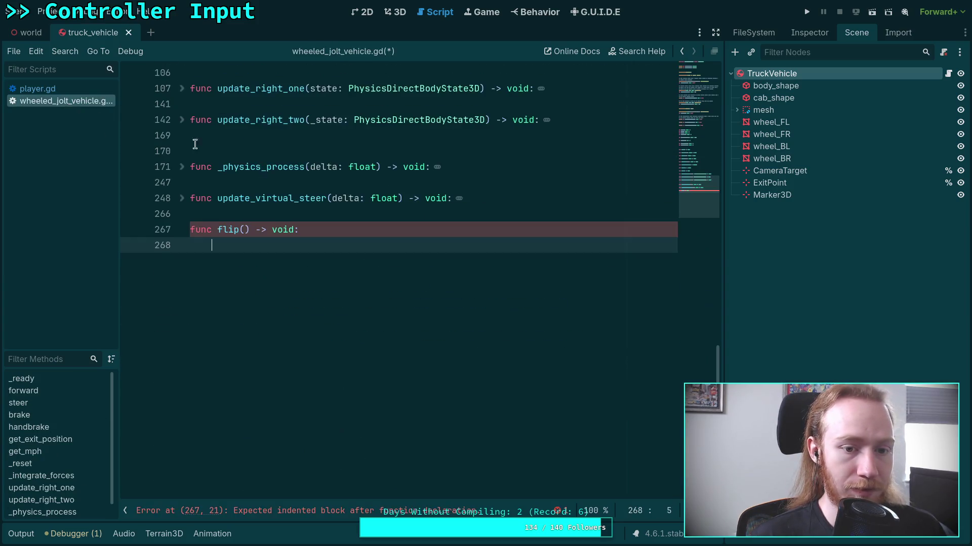
pyautogui.click(245, 229)
pyautogui.write('from')
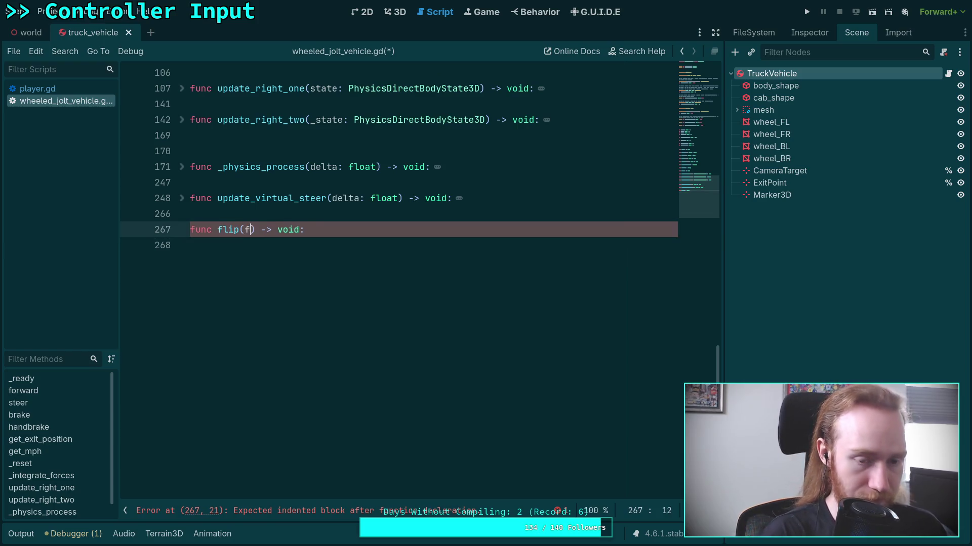
pyautogui.write(': Vector3')
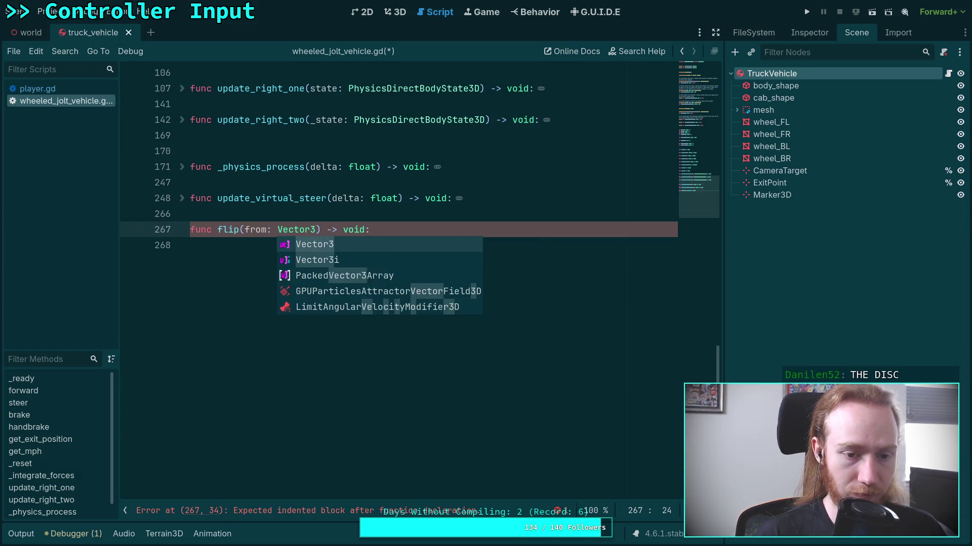
pyautogui.click(35, 89)
# Step: Start a new object. line inside player.gd's cos_theta < 0.5 flip check
pyautogui.click(411, 322)
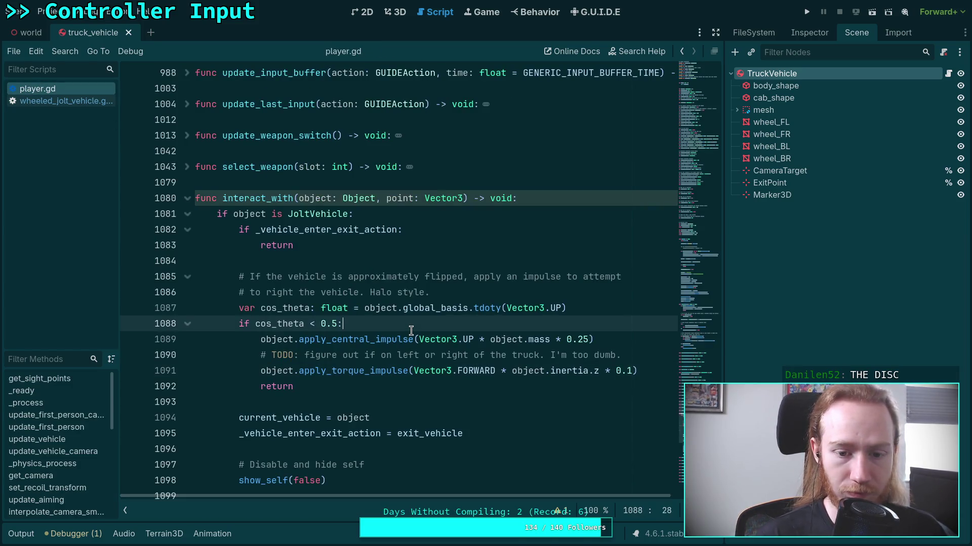
pyautogui.press('Return')
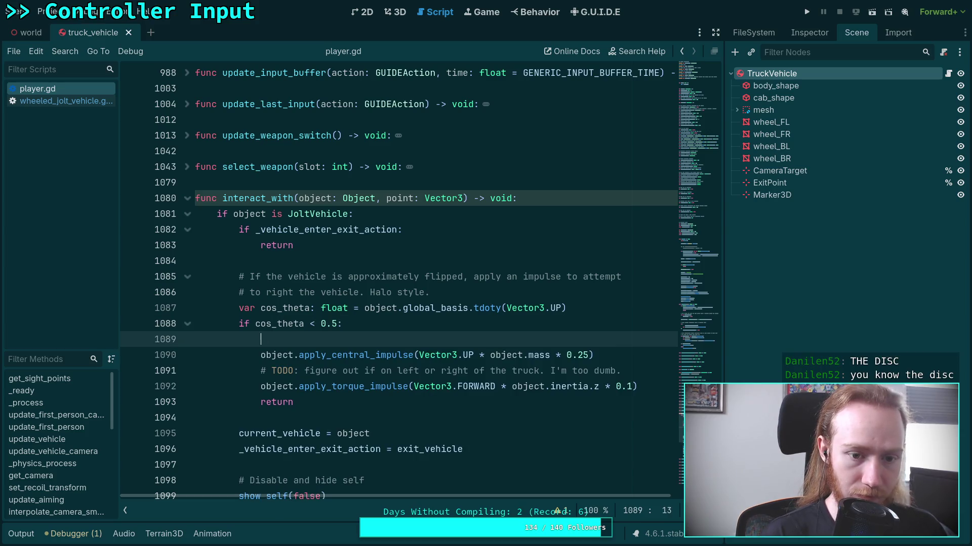
pyautogui.write('object.fl')
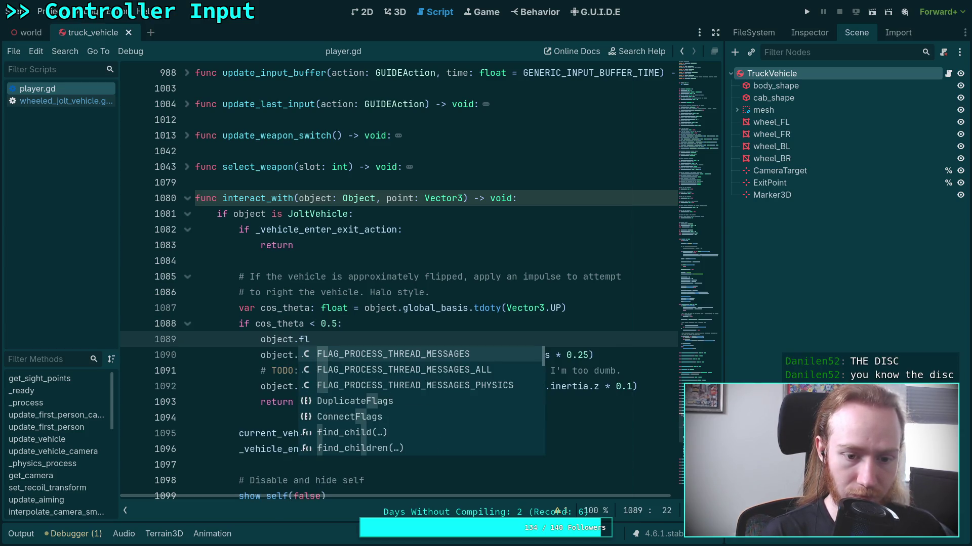
pyautogui.write('i')
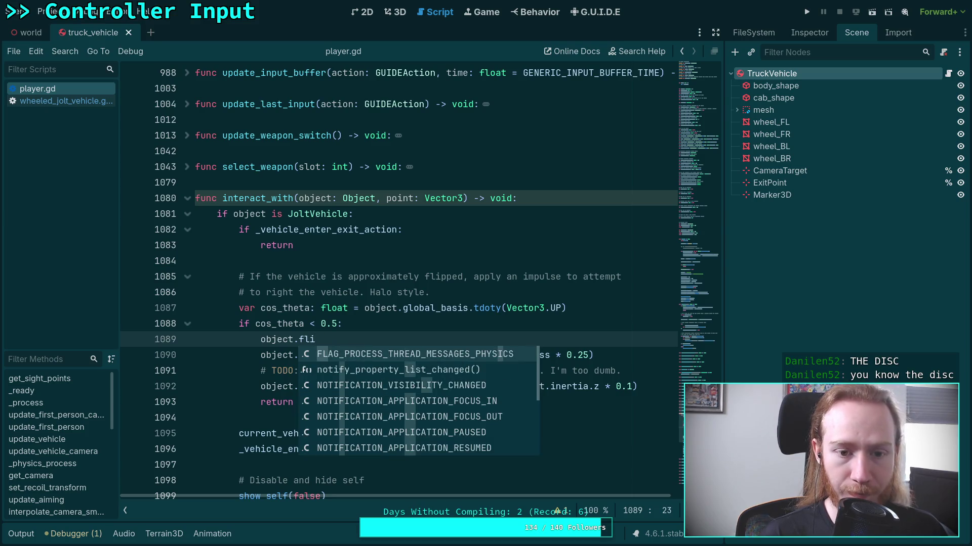
pyautogui.press('BackSpace')
pyautogui.press('BackSpace')
pyautogui.press('BackSpace')
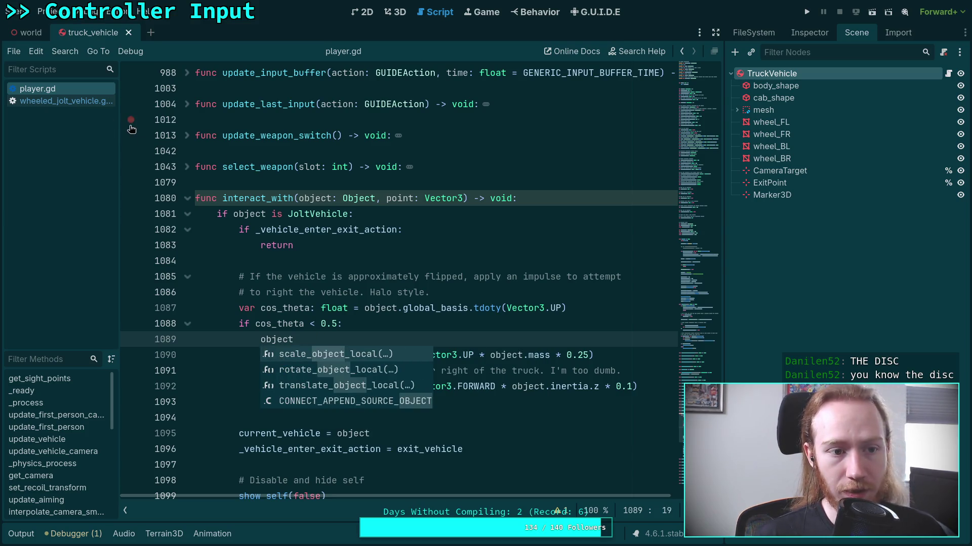
pyautogui.click(80, 102)
pyautogui.scroll(10, 689, 162)
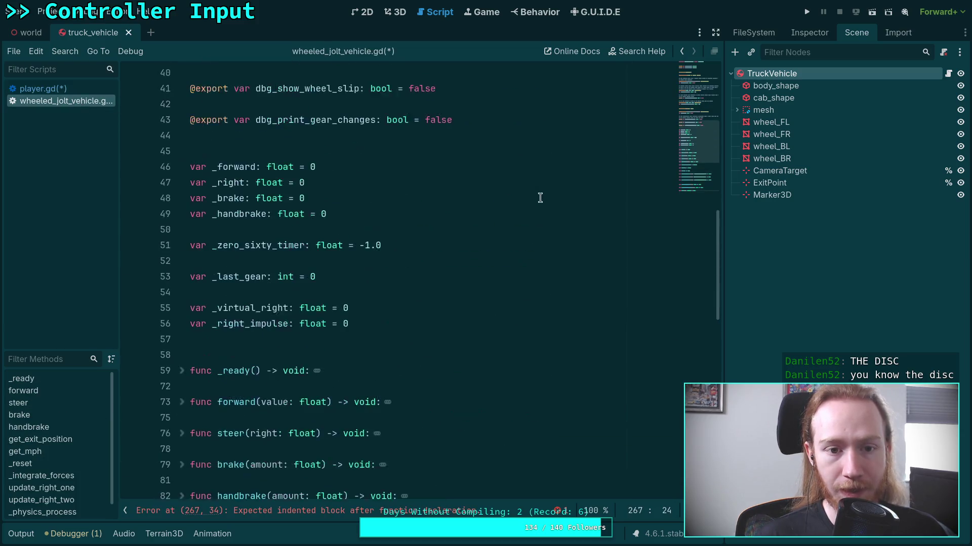
pyautogui.scroll(5, 689, 162)
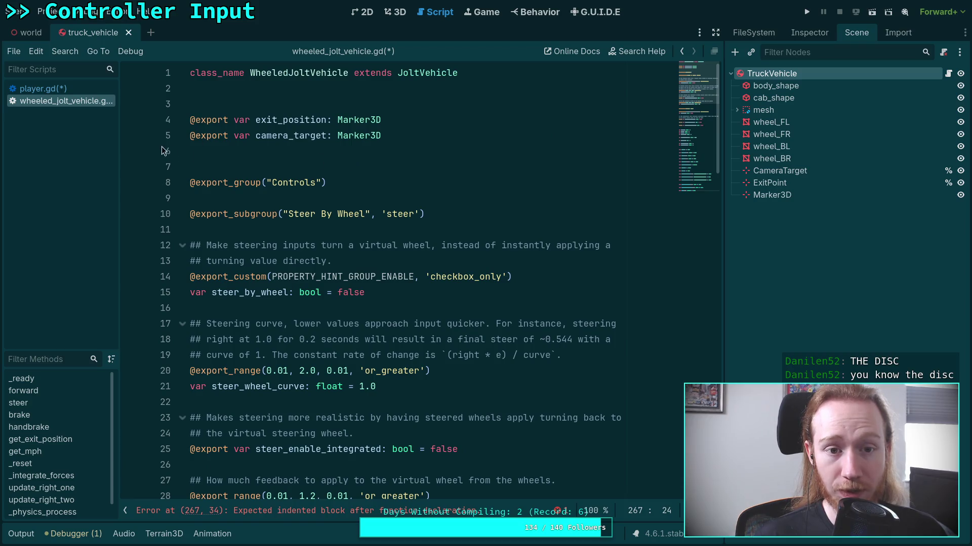
pyautogui.click(67, 88)
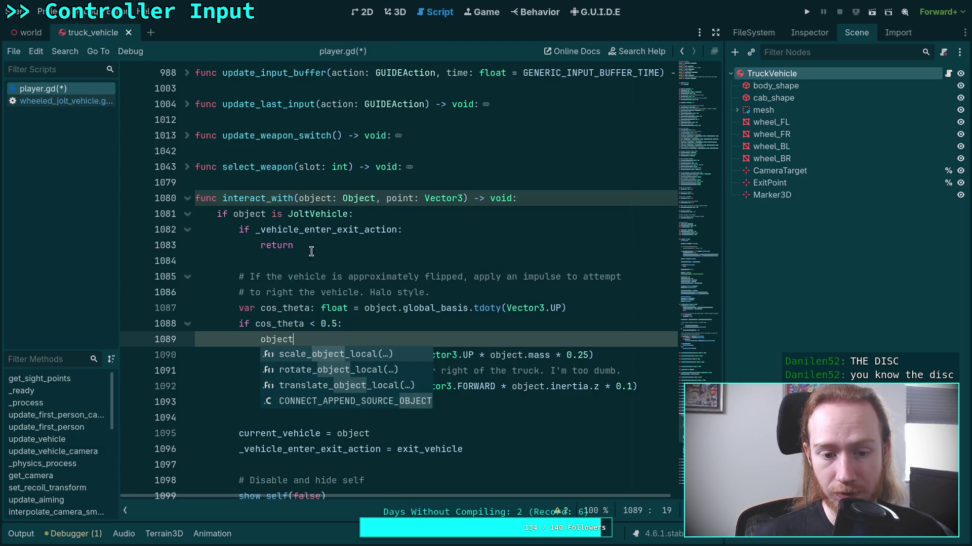
pyautogui.scroll(-1, 314, 319)
pyautogui.moveTo(295, 294); pyautogui.dragTo(261, 296)
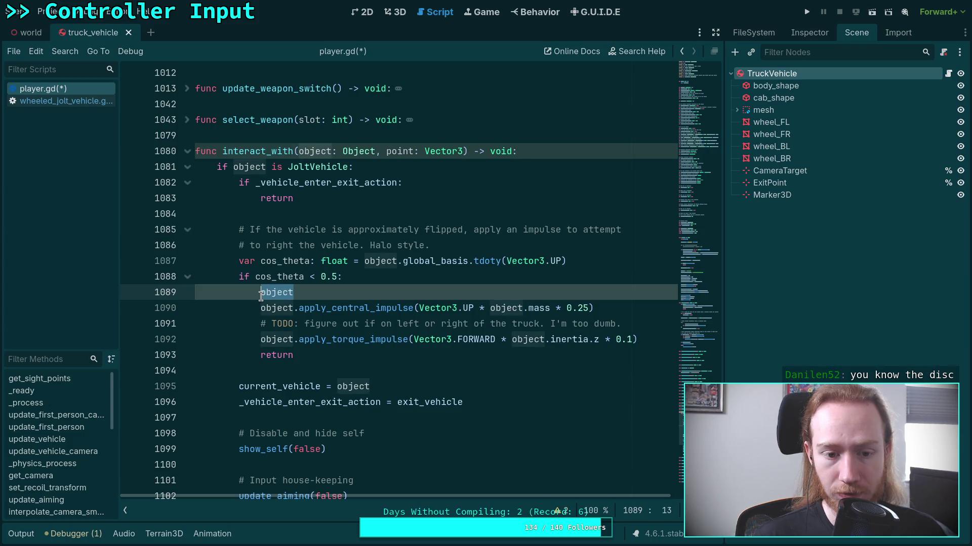
pyautogui.scroll(-5, 338, 208)
pyautogui.scroll(6, 338, 208)
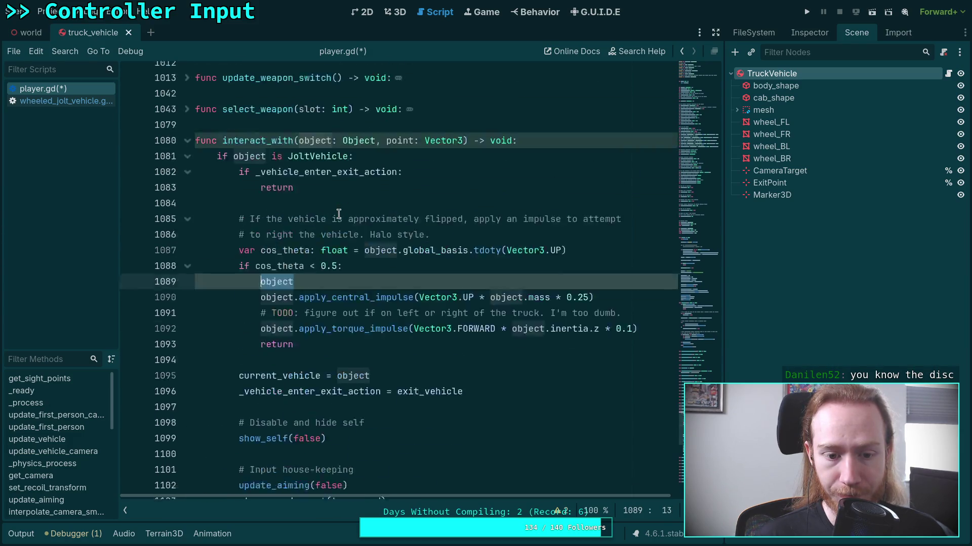
# Step: Change the type check to WheeledJoltVehicle and write object.flip(point)
pyautogui.click(287, 214)
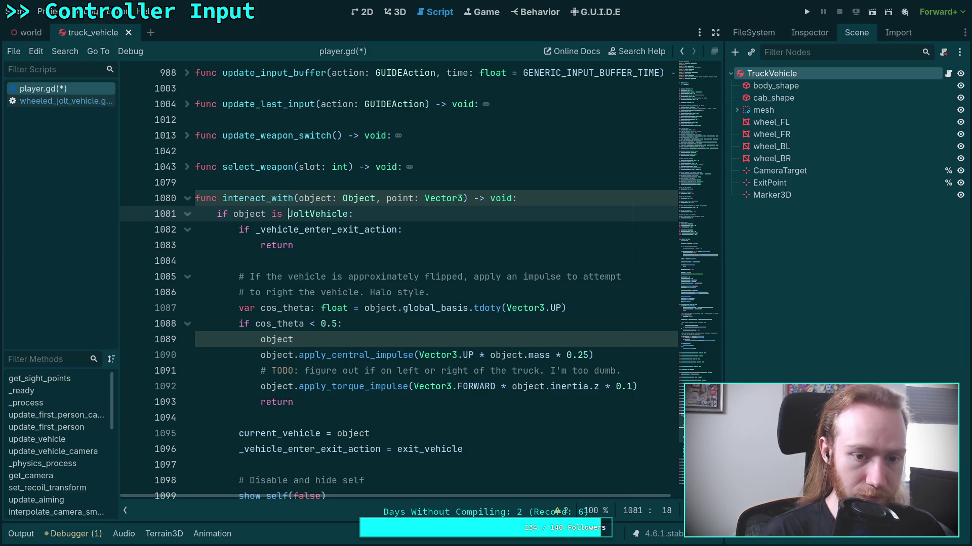
pyautogui.write('Wheeled')
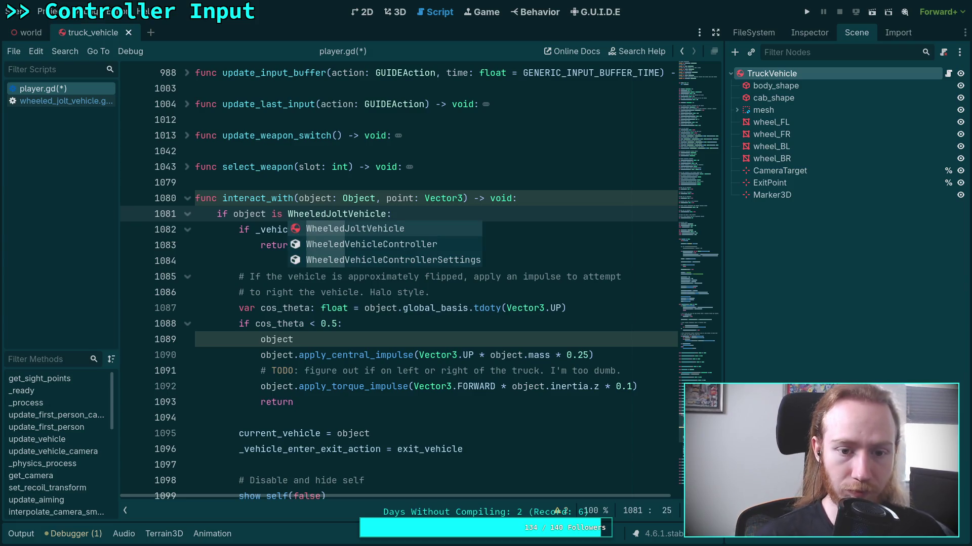
pyautogui.click(331, 322)
pyautogui.click(322, 341)
pyautogui.write('.fl')
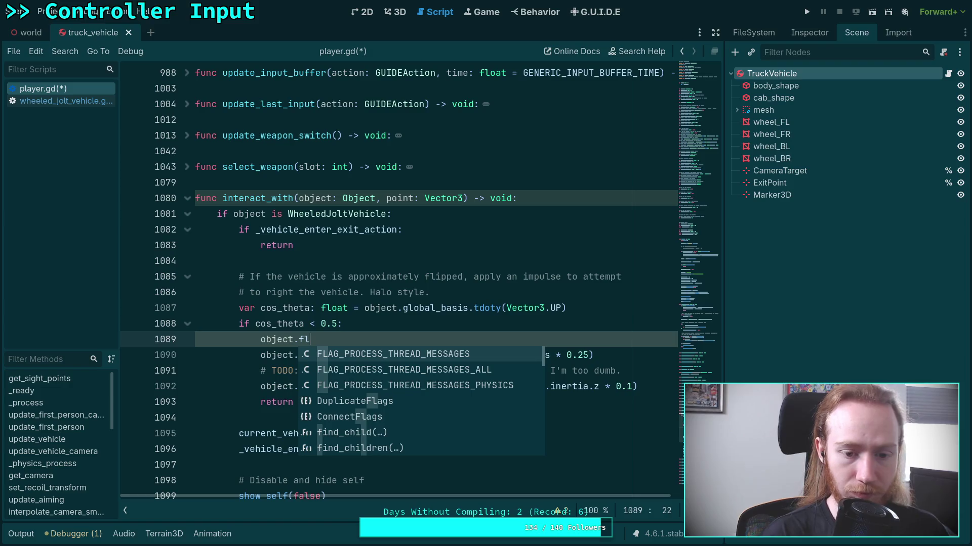
pyautogui.write('ip')
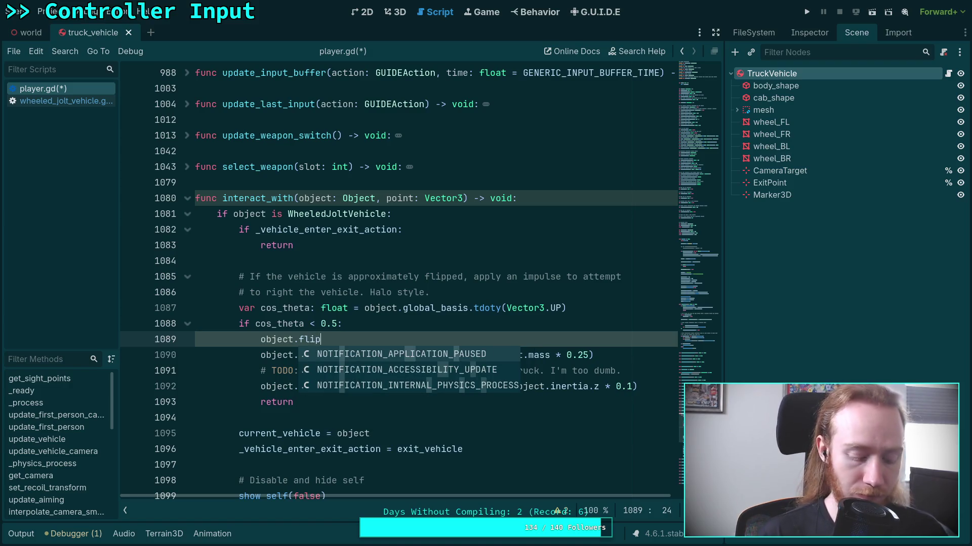
pyautogui.write('(point')
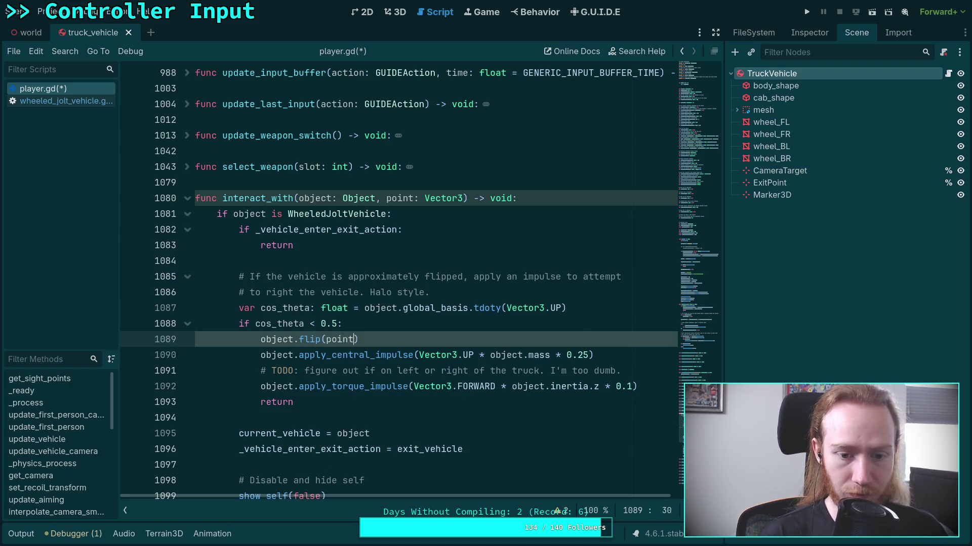
# Step: Delete the old impulse lines 1090–1092 and save player.gd
pyautogui.moveTo(638, 386)
pyautogui.mouseDown()
pyautogui.moveTo(261, 370)
pyautogui.moveTo(261, 355)
pyautogui.mouseUp()
pyautogui.hotkey('ctrl', 'c')
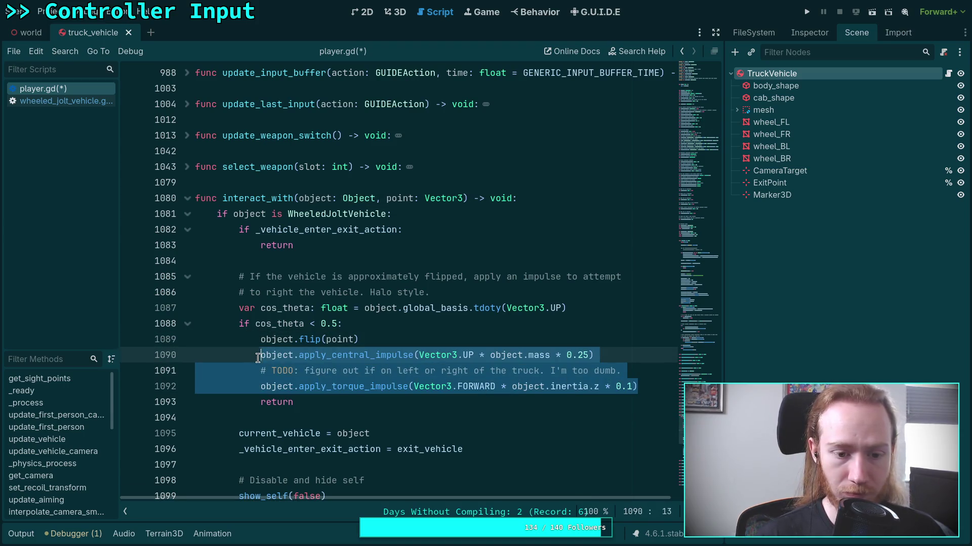
pyautogui.press('BackSpace')
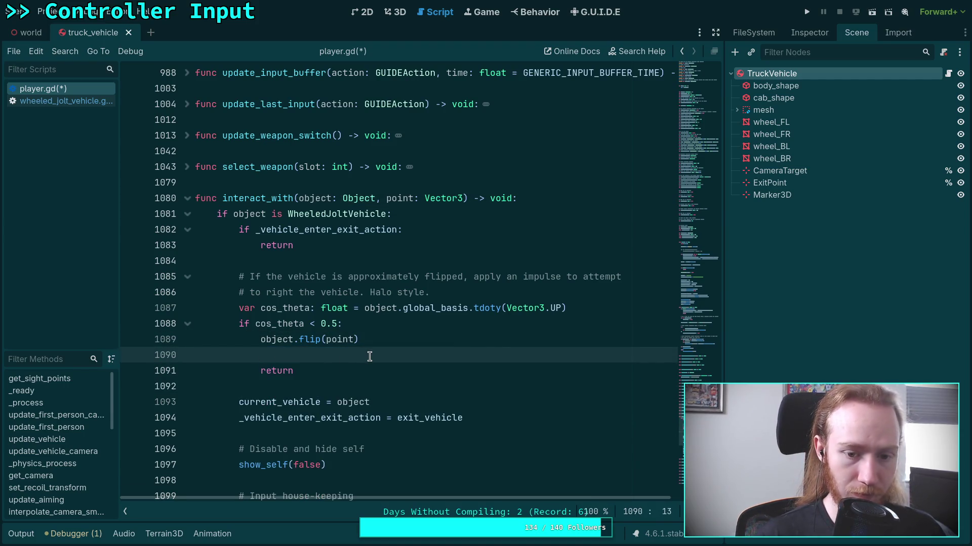
pyautogui.press('BackSpace')
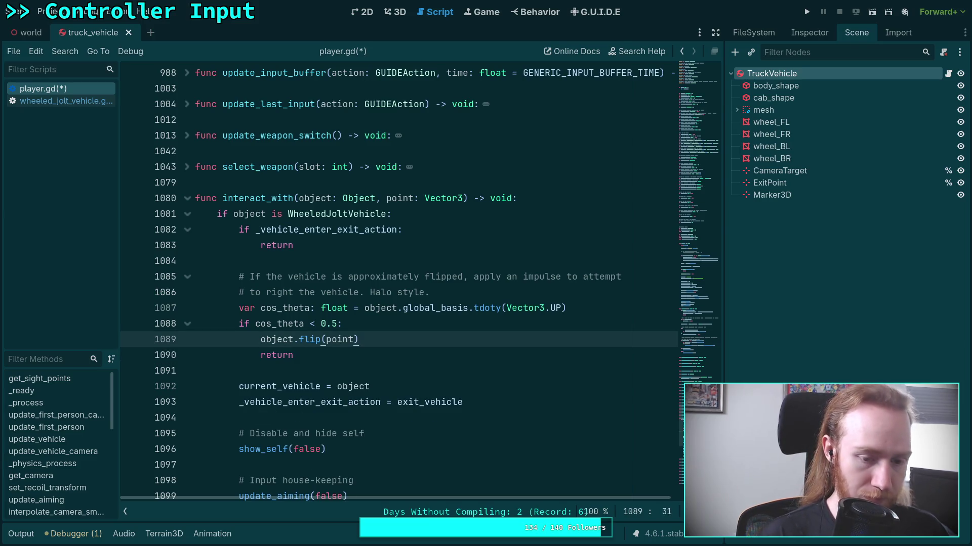
pyautogui.hotkey('ctrl', 's')
pyautogui.click(84, 105)
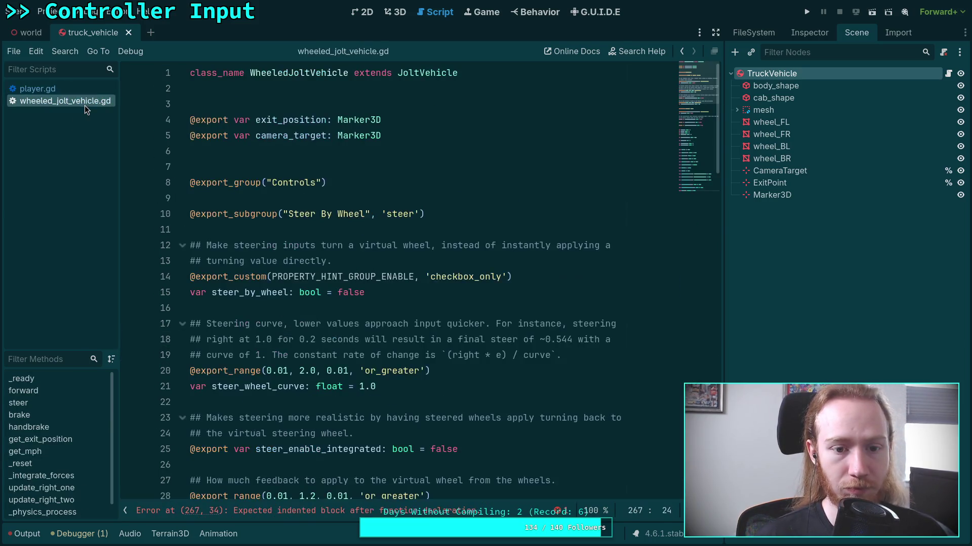
pyautogui.click(40, 89)
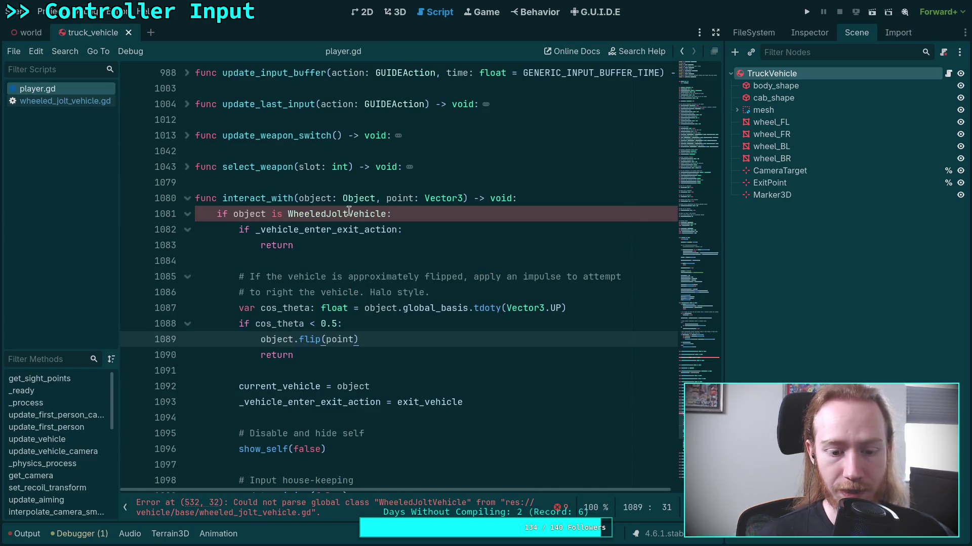
# Step: Paste the impulse lines under flip() in wheeled_jolt_vehicle.gd and dedent them
pyautogui.click(65, 101)
pyautogui.scroll(-10, 663, 165)
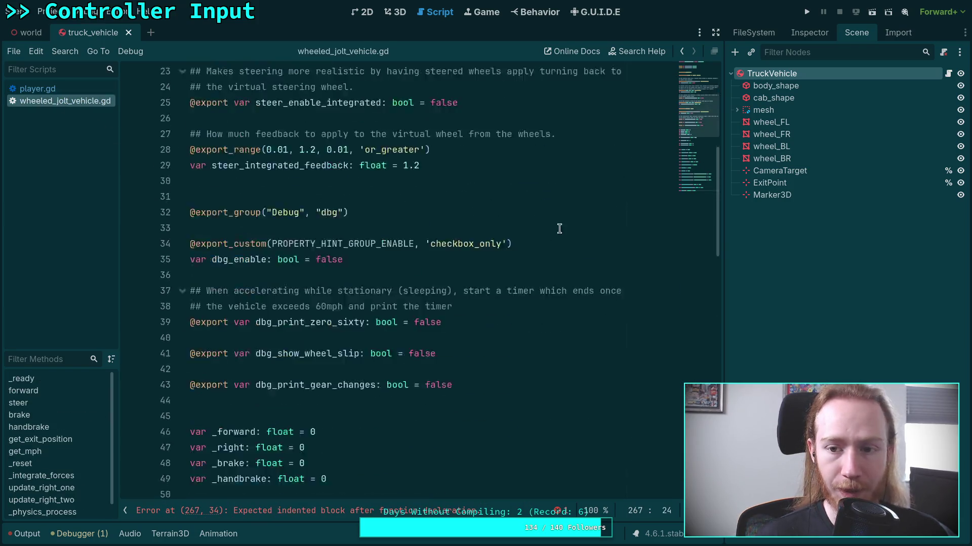
pyautogui.scroll(-7, 298, 421)
pyautogui.click(298, 421)
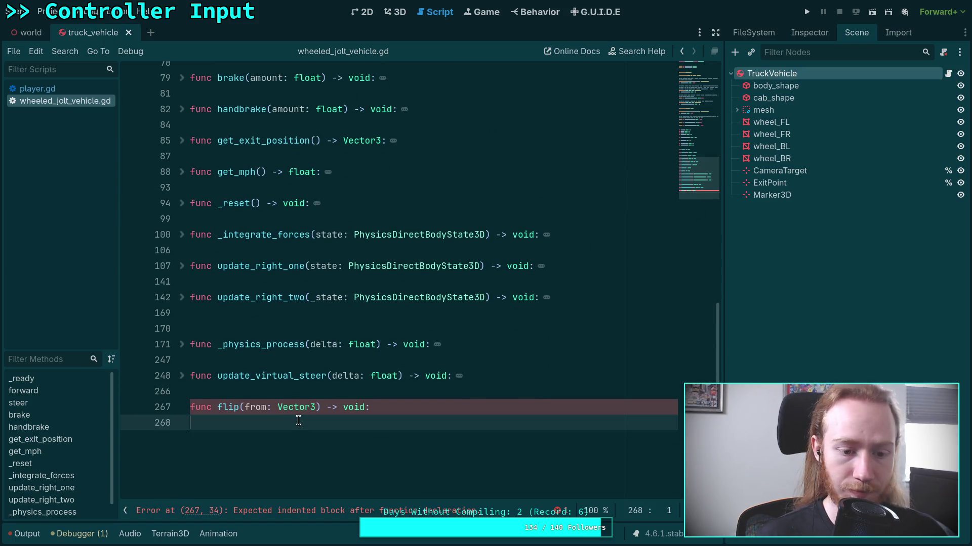
pyautogui.hotkey('ctrl', 'v')
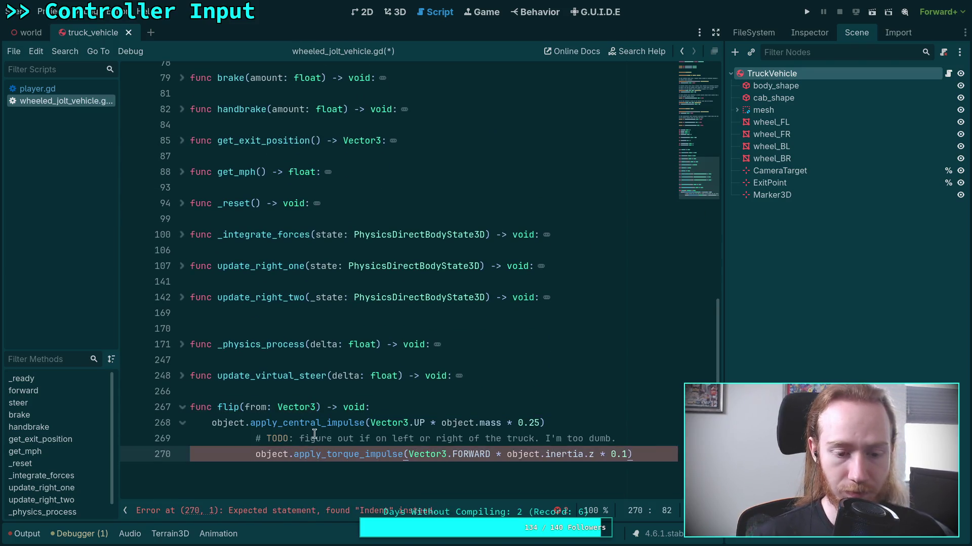
pyautogui.moveTo(314, 439); pyautogui.dragTo(317, 453)
pyautogui.hotkey('shift', 'Tab')
pyautogui.hotkey('shift', 'Tab')
pyautogui.press('Up')
pyautogui.press('Up')
# Step: Strip every object. prefix so the impulses apply to the vehicle itself
pyautogui.press('Home')
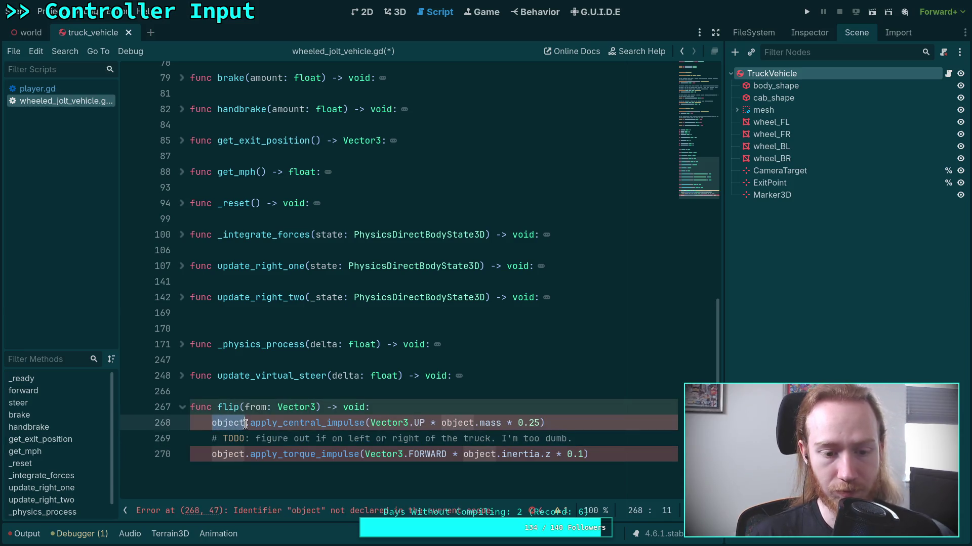
pyautogui.hotkey('ctrl', 'shift', 'Right')
pyautogui.hotkey('shift', 'Right')
pyautogui.press('Delete')
pyautogui.press('Down')
pyautogui.press('Down')
pyautogui.hotkey('ctrl', 'shift', 'Right')
pyautogui.hotkey('shift', 'Right')
pyautogui.press('Delete')
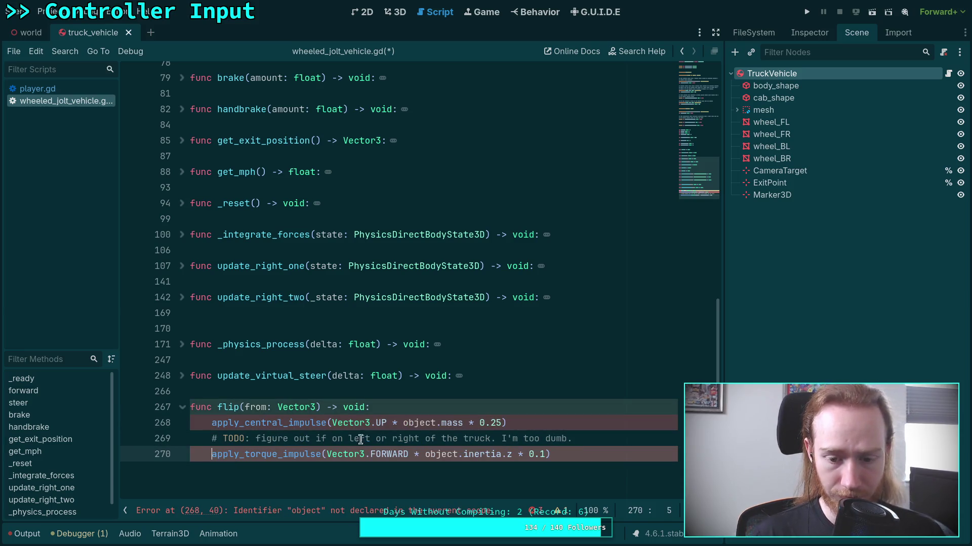
pyautogui.moveTo(403, 422)
pyautogui.mouseDown()
pyautogui.moveTo(439, 423)
pyautogui.moveTo(448, 456)
pyautogui.moveTo(463, 455)
pyautogui.mouseUp()
pyautogui.press('Delete')
pyautogui.press('Delete')
pyautogui.scroll(-3, 467, 330)
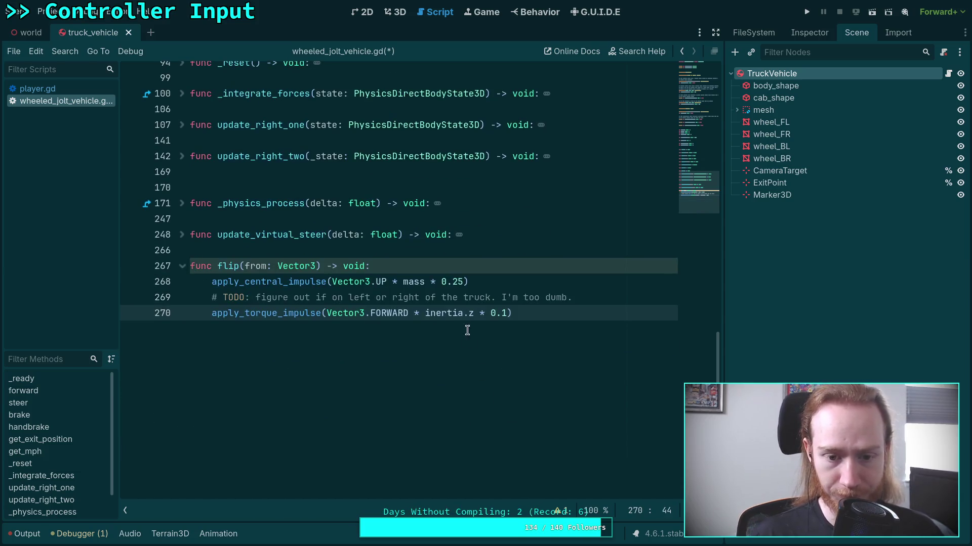
pyautogui.scroll(12, 410, 299)
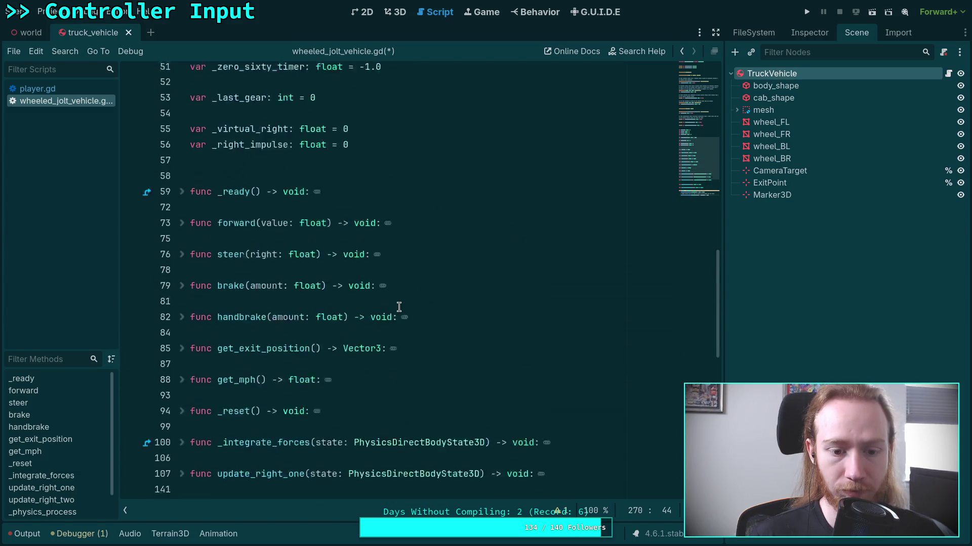
# Step: Begin a new var float declaration below _right_impulse
pyautogui.click(426, 368)
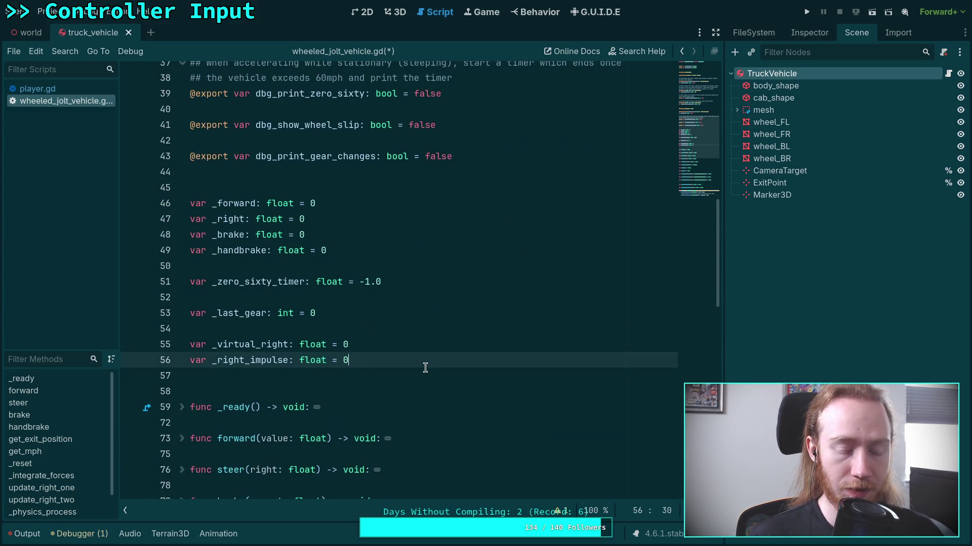
pyautogui.press('Return')
pyautogui.press('Return')
pyautogui.write('var _flip_ti')
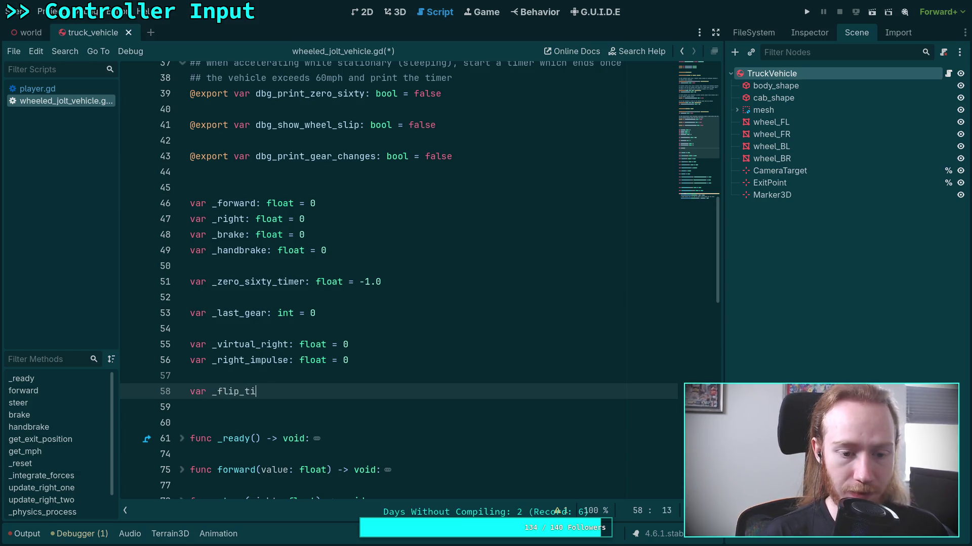
pyautogui.write('mer: float = 0.0')
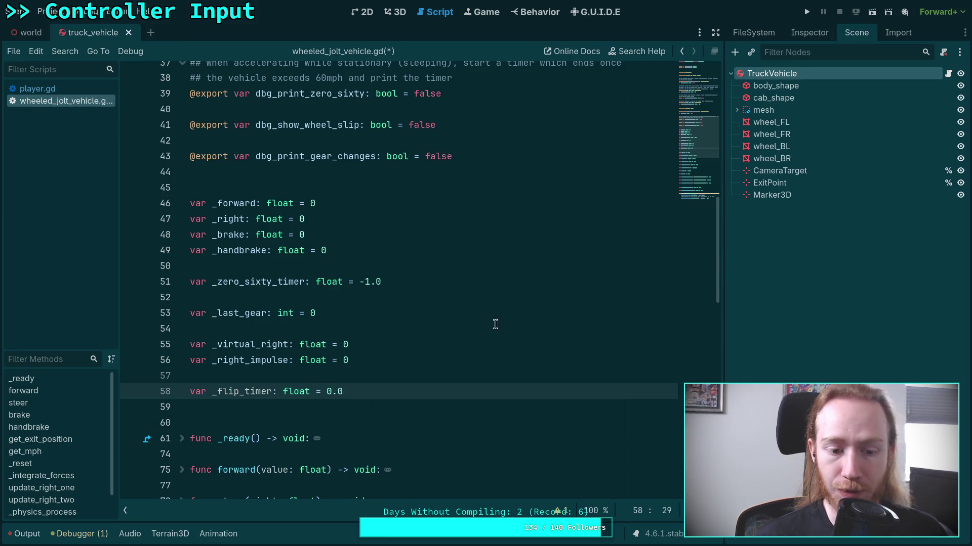
pyautogui.scroll(-7, 494, 326)
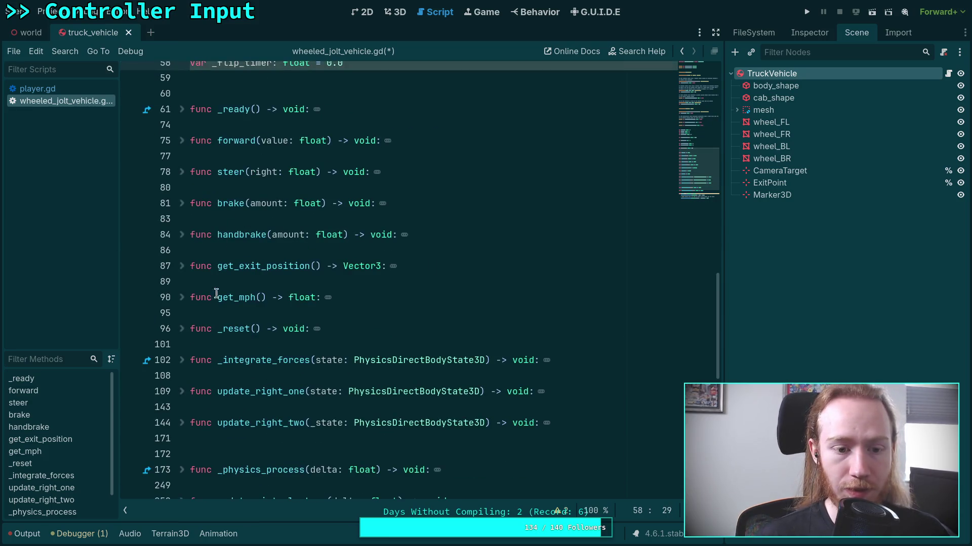
pyautogui.scroll(-2, 208, 299)
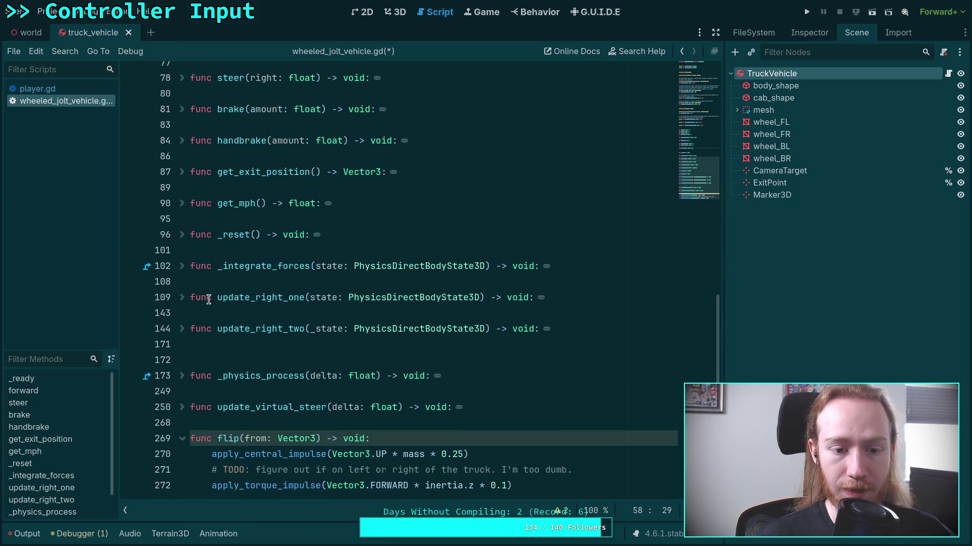
# Step: Unfold _physics_process and fold its dbg_enable block, long input condition and set_driver_input call
pyautogui.click(182, 376)
pyautogui.scroll(-3, 190, 344)
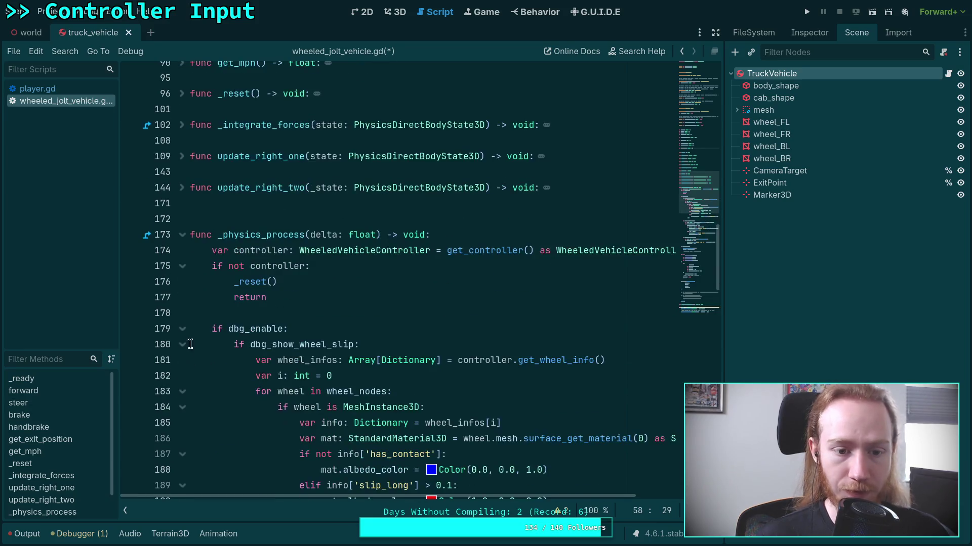
pyautogui.click(182, 329)
pyautogui.scroll(-1, 245, 325)
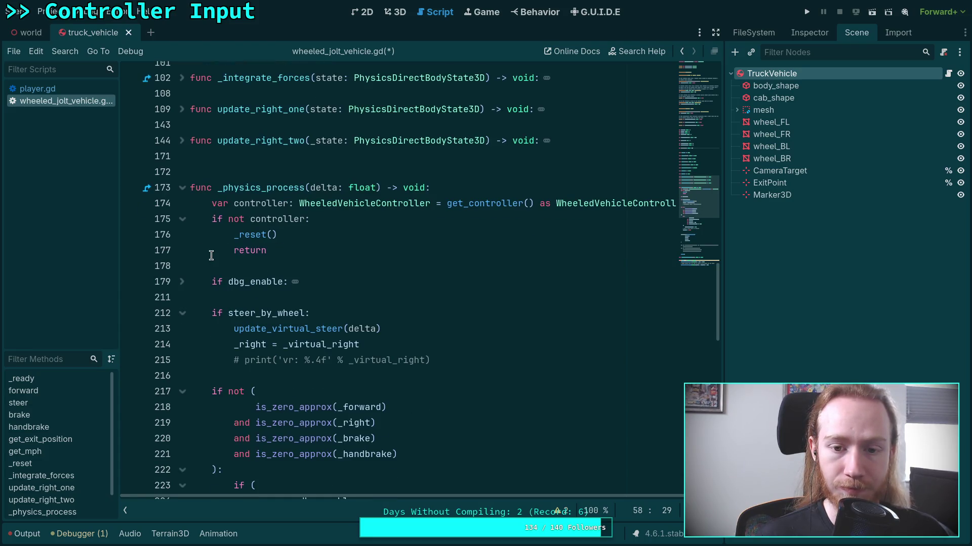
pyautogui.scroll(-2, 242, 255)
pyautogui.click(182, 297)
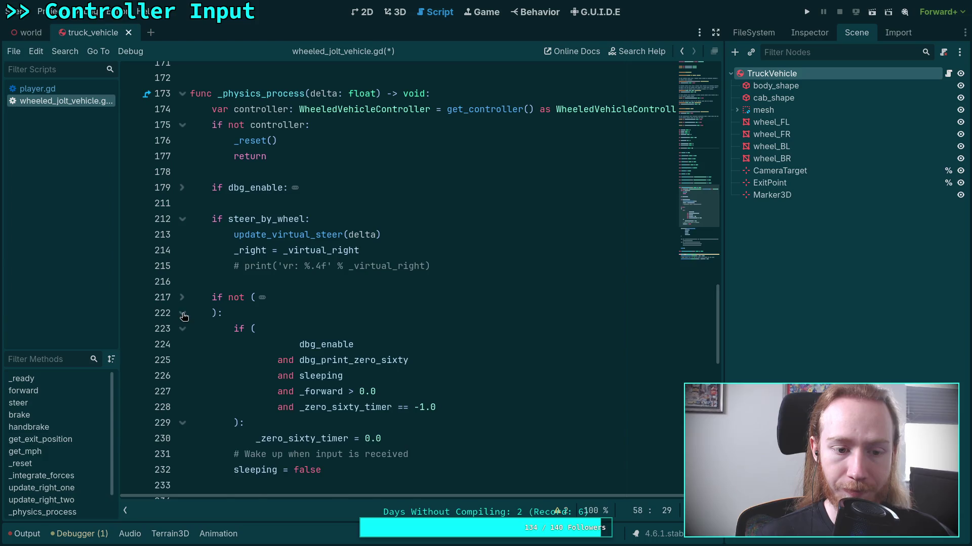
pyautogui.click(182, 313)
pyautogui.click(183, 360)
pyautogui.scroll(-3, 228, 360)
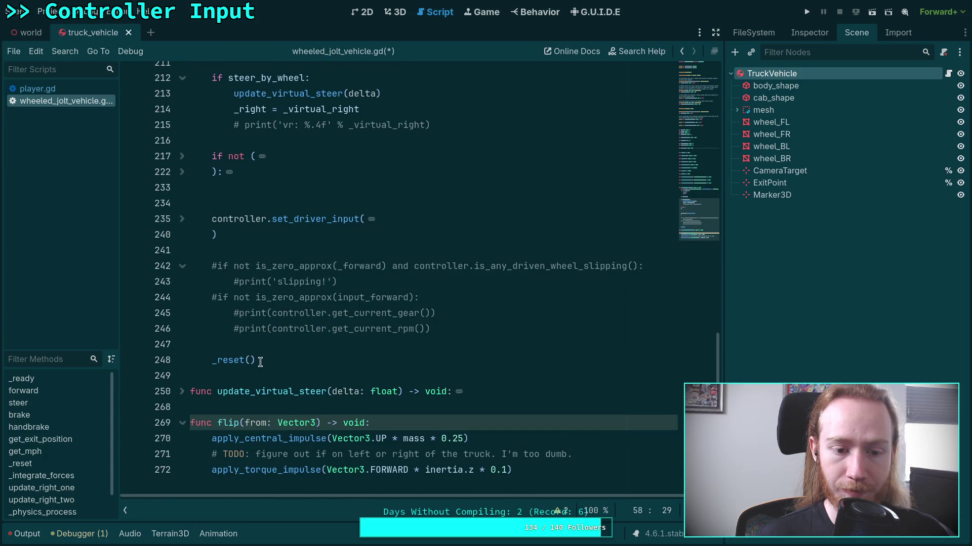
pyautogui.scroll(2, 272, 346)
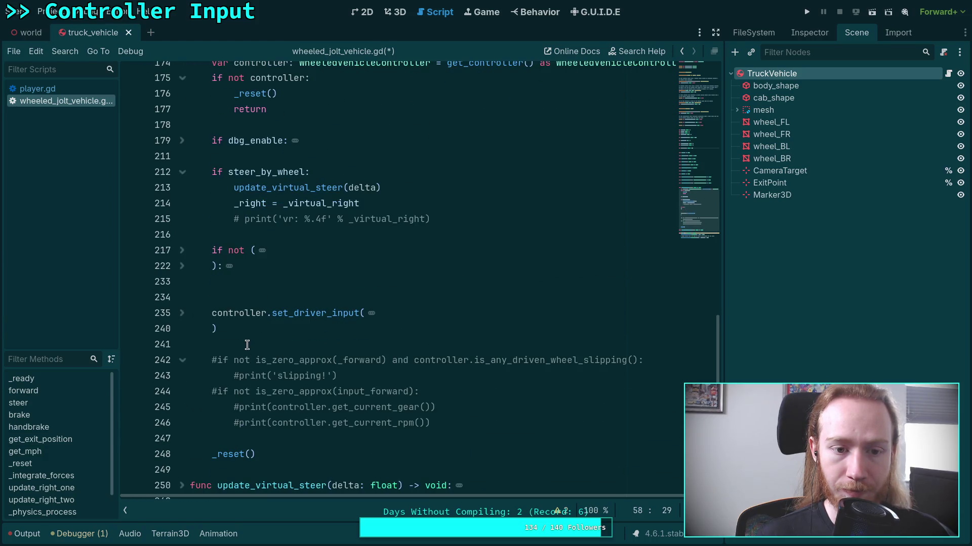
pyautogui.scroll(2, 243, 339)
pyautogui.scroll(-1, 240, 329)
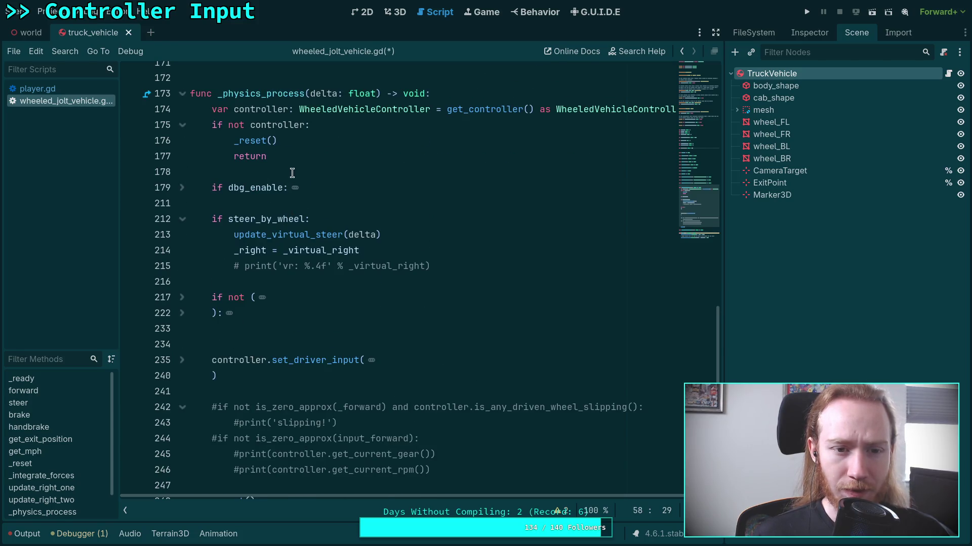
# Step: Insert 'if _flip_timer > 0.0:' as the first line of _physics_process
pyautogui.click(477, 92)
pyautogui.press('Return')
pyautogui.press('Return')
pyautogui.press('Up')
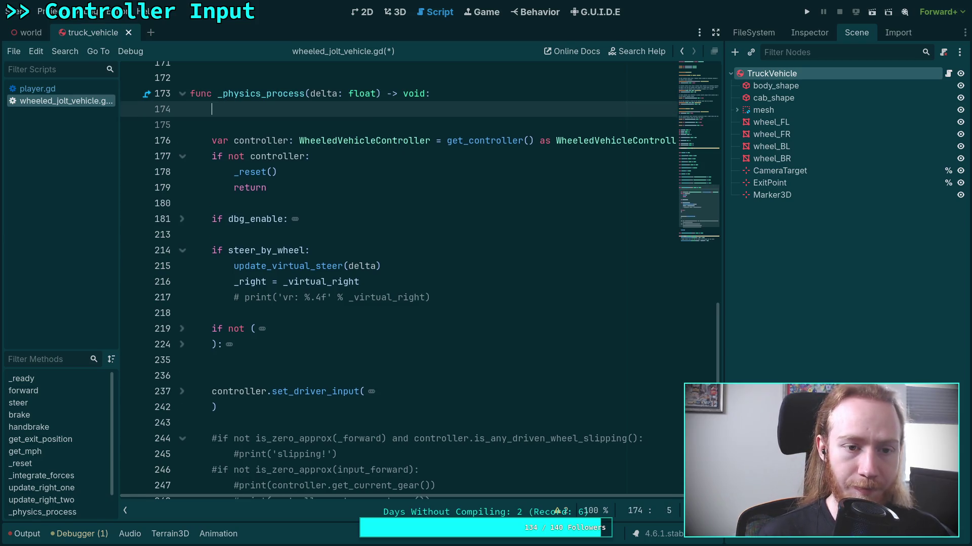
pyautogui.write('_fr')
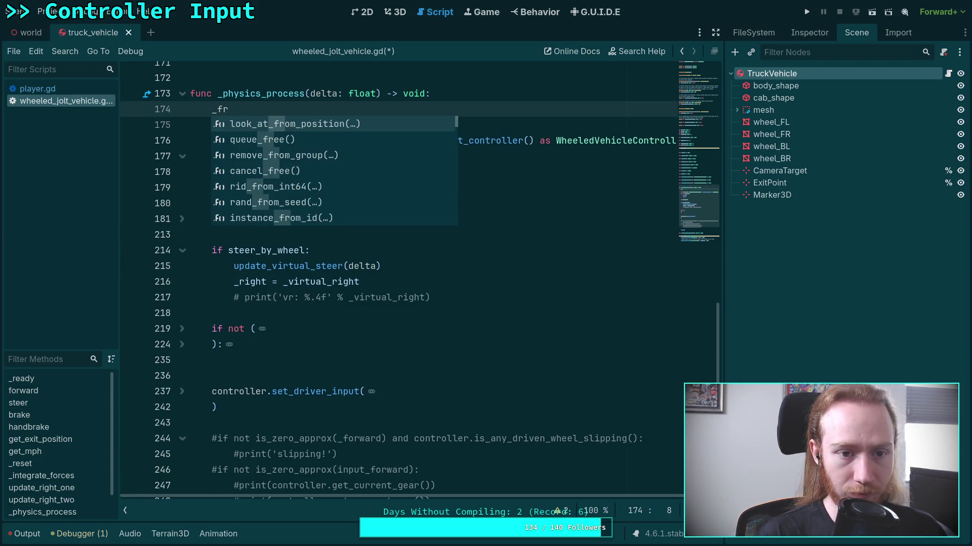
pyautogui.press('BackSpace')
pyautogui.press('BackSpace')
pyautogui.press('BackSpace')
pyautogui.write('if')
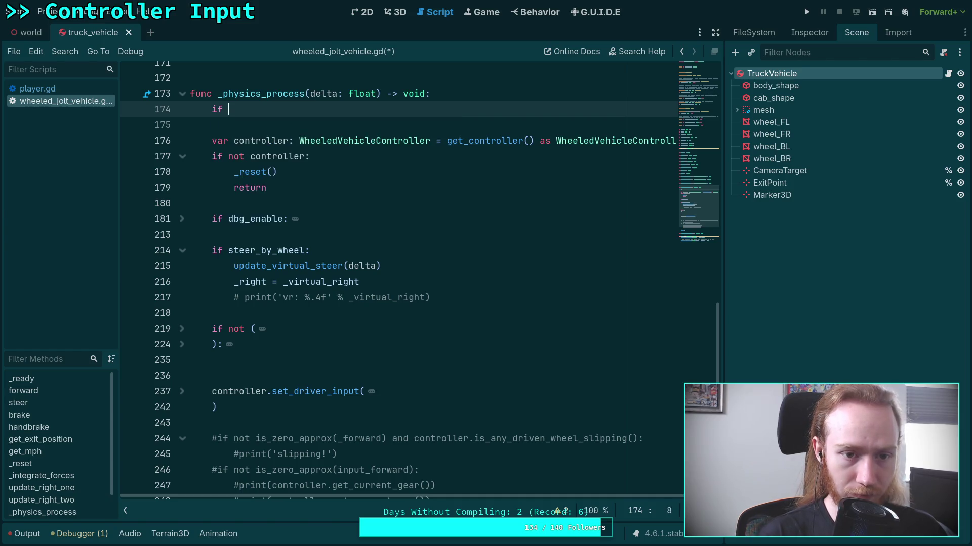
pyautogui.write('_fl')
pyautogui.press('Return')
pyautogui.write('>')
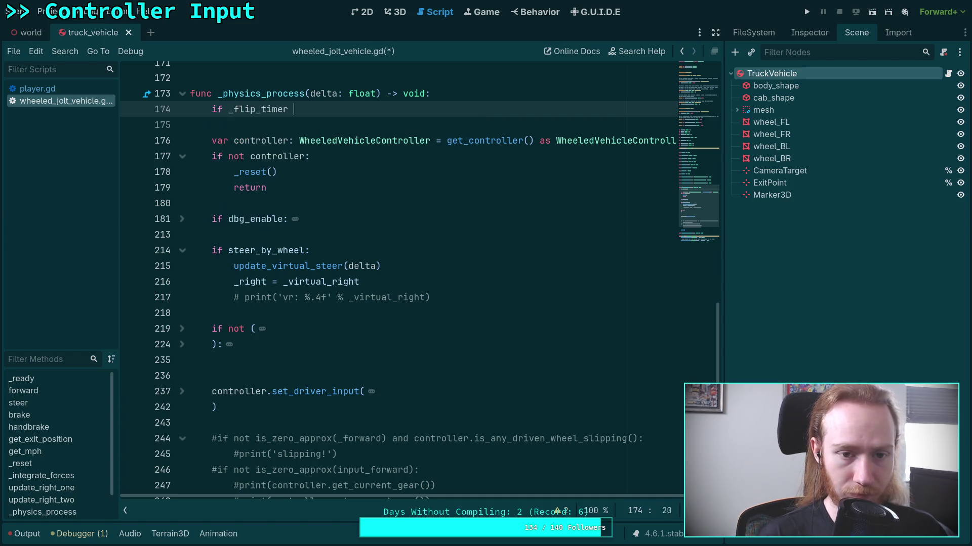
pyautogui.write(' 0.0:')
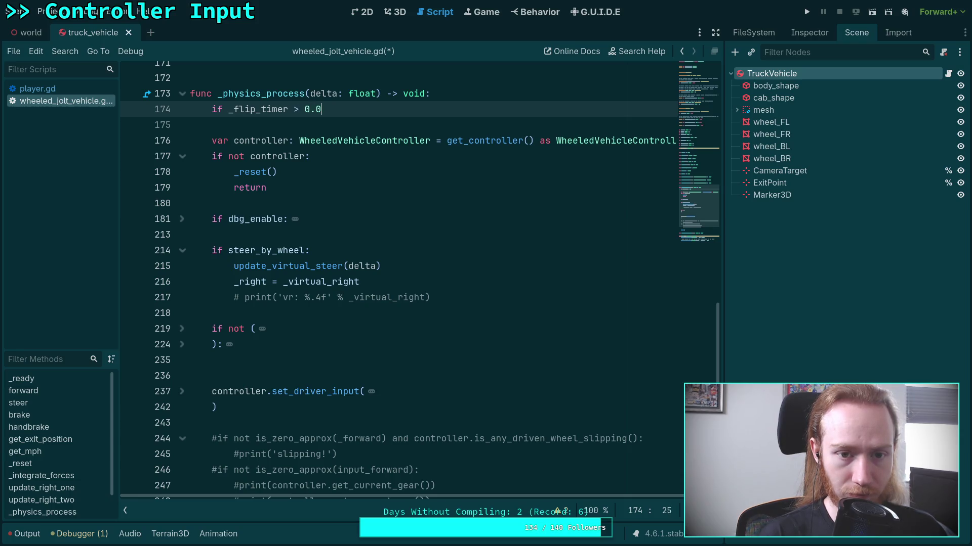
pyautogui.press('Return')
# Step: Inside that check, write '_flip_timer = maxf(_flip_timer - delta, 0.0)'
pyautogui.write('_fl')
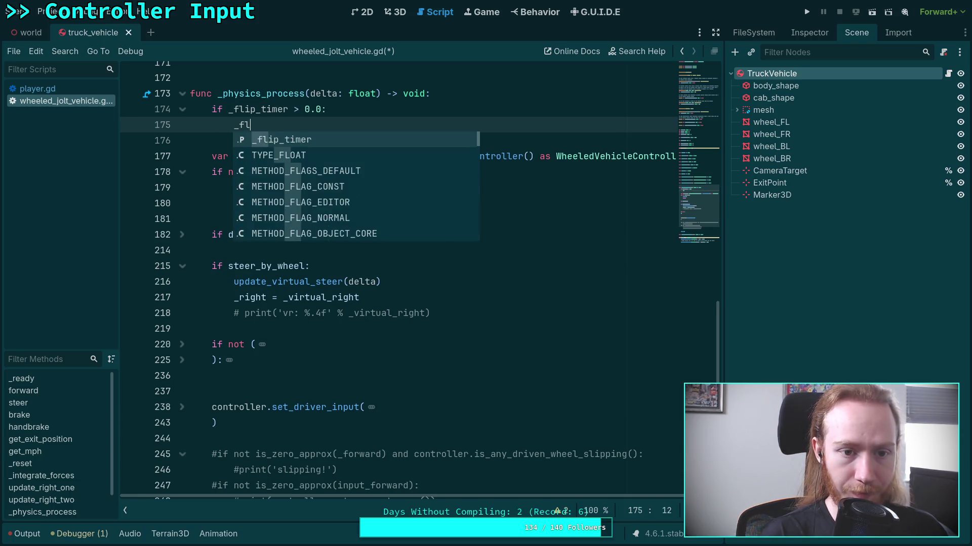
pyautogui.press('Return')
pyautogui.write('= m')
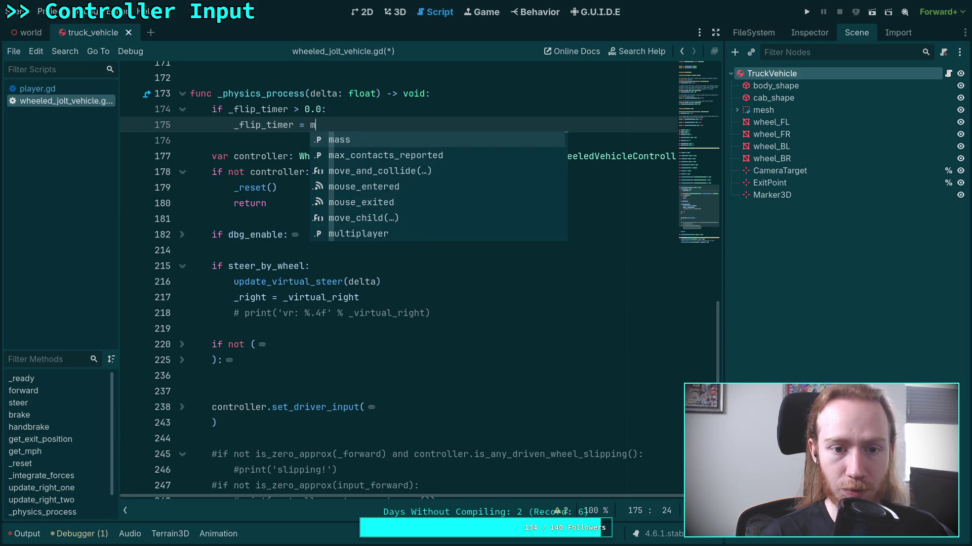
pyautogui.write('axf')
pyautogui.press('Return')
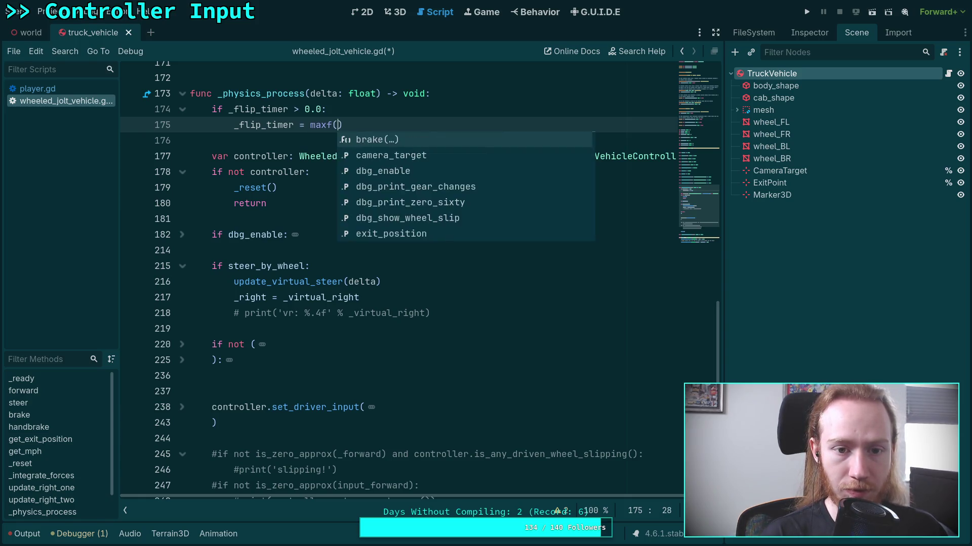
pyautogui.write('_fl')
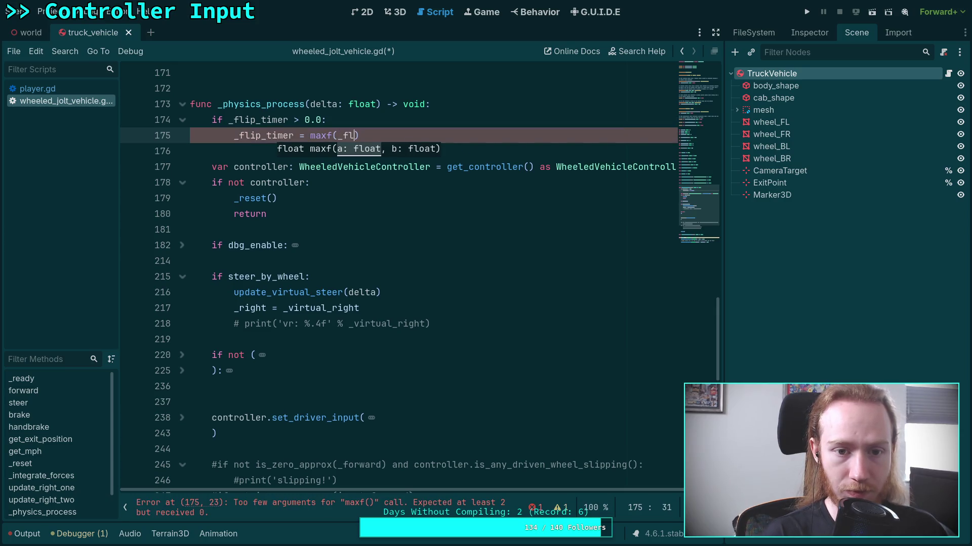
pyautogui.press('Return')
pyautogui.write('- delt')
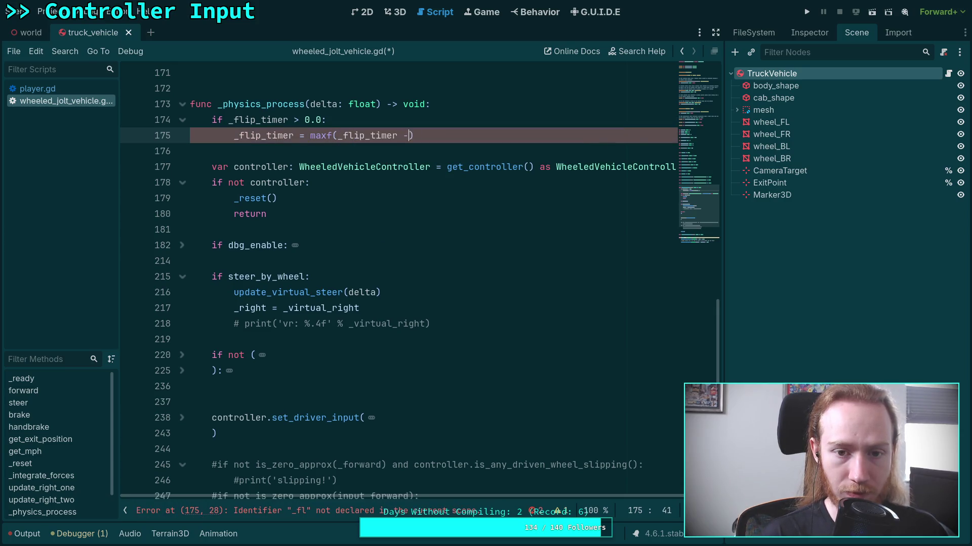
pyautogui.write('a, 0.0')
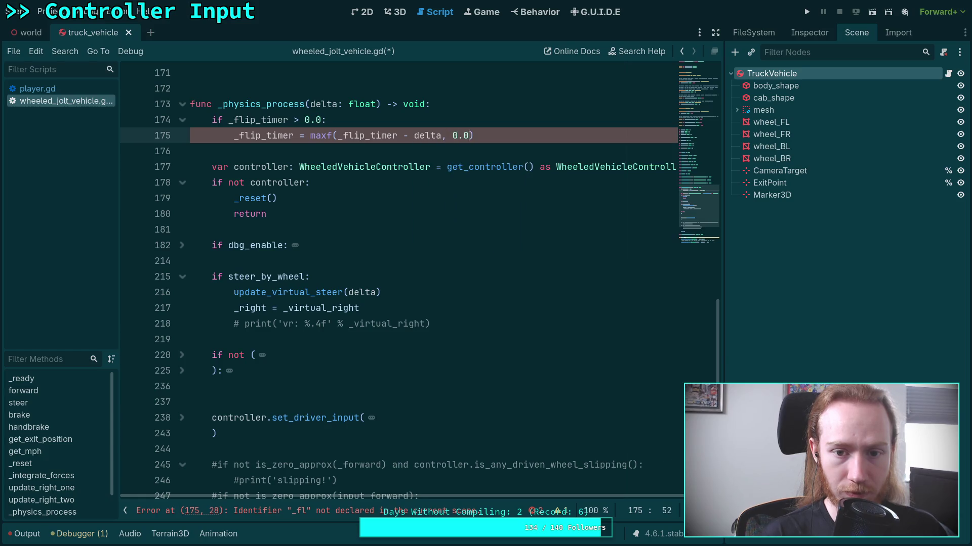
pyautogui.scroll(-2, 358, 256)
pyautogui.scroll(-6, 358, 255)
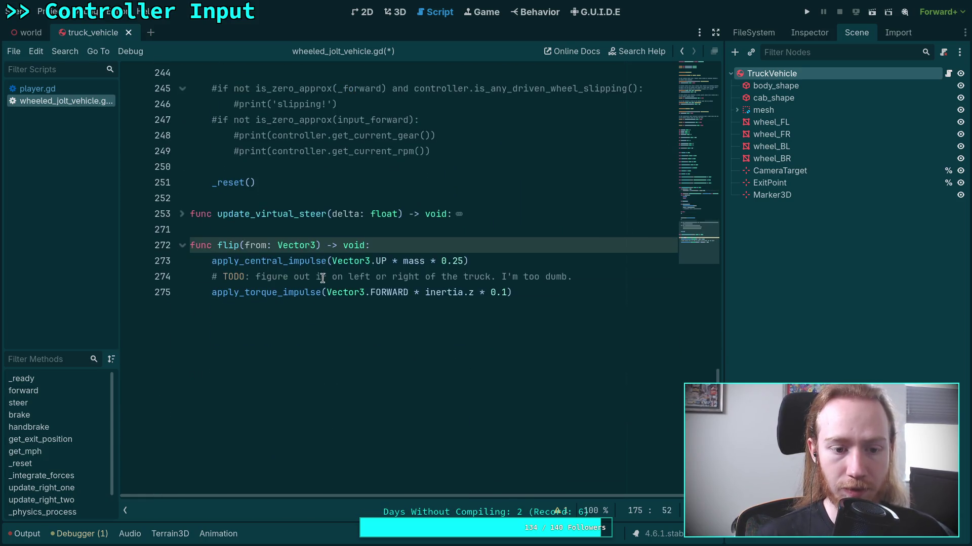
# Step: Start flip() with 'if _flip_timer != 0.0: return' and save the script
pyautogui.click(492, 252)
pyautogui.press('Return')
pyautogui.write('flip')
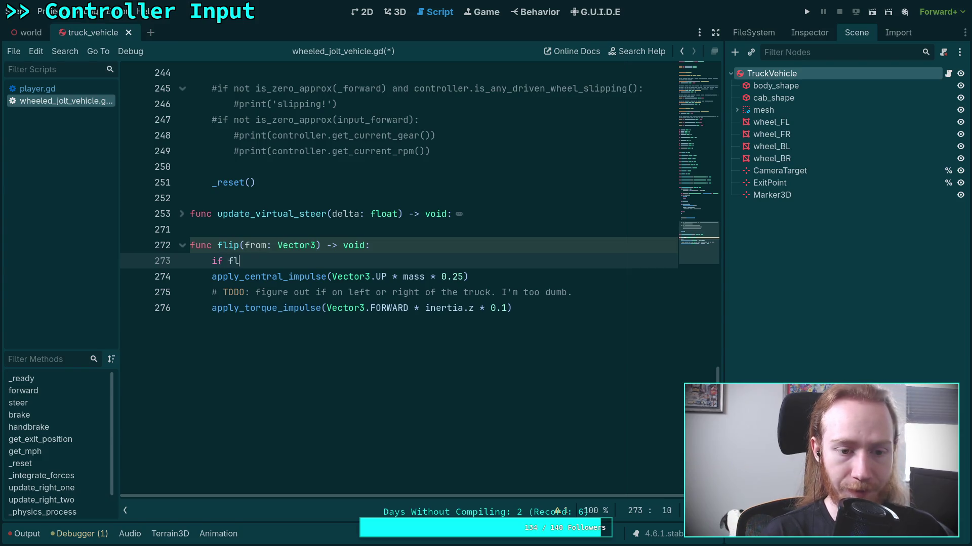
pyautogui.press('BackSpace')
pyautogui.press('BackSpace')
pyautogui.press('BackSpace')
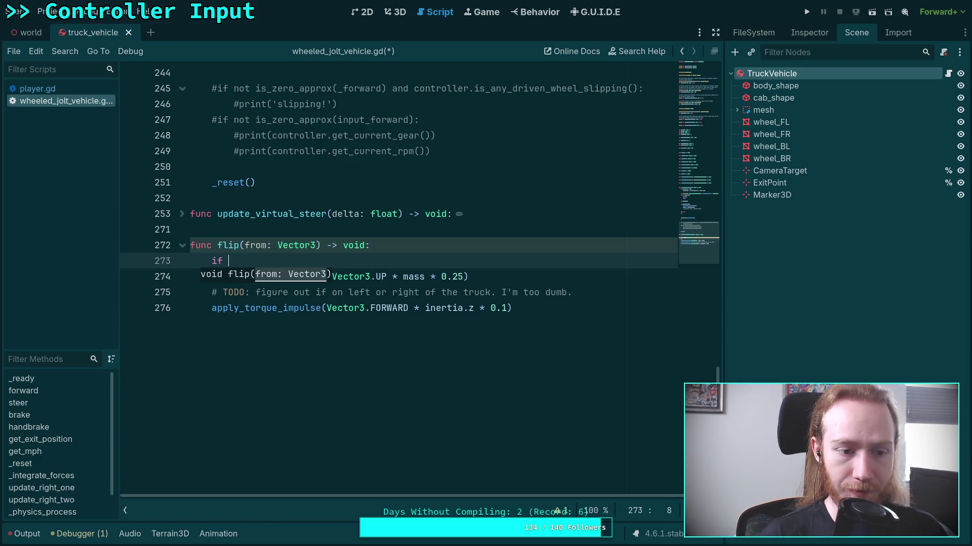
pyautogui.write('_fl')
pyautogui.press('Return')
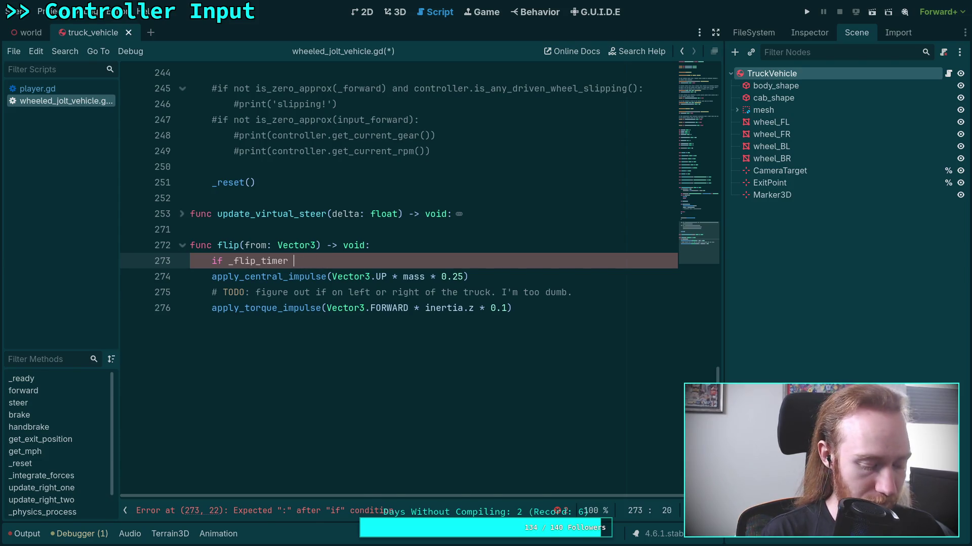
pyautogui.write('!= 0.0:')
pyautogui.press('Return')
pyautogui.write('return')
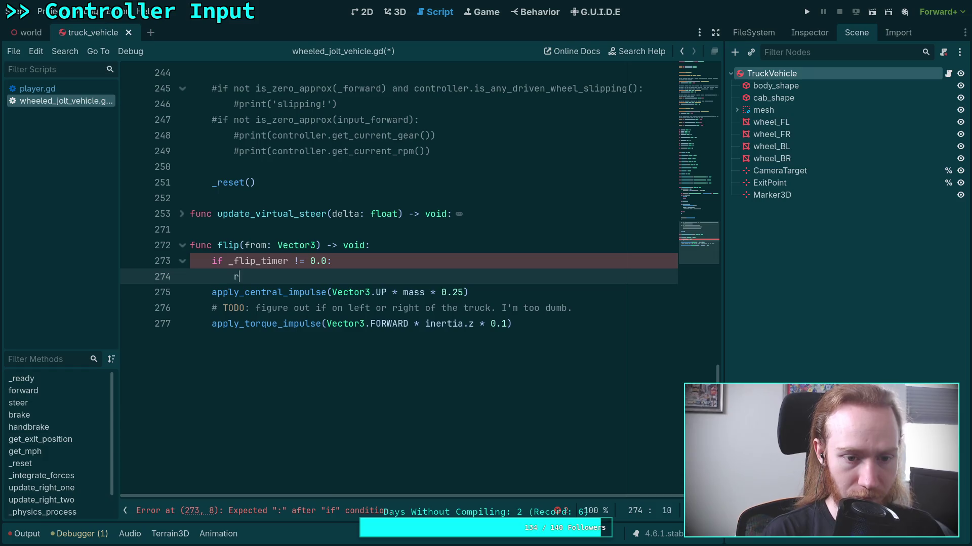
pyautogui.press('Return')
pyautogui.hotkey('ctrl', 's')
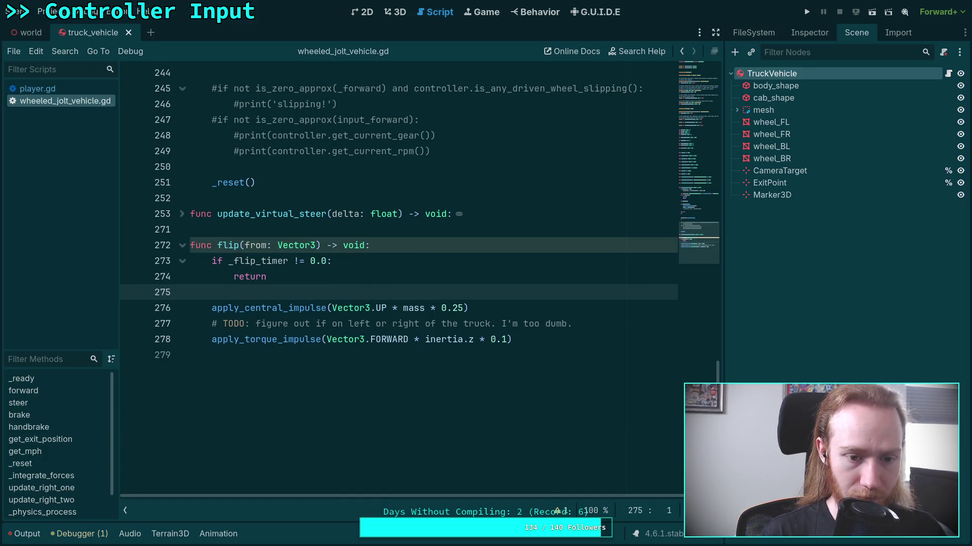
# Step: Add '_flip_timer = 1.0' after the torque impulse, save, and run the project
pyautogui.press('Down')
pyautogui.press('Down')
pyautogui.press('Down')
pyautogui.press('End')
pyautogui.press('Return')
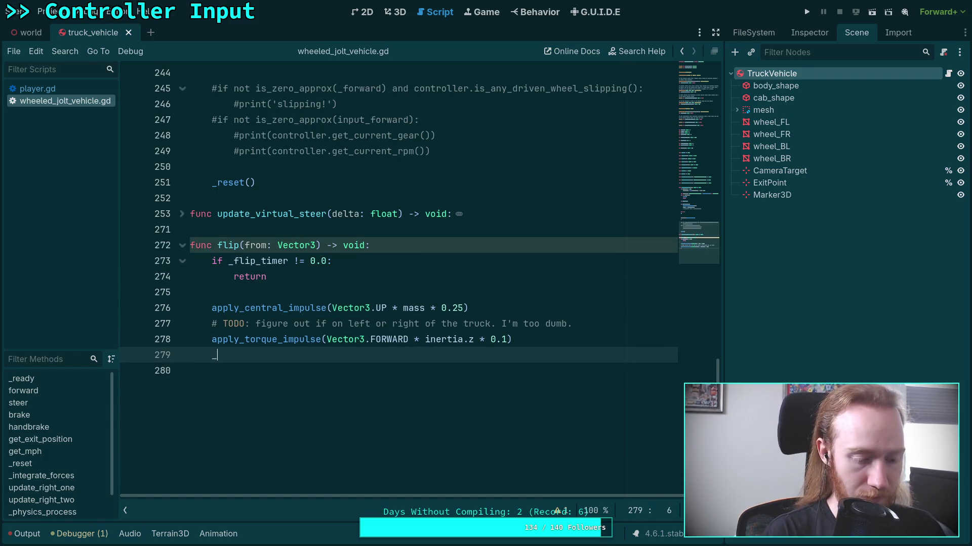
pyautogui.write('_fl')
pyautogui.press('Return')
pyautogui.write('= ')
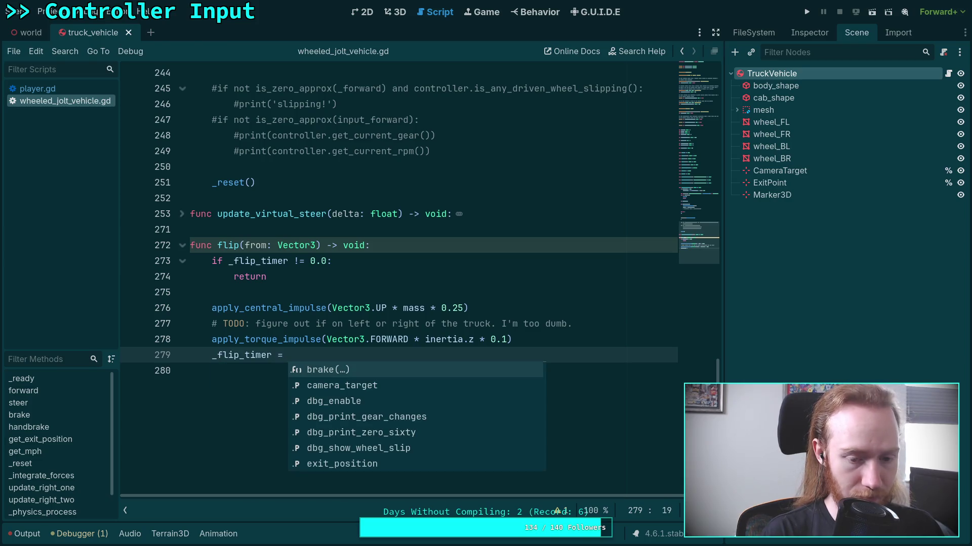
pyautogui.write('1.0')
pyautogui.hotkey('ctrl', 's')
pyautogui.press('Up')
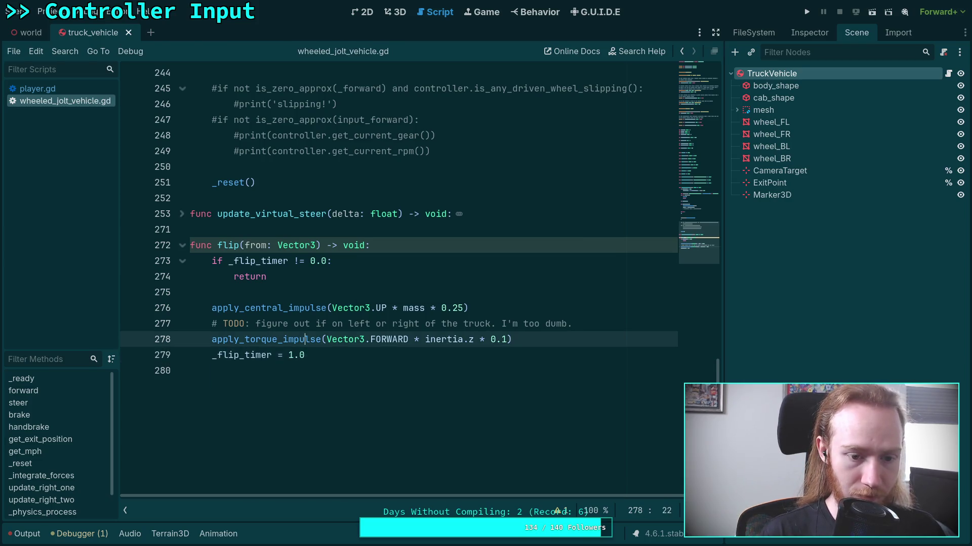
pyautogui.press('End')
pyautogui.press('Return')
pyautogui.hotkey('ctrl', 's')
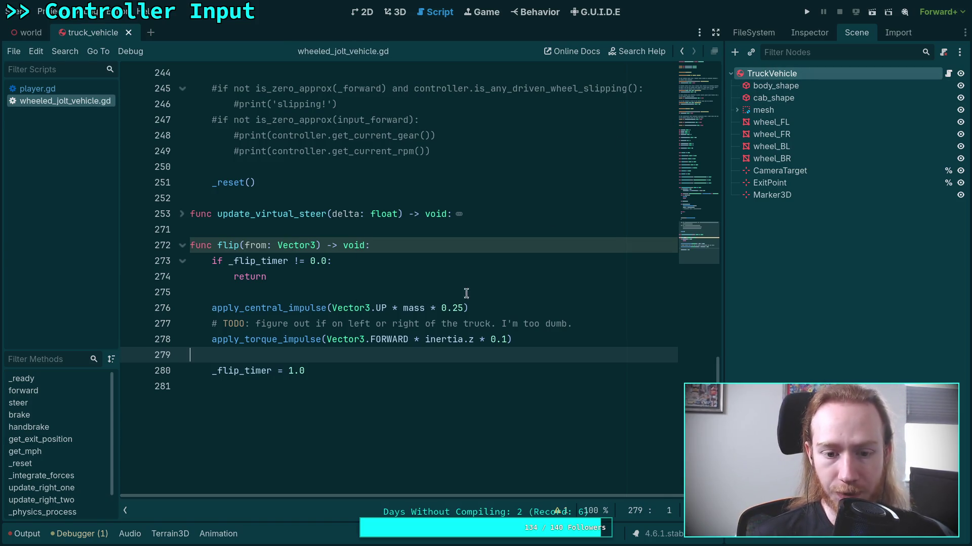
pyautogui.click(807, 11)
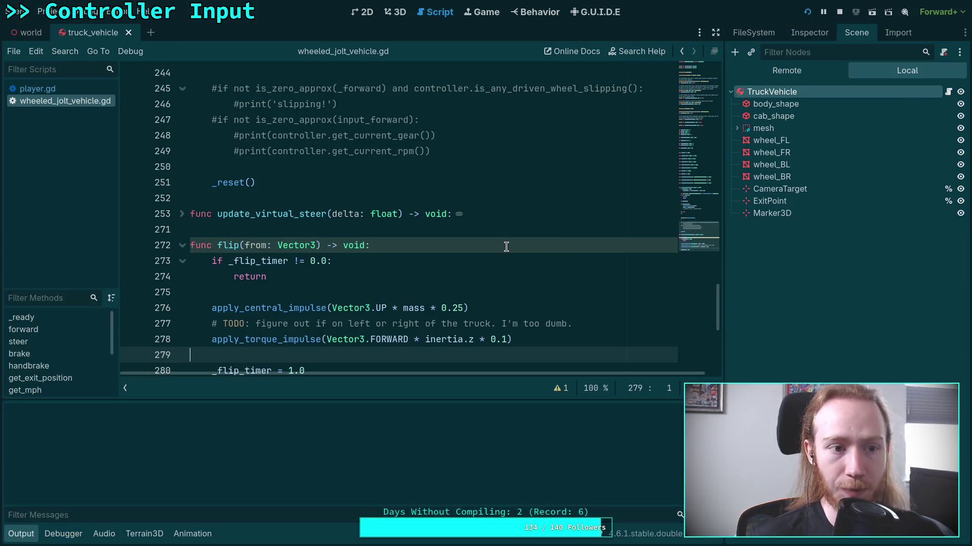
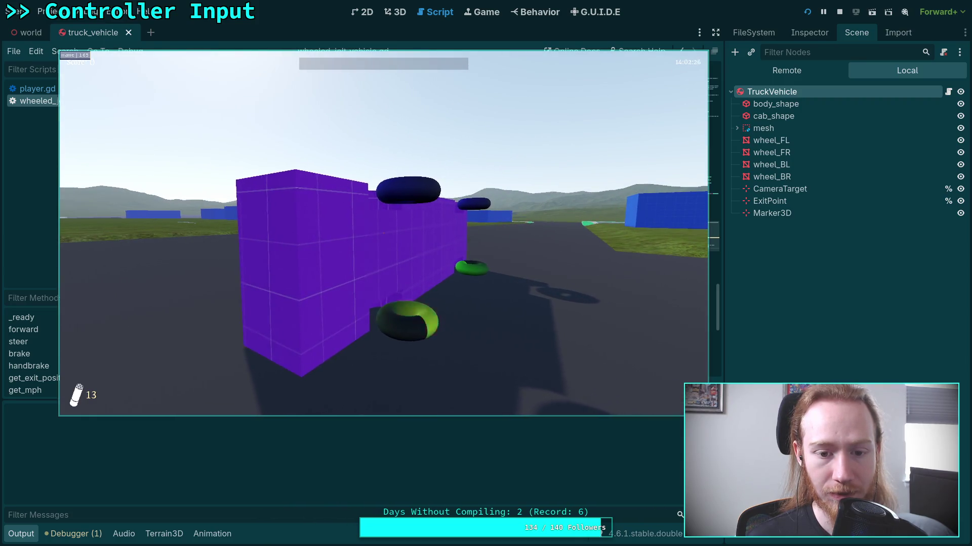
# Step: Quit the game, drop the 0.25 multiplier, comment out the torque impulse line, and save
pyautogui.press('Escape')
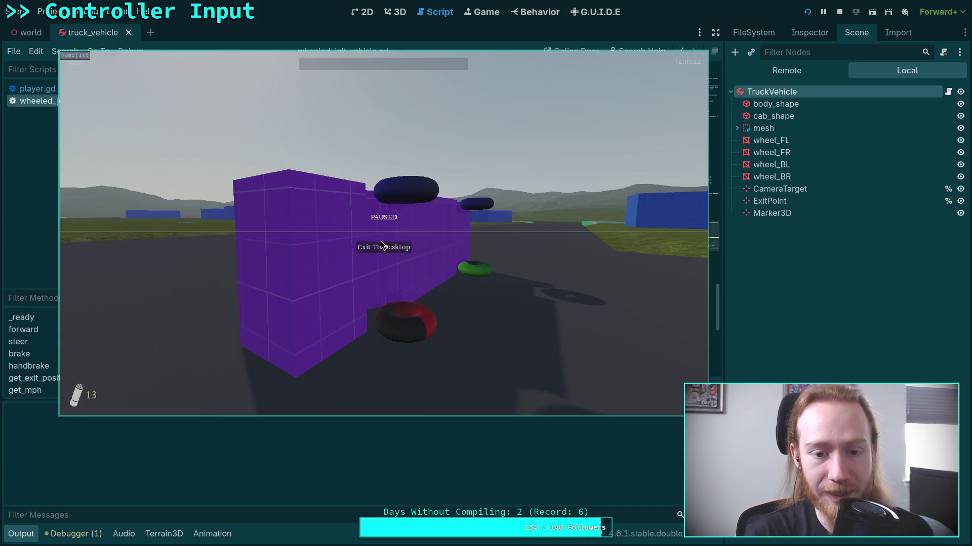
pyautogui.click(382, 244)
pyautogui.scroll(-1, 288, 335)
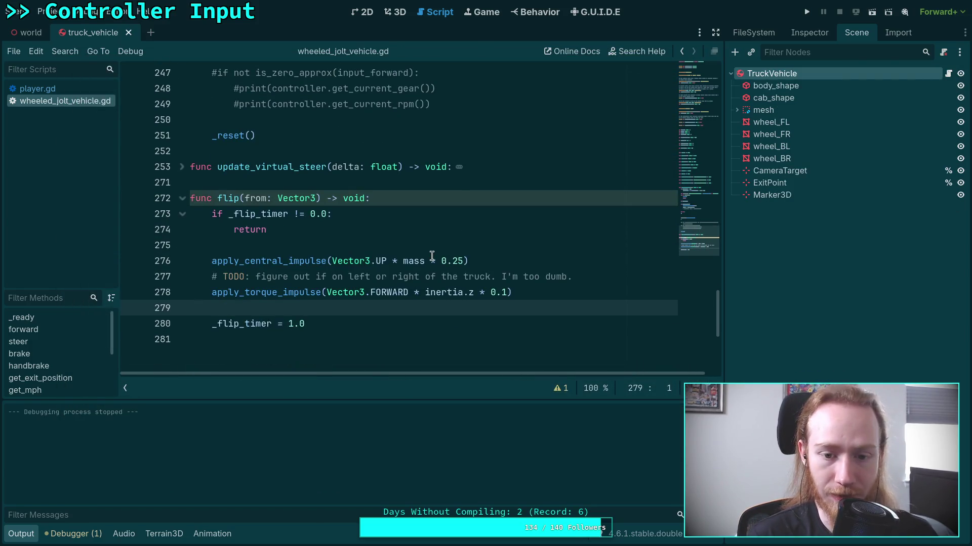
pyautogui.moveTo(425, 261)
pyautogui.mouseDown()
pyautogui.moveTo(468, 261)
pyautogui.moveTo(475, 292)
pyautogui.moveTo(512, 292)
pyautogui.mouseUp()
pyautogui.press('BackSpace')
pyautogui.press('BackSpace')
pyautogui.write('#')
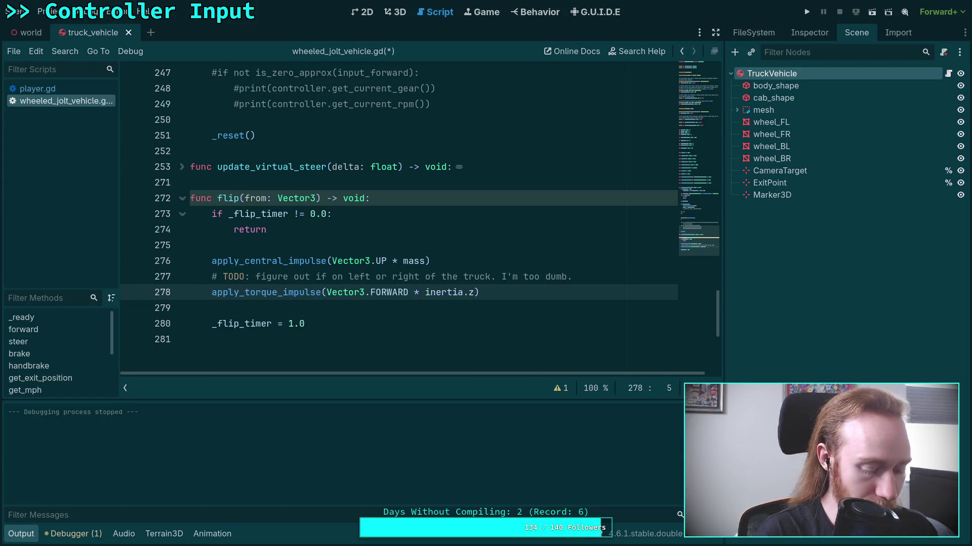
pyautogui.hotkey('ctrl', 's')
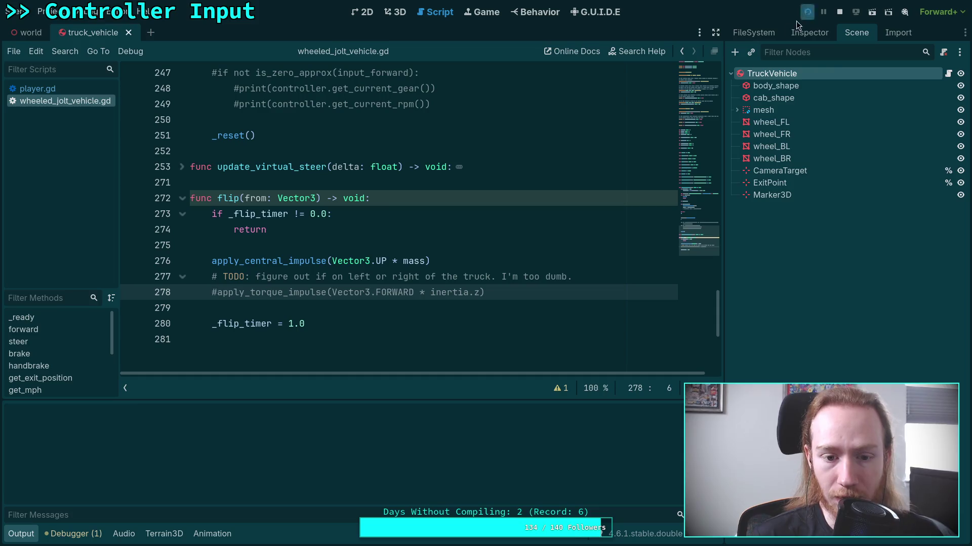
# Step: Test-run the game, then pause it and exit to desktop
pyautogui.click(806, 12)
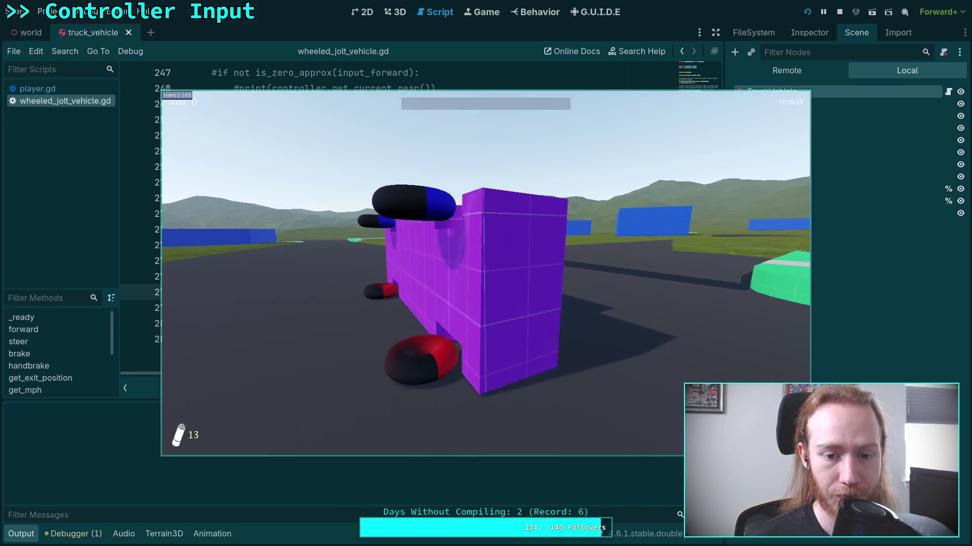
pyautogui.press('Escape')
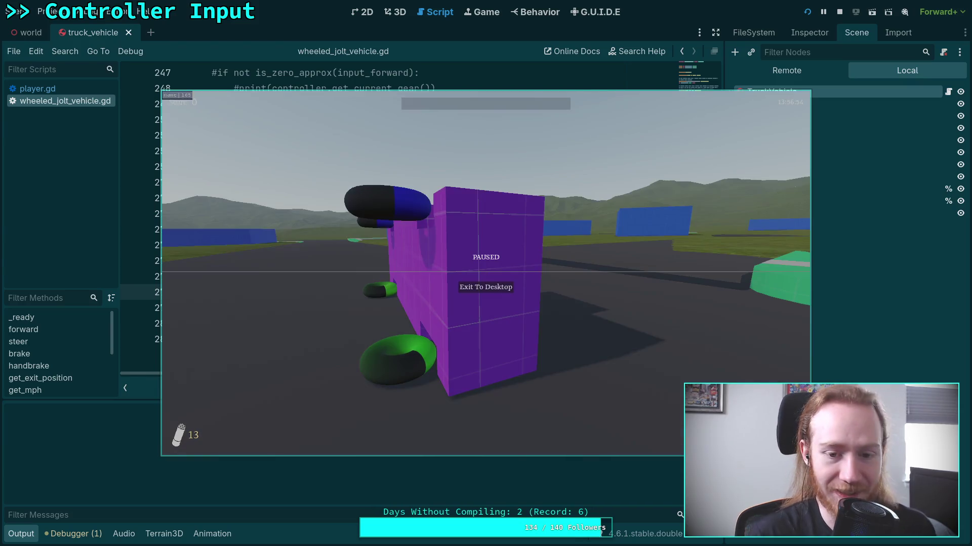
pyautogui.click(485, 287)
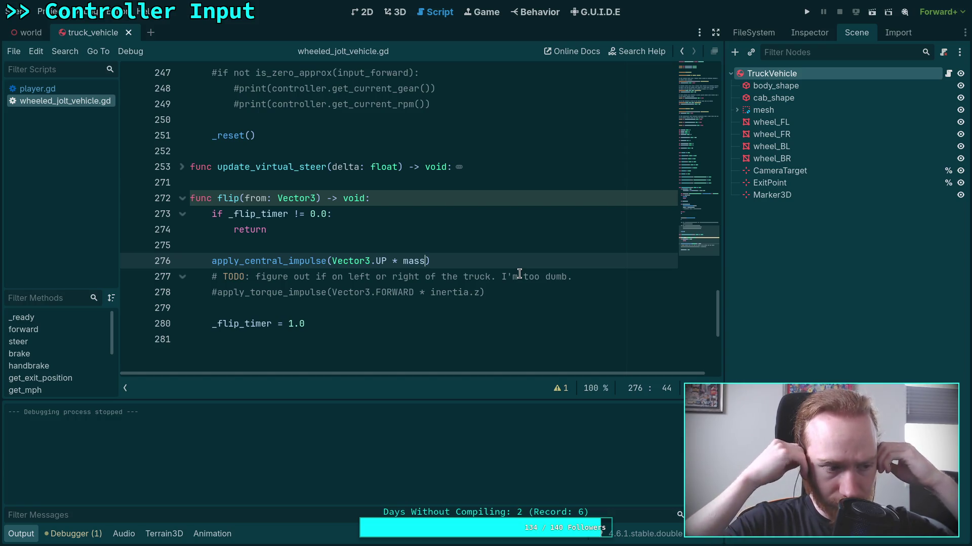
# Step: Multiply the flip's upward impulse by 100.0 and test it in the game
pyautogui.write('&')
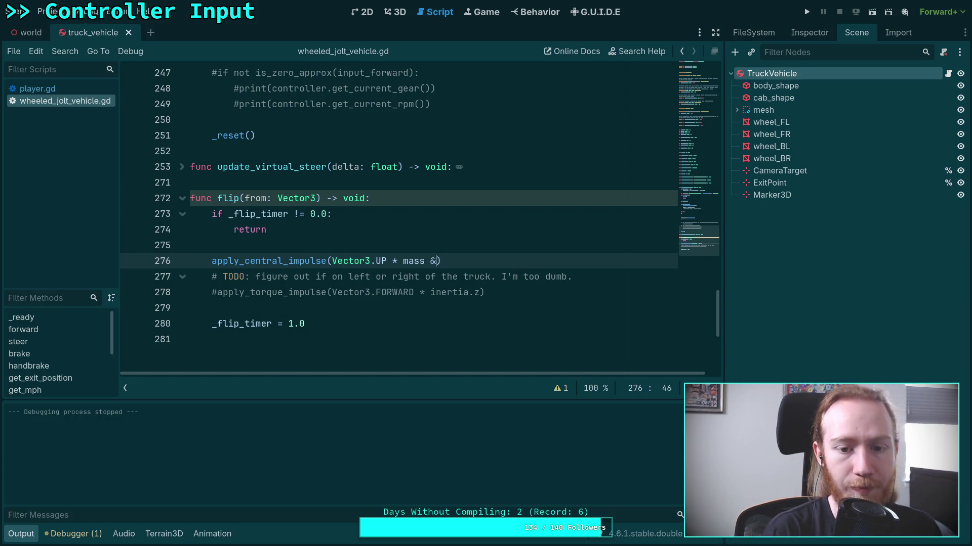
pyautogui.write('*')
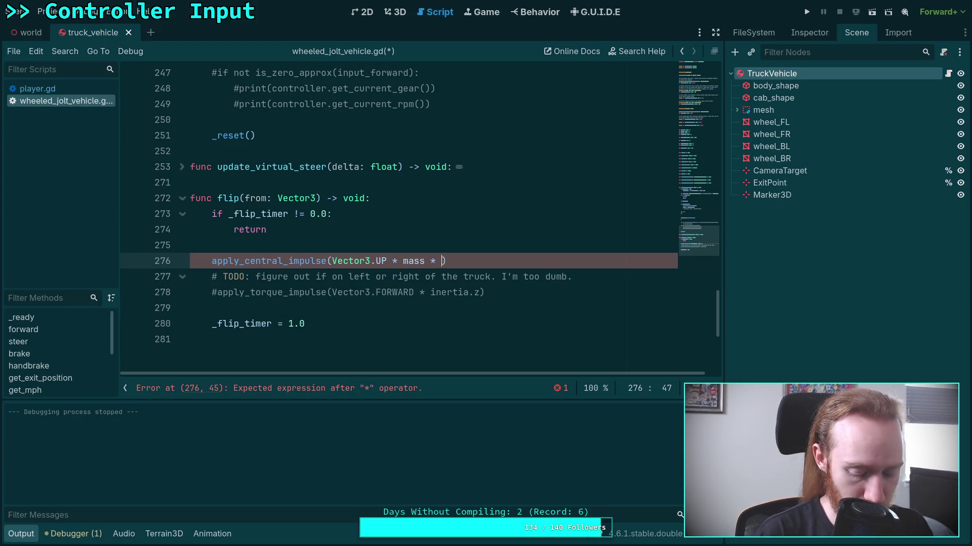
pyautogui.press('F5')
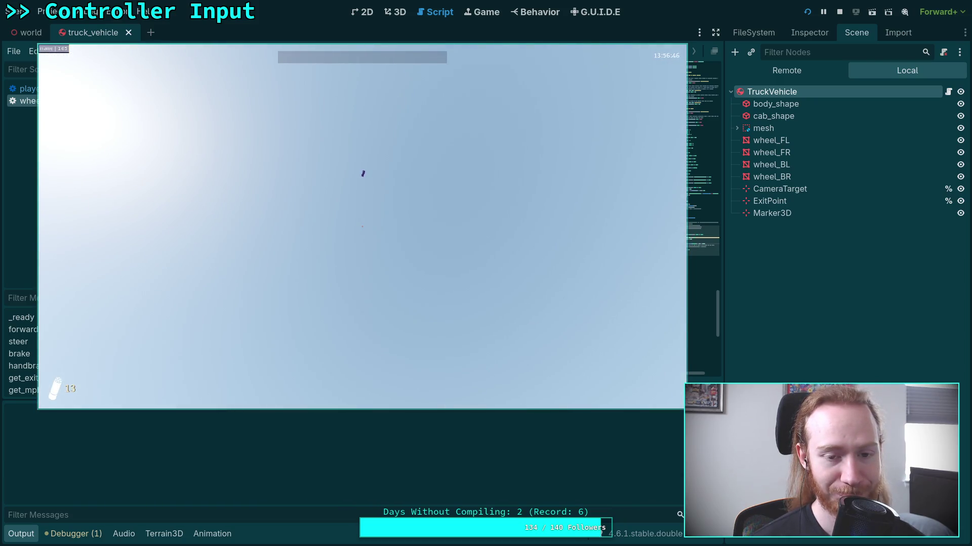
pyautogui.press('Escape')
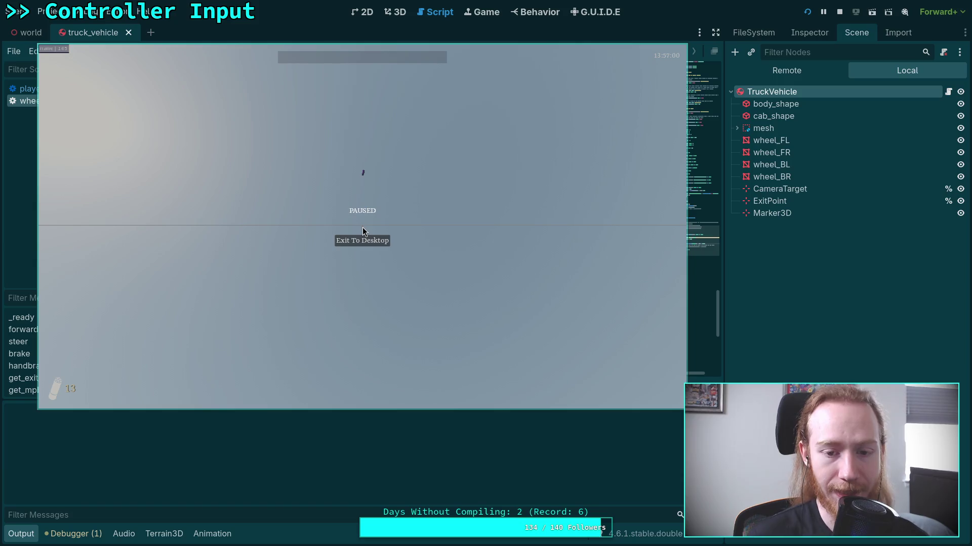
pyautogui.click(367, 242)
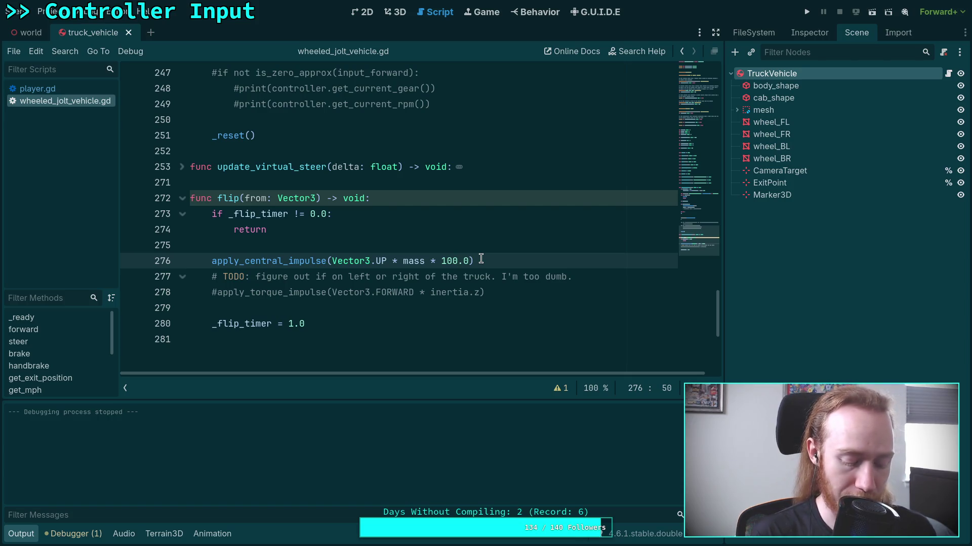
# Step: Reduce the multiplier to 10.0, save the script, and launch the game again
pyautogui.press('BackSpace')
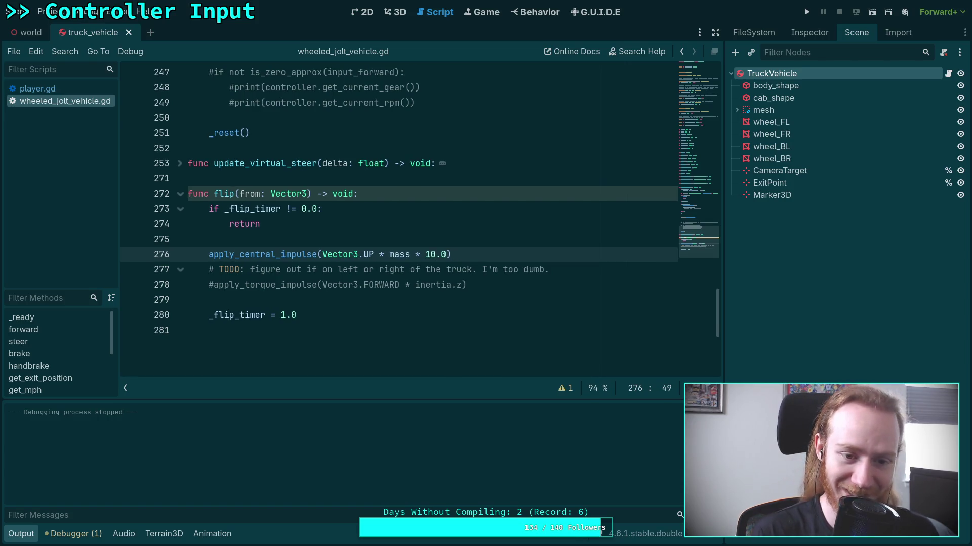
pyautogui.hotkey('ctrl', 's')
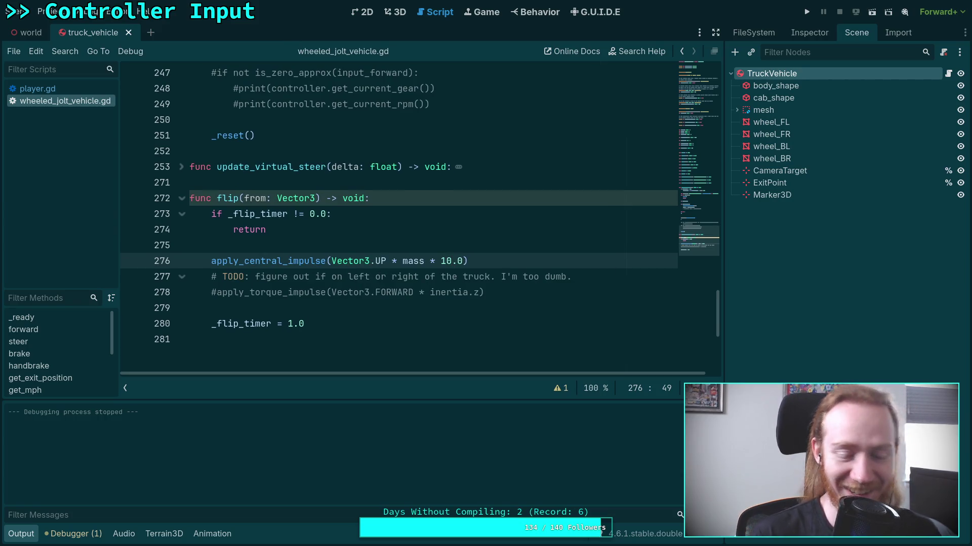
pyautogui.click(804, 13)
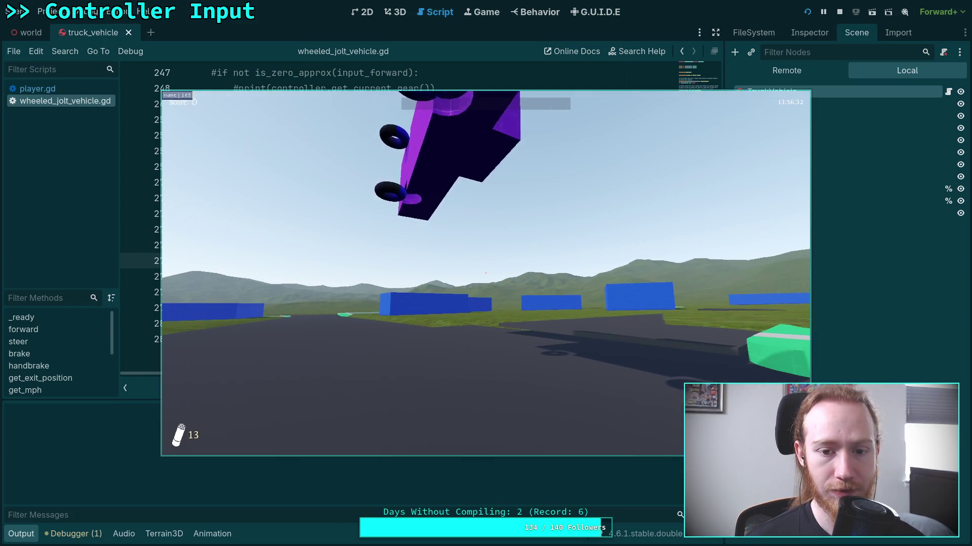
# Step: Lower the flip multiplier to 2.0, save, and run the game to test it
pyautogui.press('Escape')
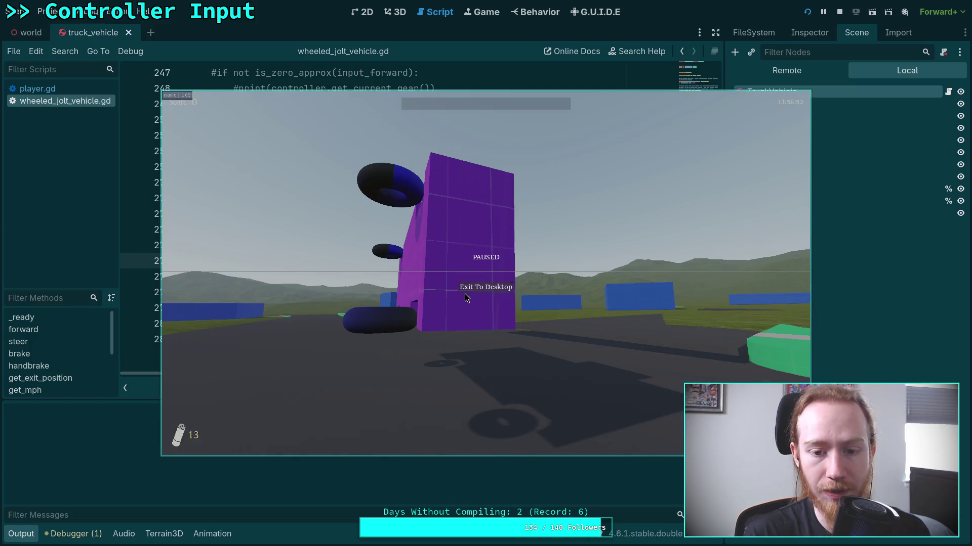
pyautogui.click(478, 286)
pyautogui.press('BackSpace')
pyautogui.hotkey('ctrl', '-')
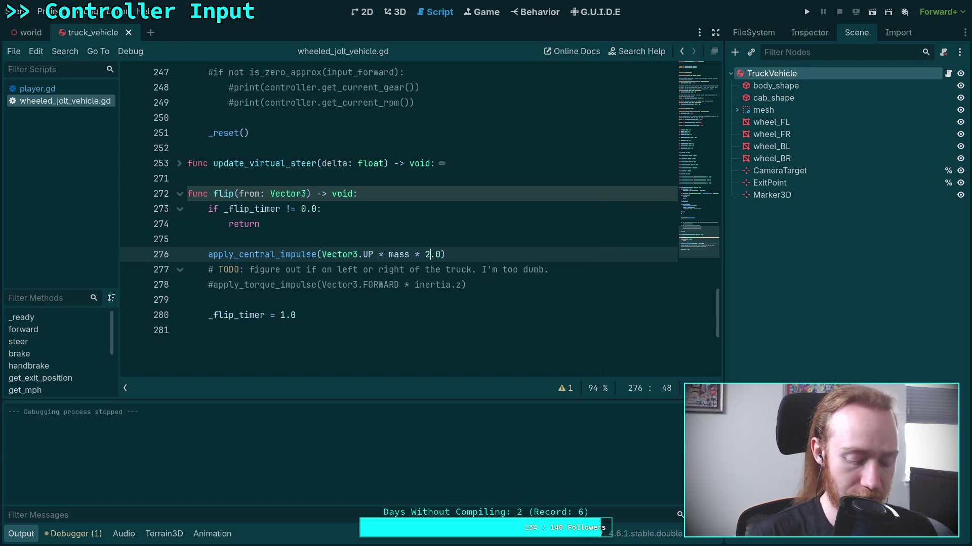
pyautogui.hotkey('ctrl', '=')
pyautogui.hotkey('ctrl', 's')
pyautogui.press('F5')
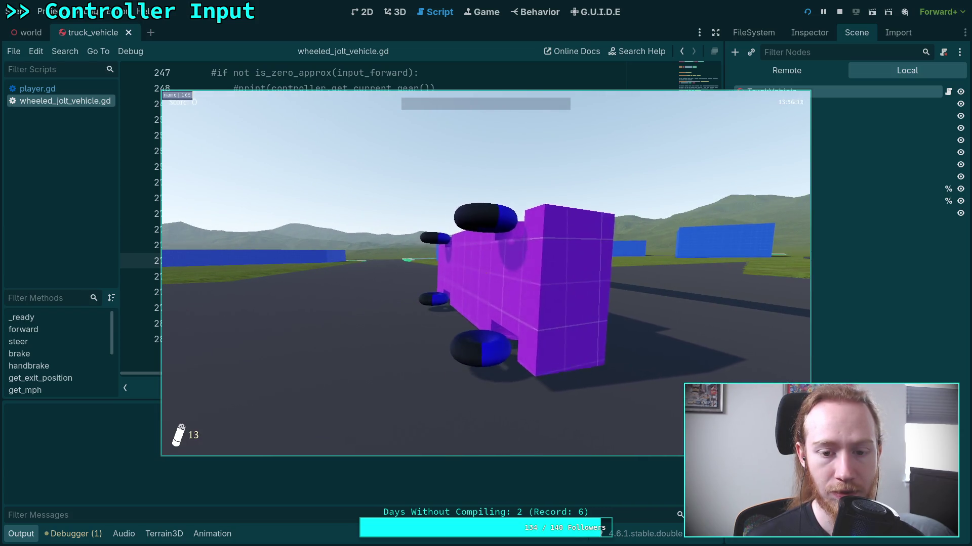
# Step: Change the multiplier to 3.0, test it in the game, then exit back to the script
pyautogui.press('Escape')
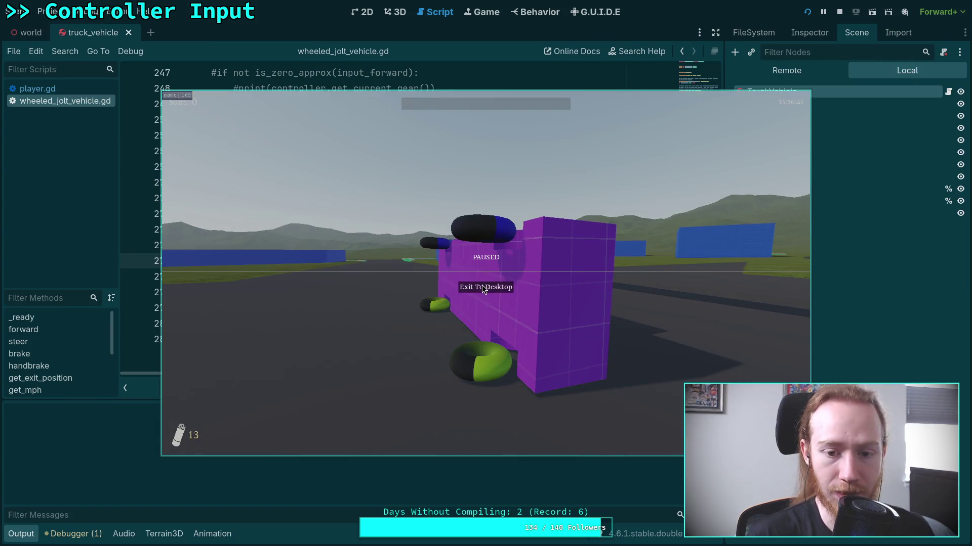
pyautogui.click(482, 284)
pyautogui.press('BackSpace')
pyautogui.write('3')
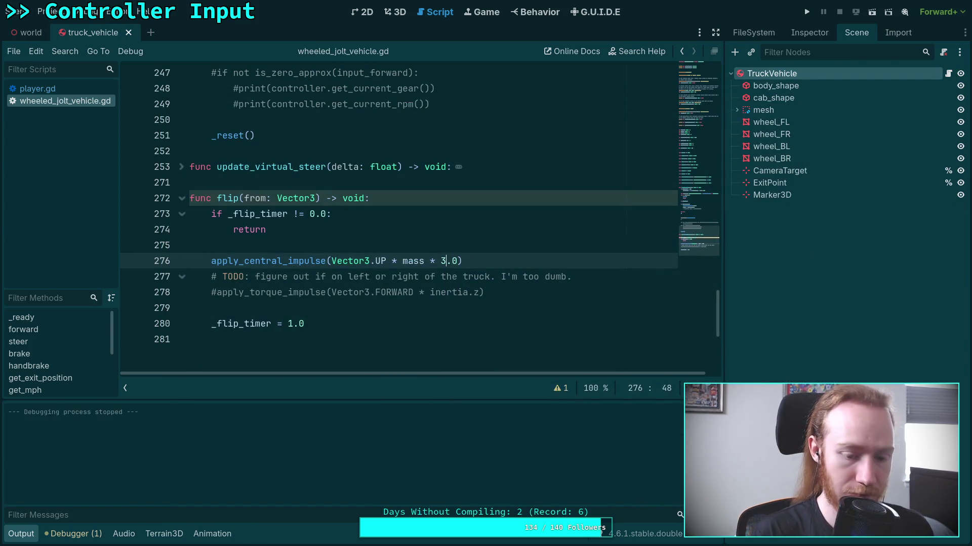
pyautogui.click(809, 13)
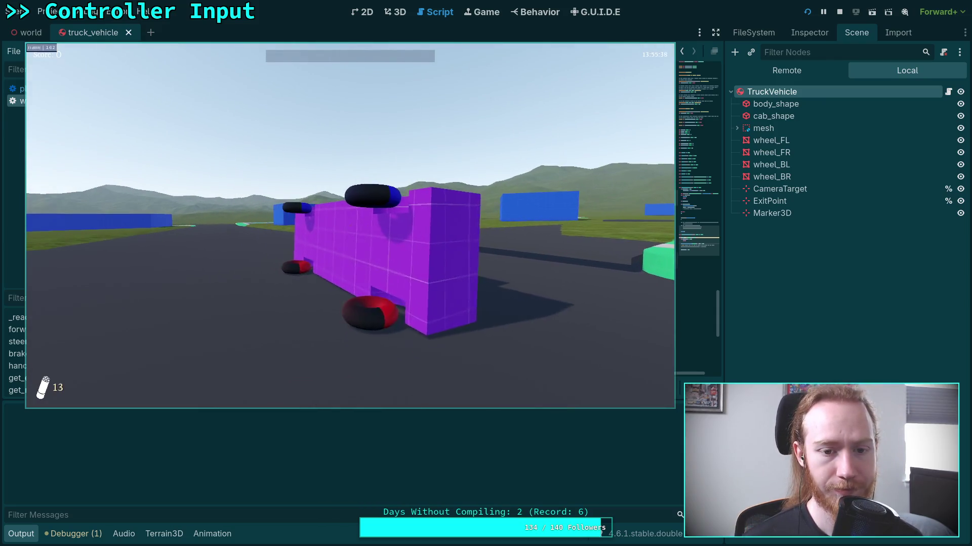
pyautogui.press('Escape')
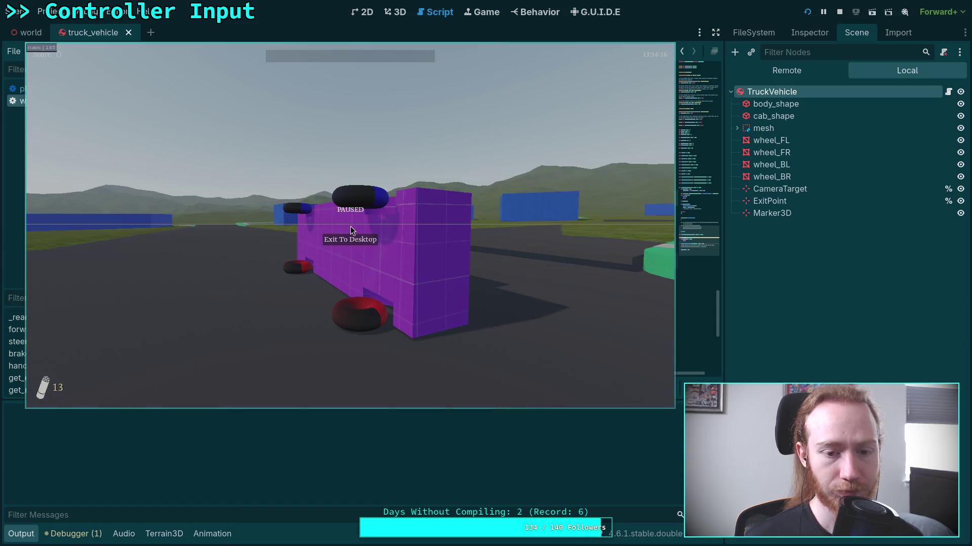
pyautogui.click(356, 242)
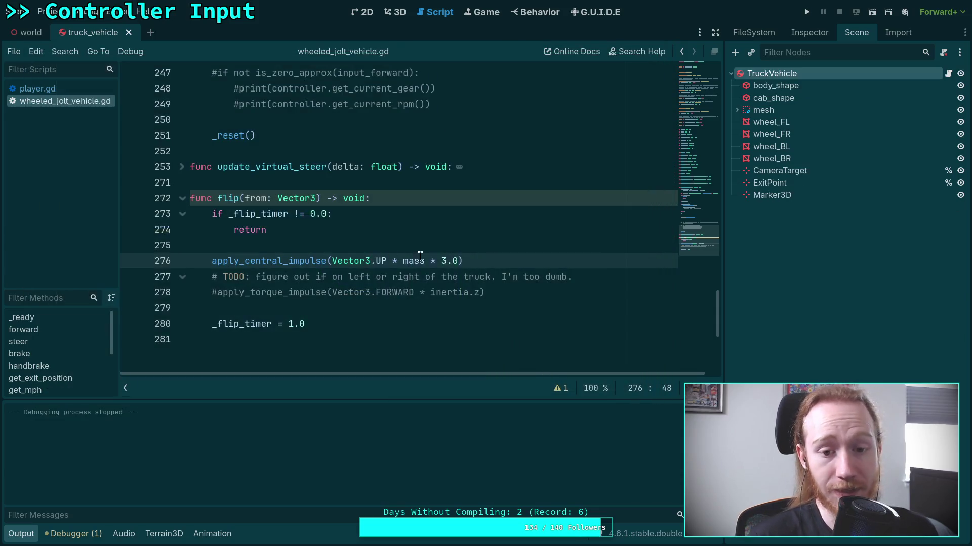
# Step: Replace the 3.0 multiplier on line 276 with get_gravity()
pyautogui.moveTo(441, 259); pyautogui.dragTo(457, 259)
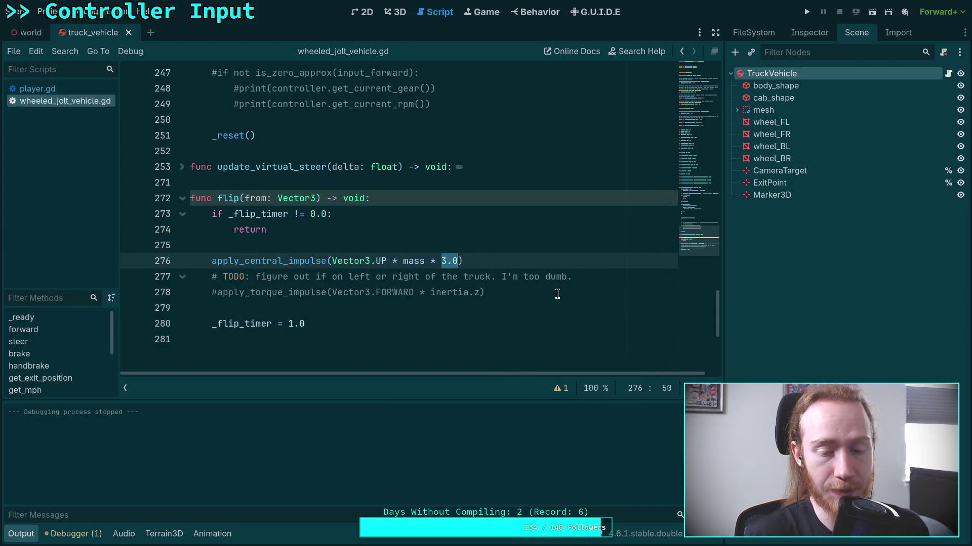
pyautogui.write('grav')
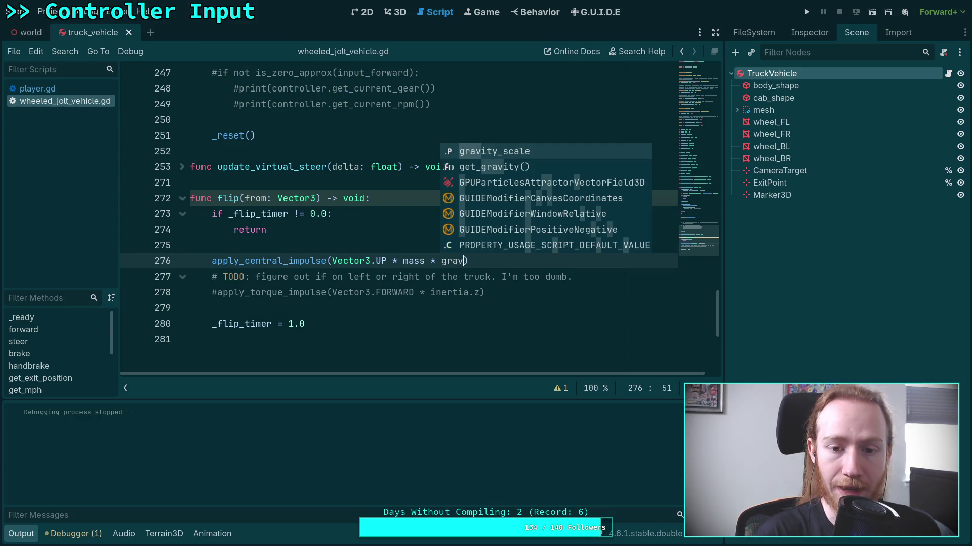
pyautogui.press('Return')
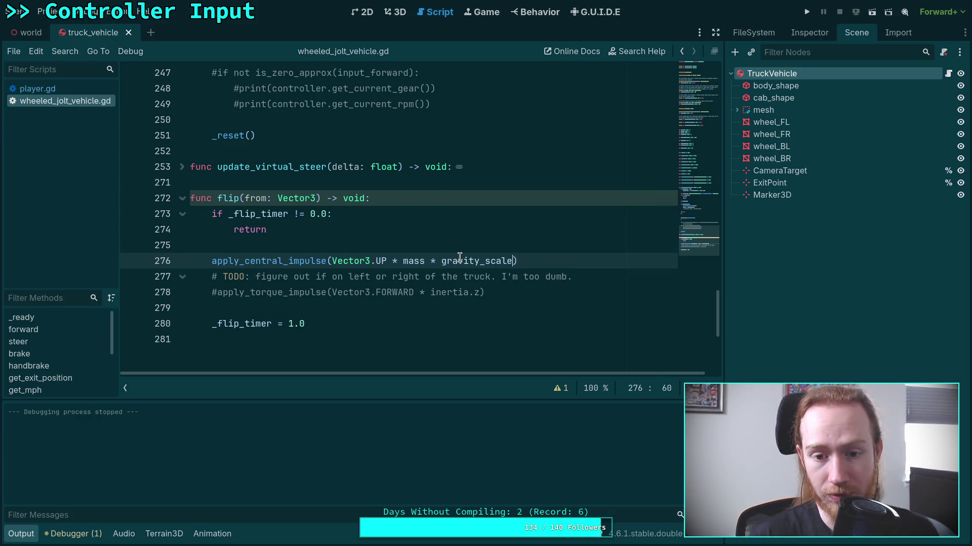
pyautogui.moveTo(459, 257)
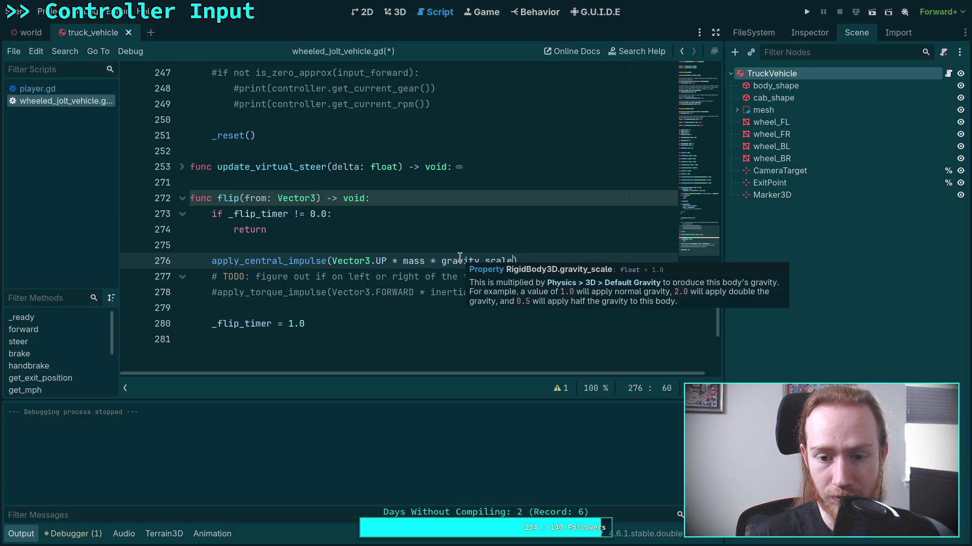
pyautogui.doubleClick(460, 258)
pyautogui.write('get_')
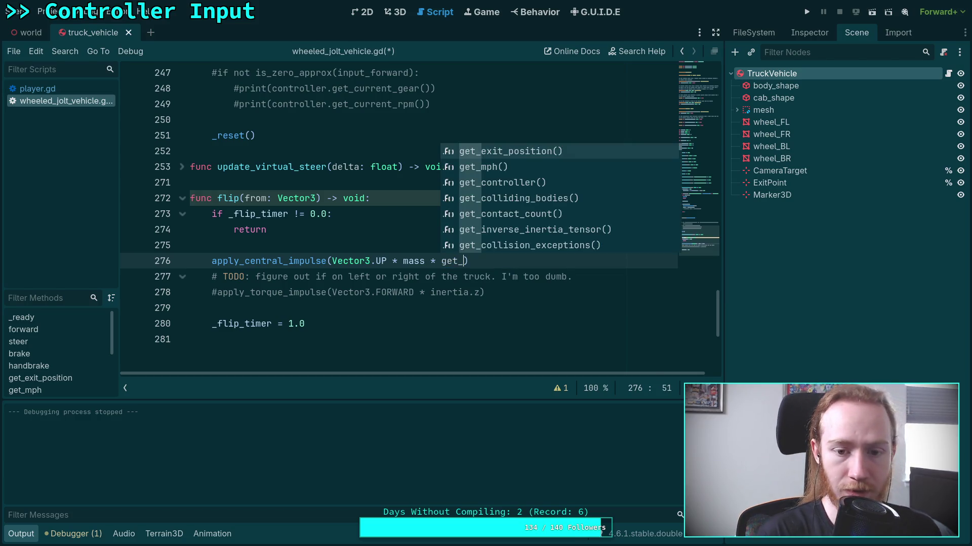
pyautogui.write('fr')
pyautogui.press('BackSpace')
pyautogui.press('BackSpace')
pyautogui.write('gr')
pyautogui.press('Return')
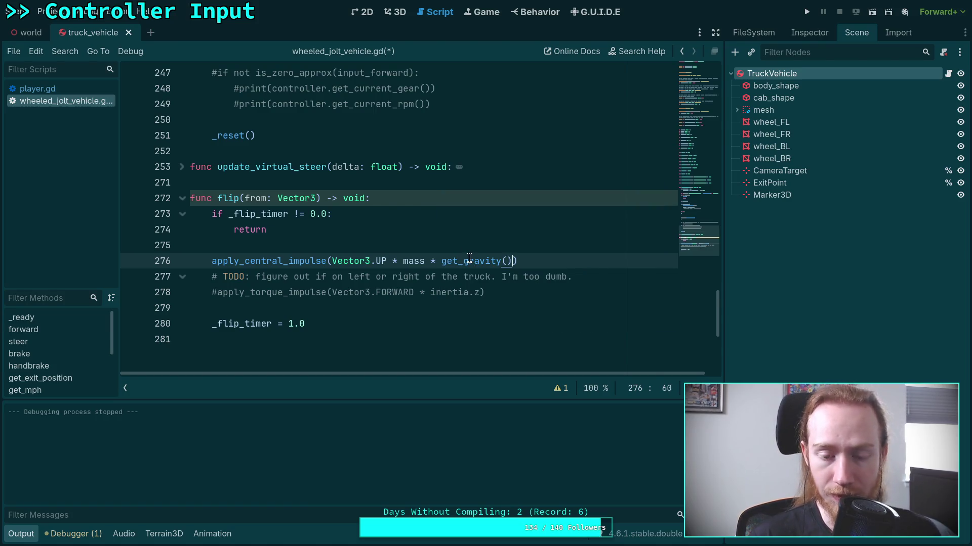
pyautogui.moveTo(469, 258)
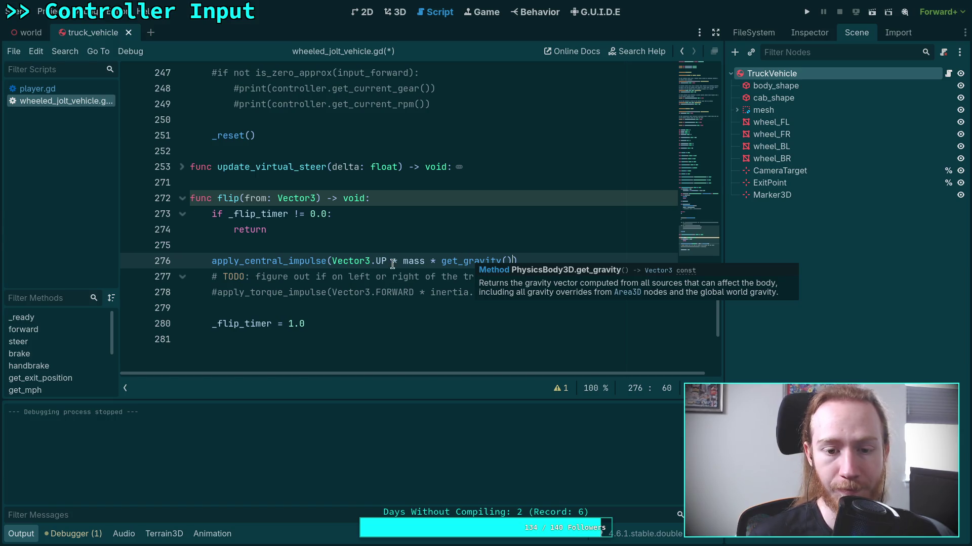
# Step: Remove the Vector3.UP factor, negate get_gravity(), and save the script
pyautogui.moveTo(403, 261); pyautogui.dragTo(331, 261)
pyautogui.press('BackSpace')
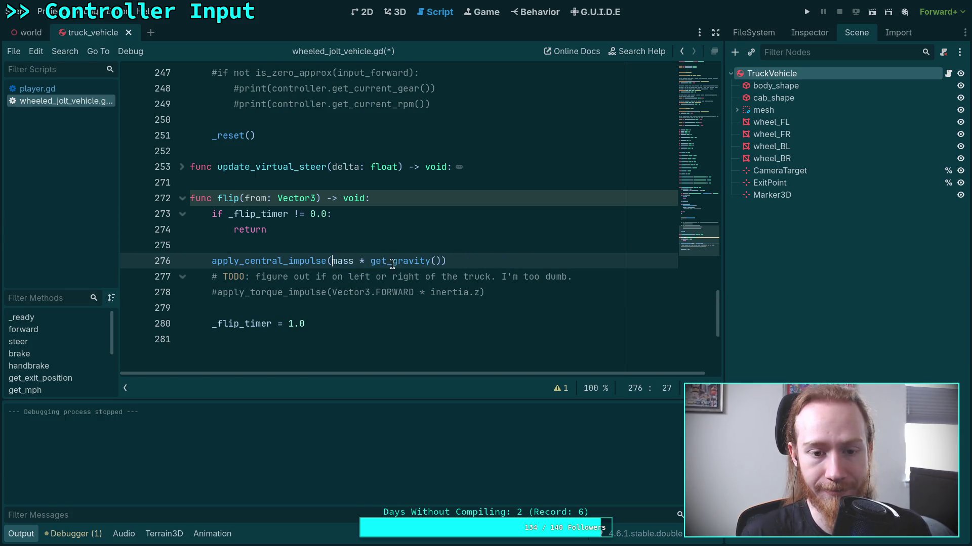
pyautogui.click(374, 260)
pyautogui.write('-')
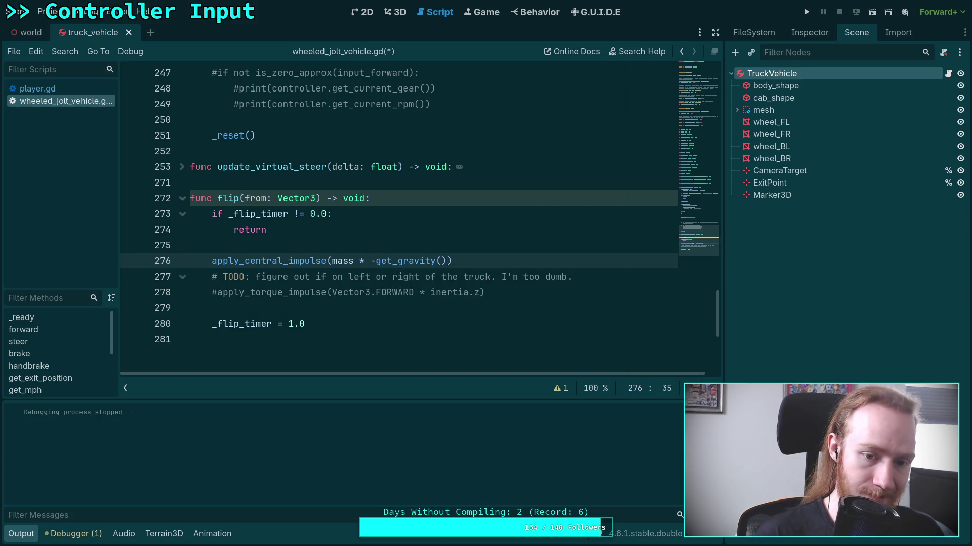
pyautogui.hotkey('ctrl', 'n')
pyautogui.press('Escape')
pyautogui.hotkey('ctrl', 's')
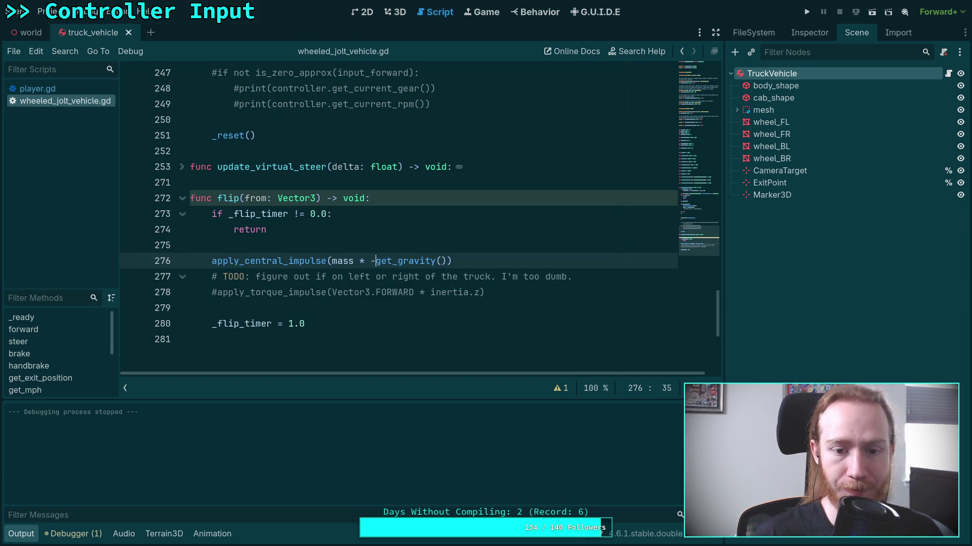
# Step: Test-run the game, then pause it and exit to desktop
pyautogui.click(807, 14)
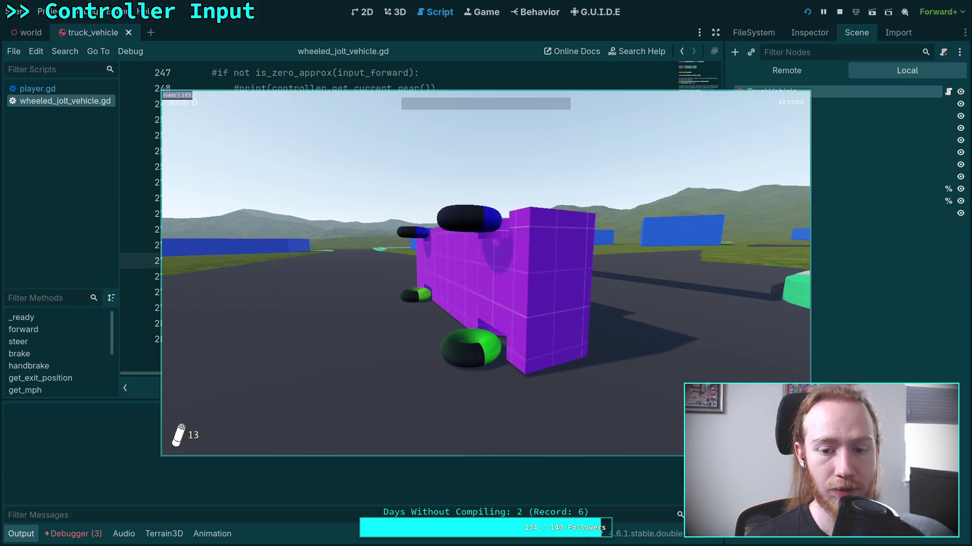
pyautogui.press('Escape')
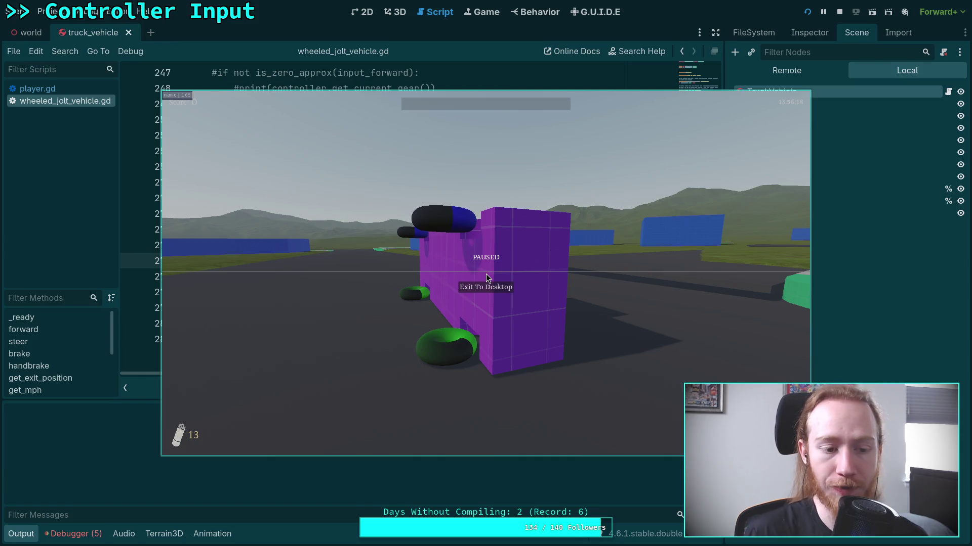
pyautogui.click(492, 285)
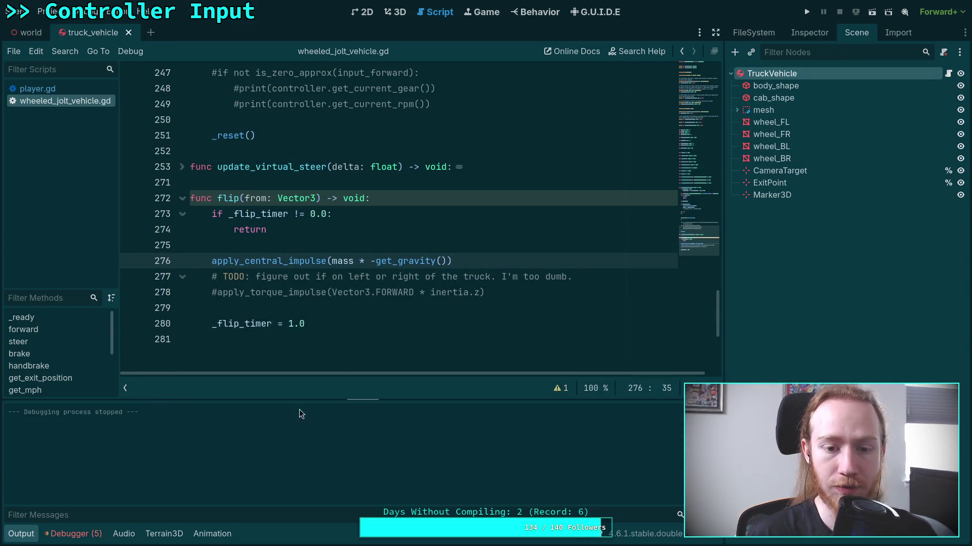
# Step: Glance at the run's errors, then remove the minus before get_gravity() and save
pyautogui.click(80, 535)
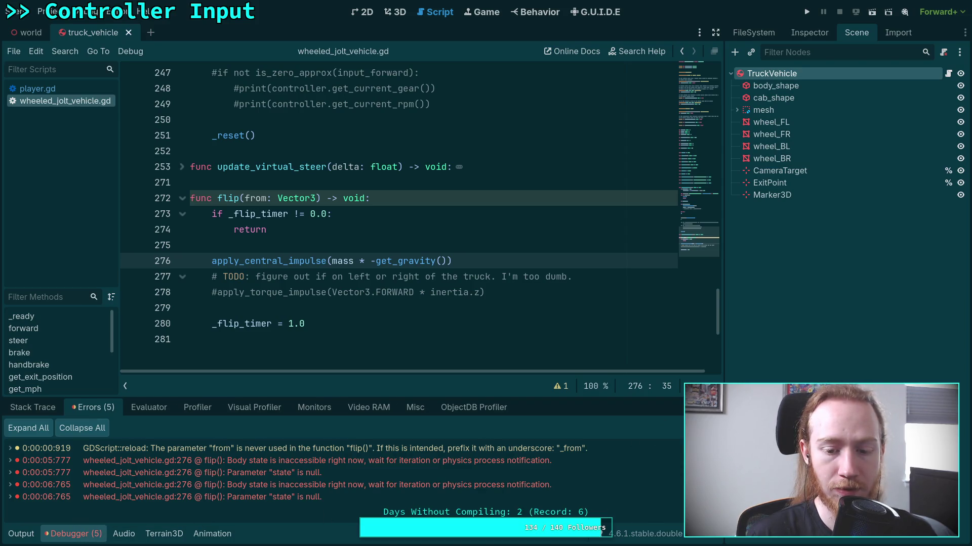
pyautogui.click(68, 535)
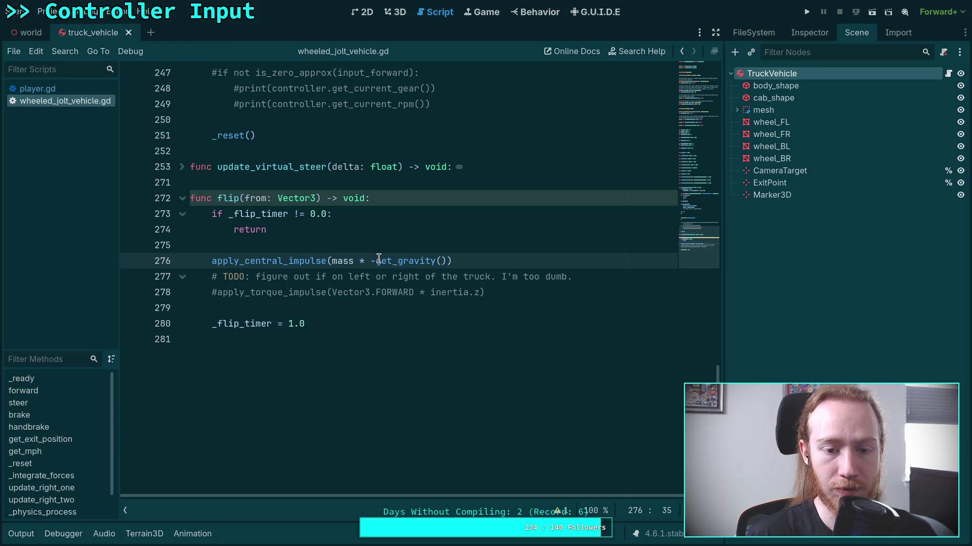
pyautogui.moveTo(379, 259)
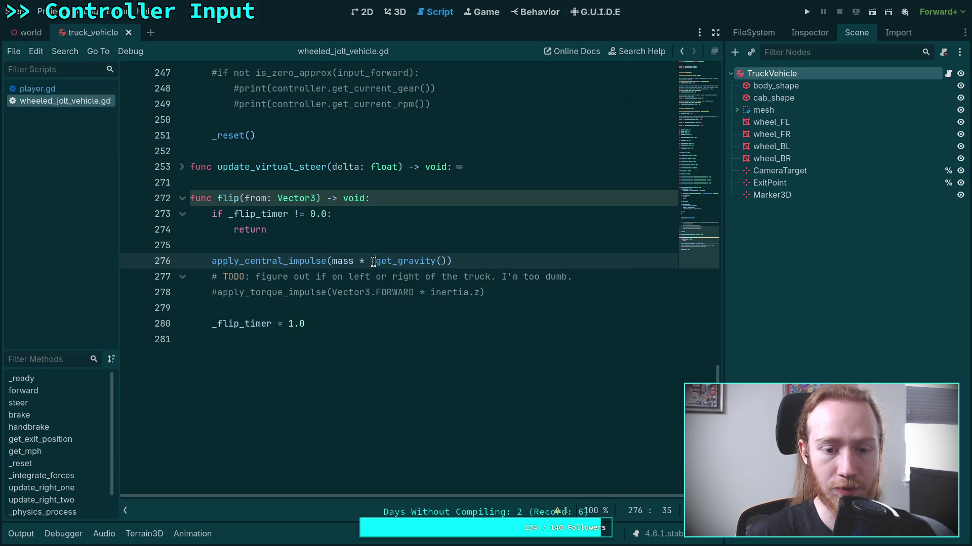
pyautogui.press('BackSpace')
pyautogui.hotkey('ctrl', 's')
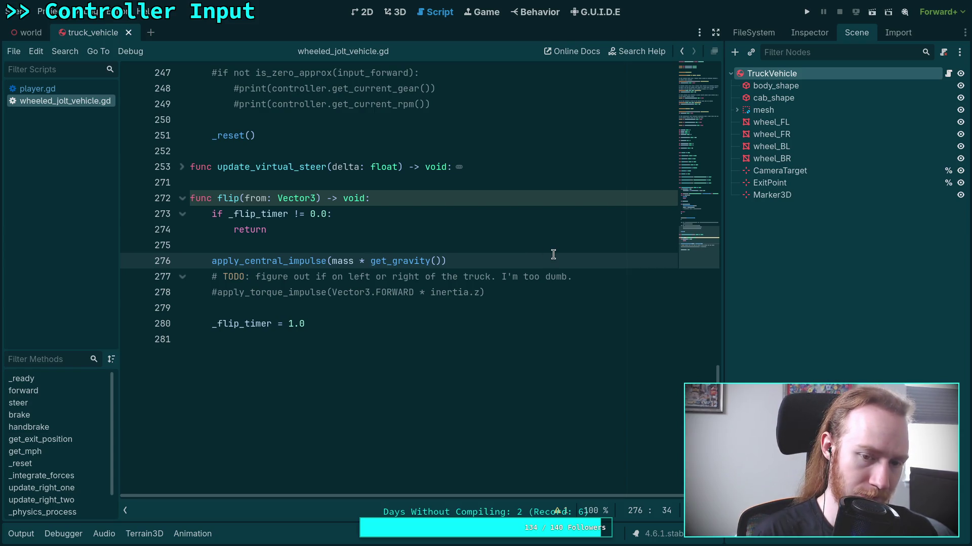
# Step: Run the project twice, exit the game, and show the flip() errors in the debugger
pyautogui.click(807, 11)
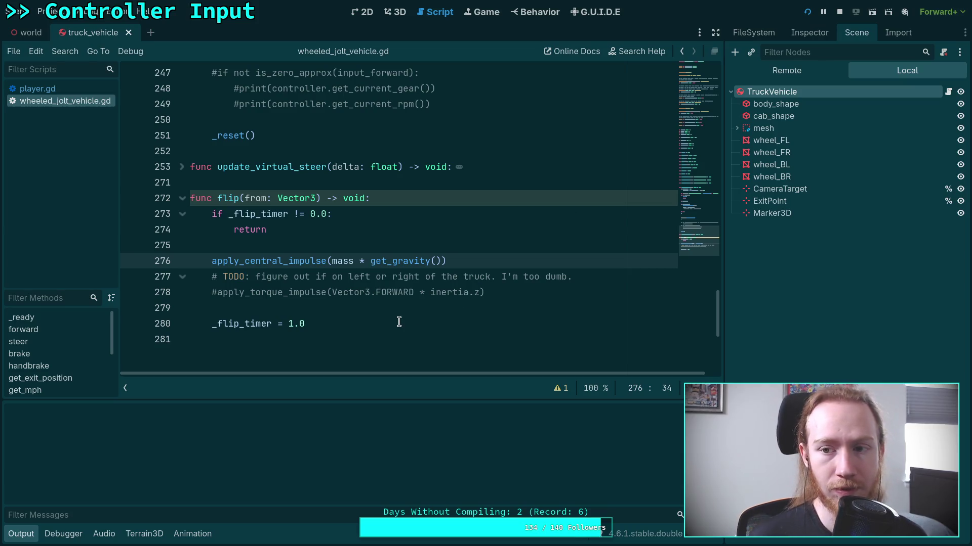
pyautogui.click(838, 12)
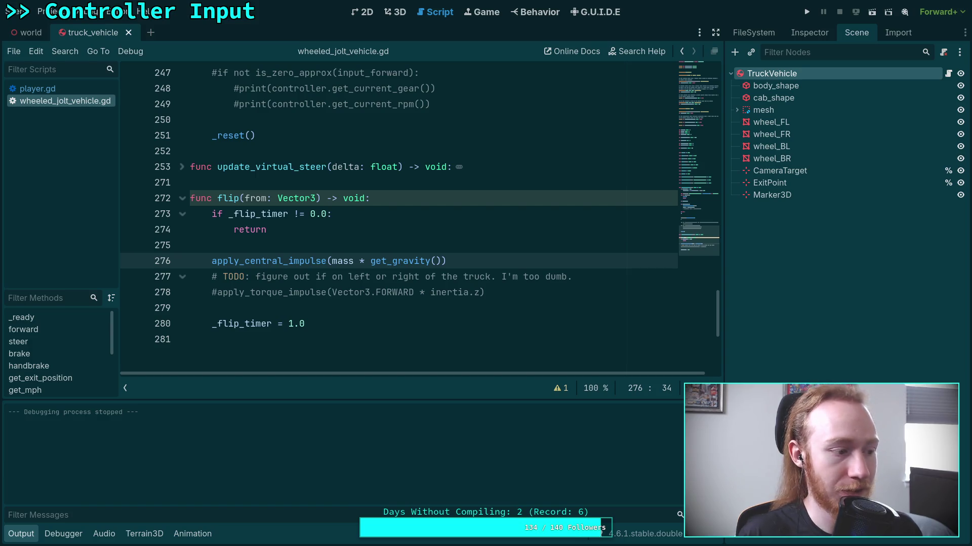
pyautogui.click(807, 12)
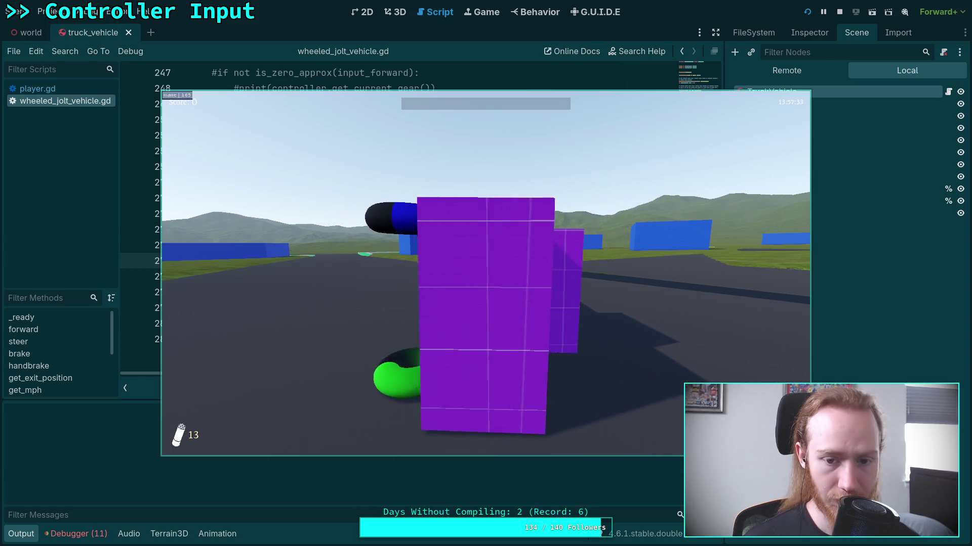
pyautogui.press('Escape')
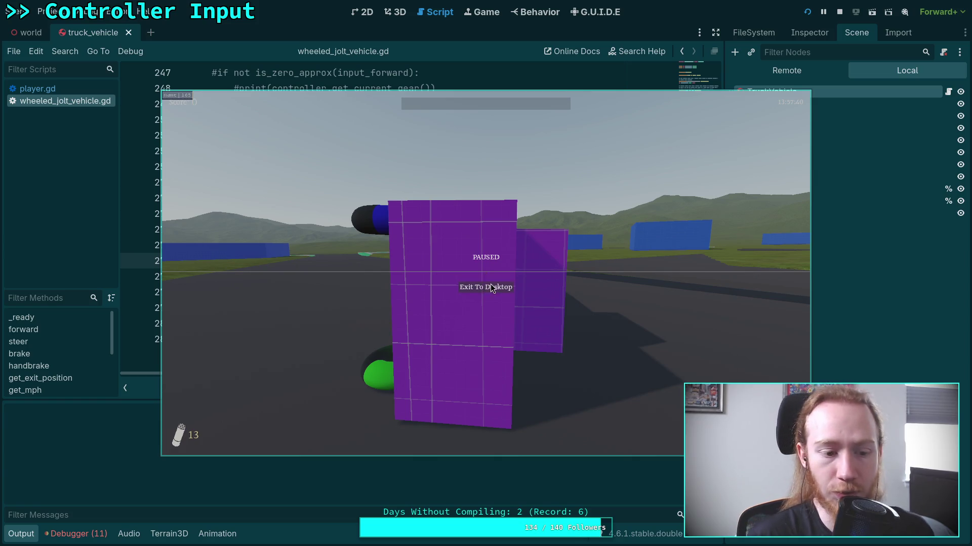
pyautogui.click(490, 285)
pyautogui.click(86, 540)
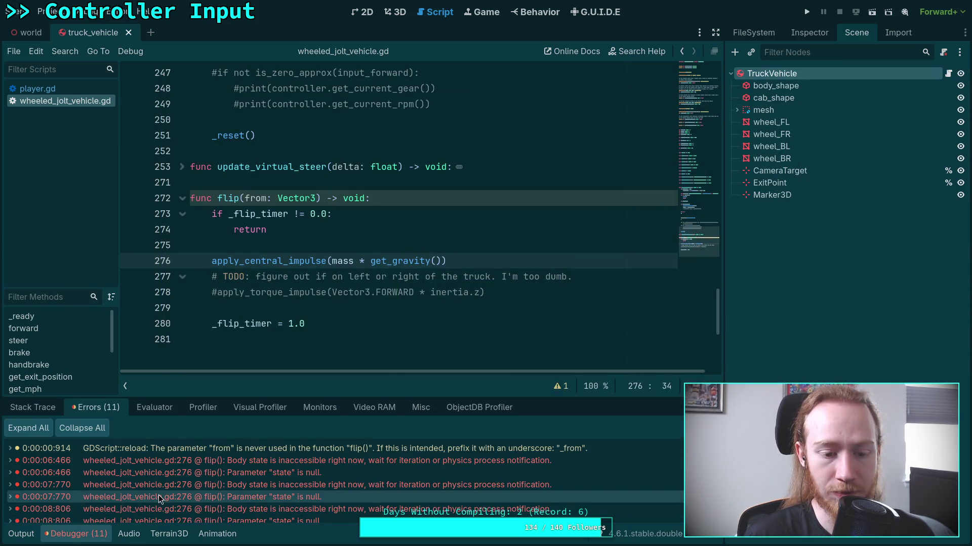
# Step: Read the flip() error trace, collapse the debugger, and go to empty line 59 after the variables
pyautogui.moveTo(226, 467)
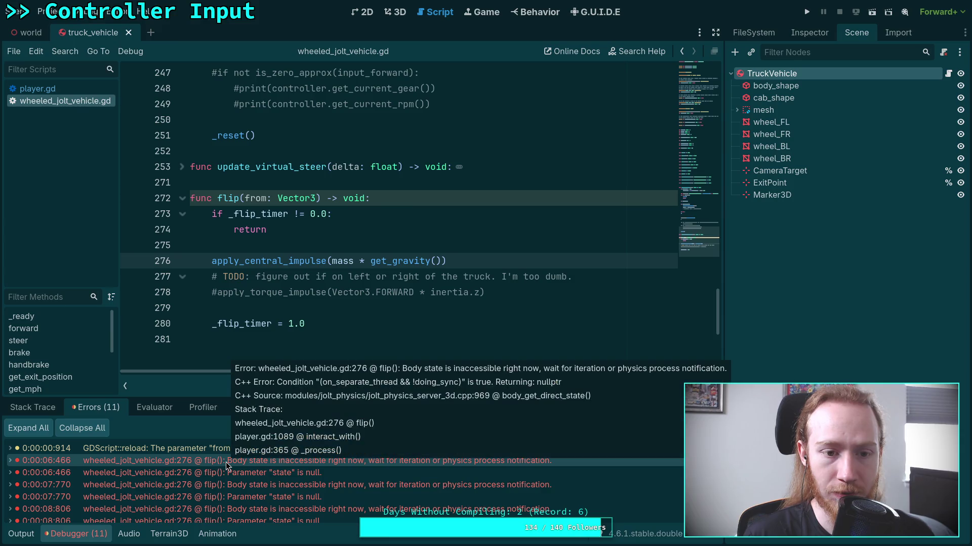
pyautogui.scroll(-2, 226, 467)
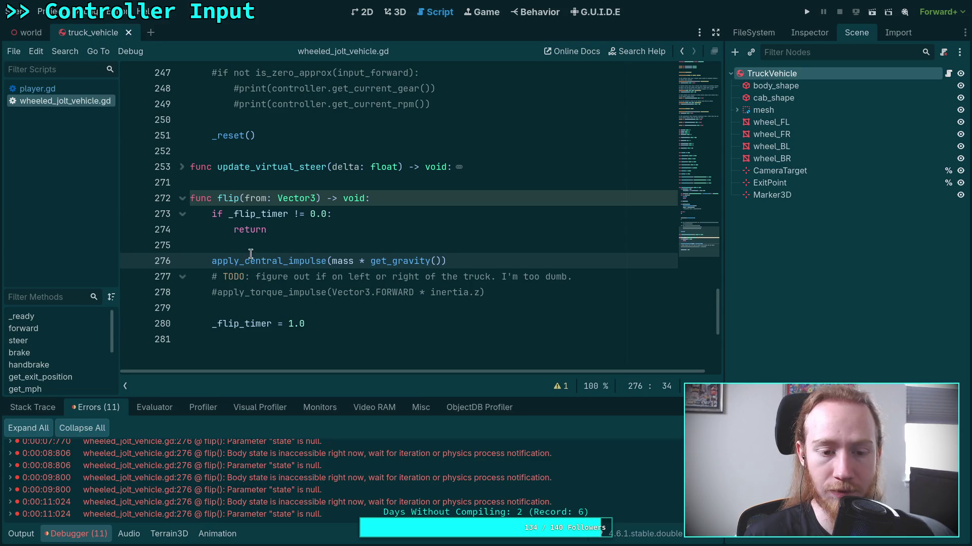
pyautogui.click(96, 537)
pyautogui.scroll(3, 253, 340)
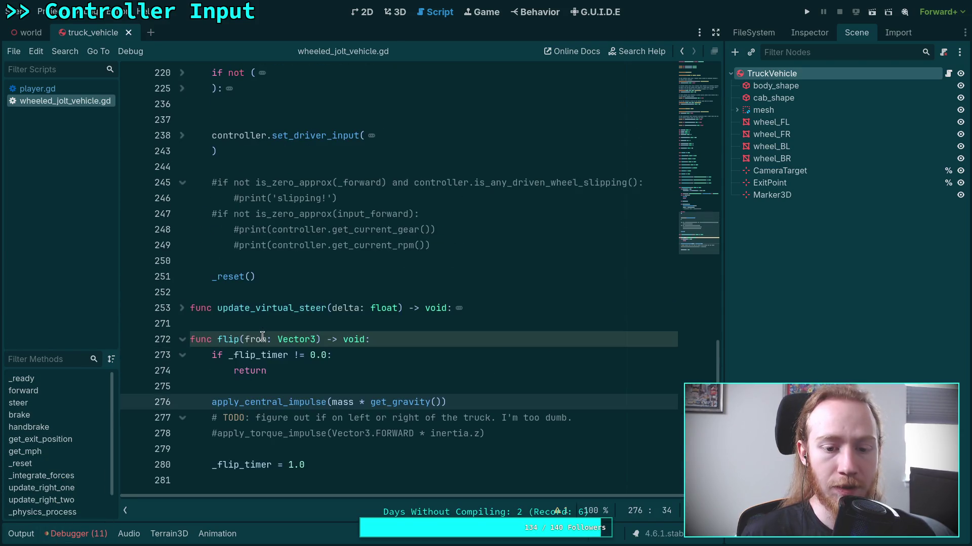
pyautogui.scroll(5, 328, 347)
pyautogui.scroll(10, 328, 348)
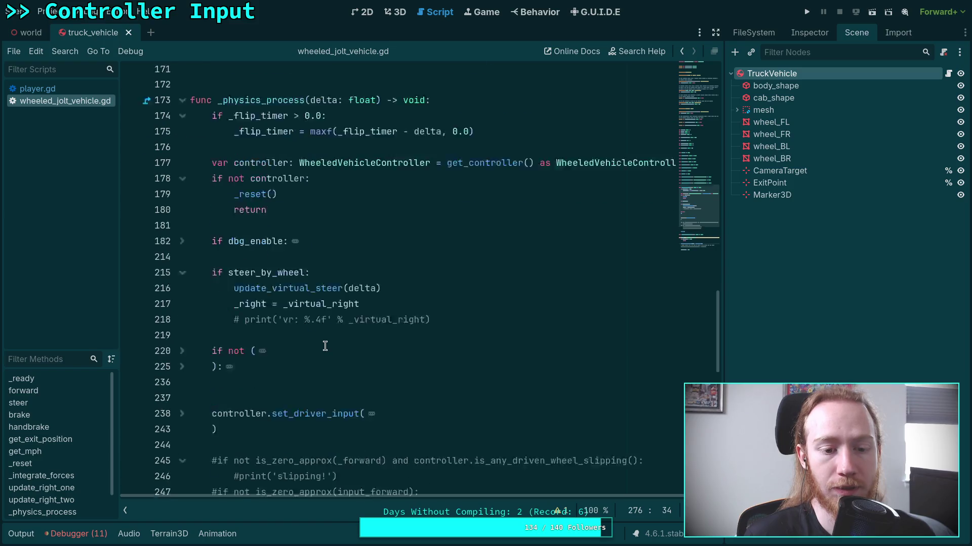
pyautogui.scroll(5, 262, 325)
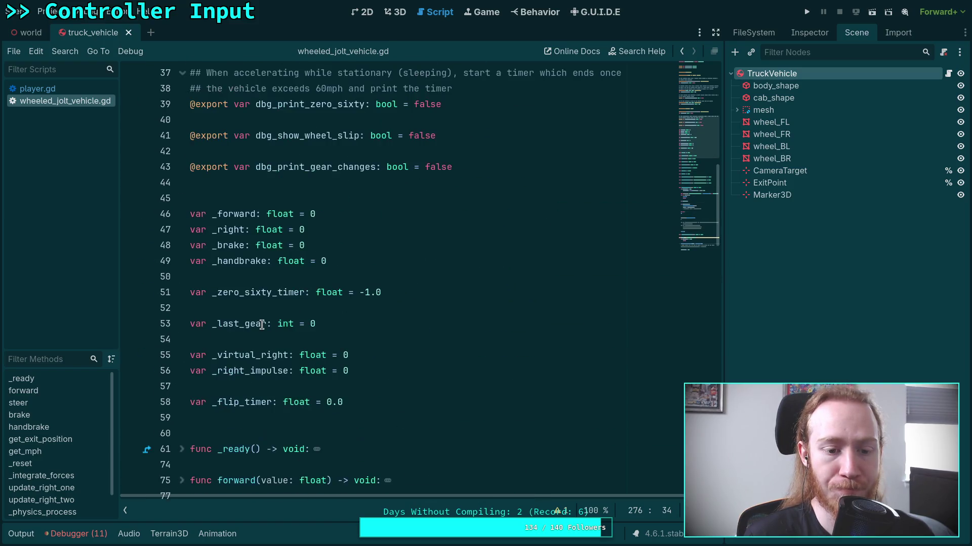
pyautogui.scroll(-6, 262, 324)
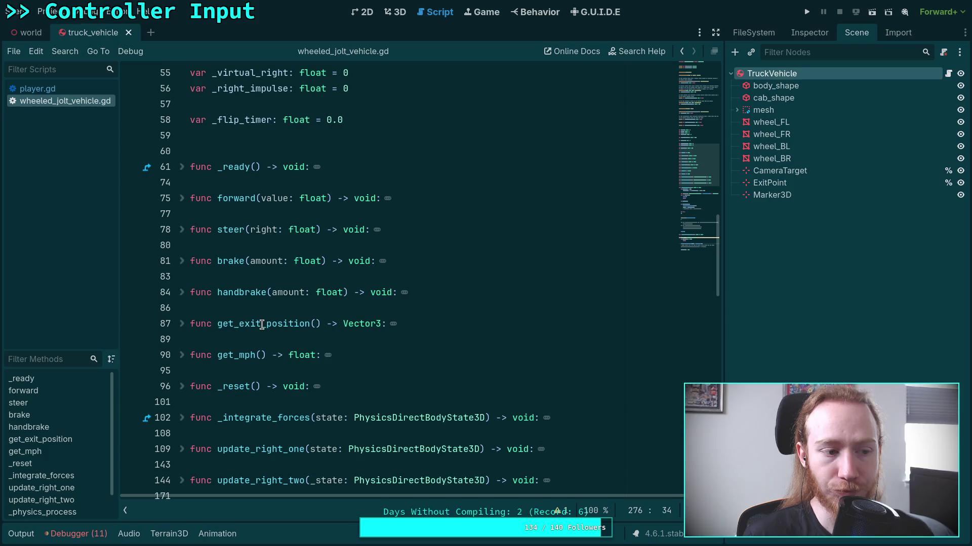
pyautogui.scroll(3, 261, 323)
pyautogui.click(398, 269)
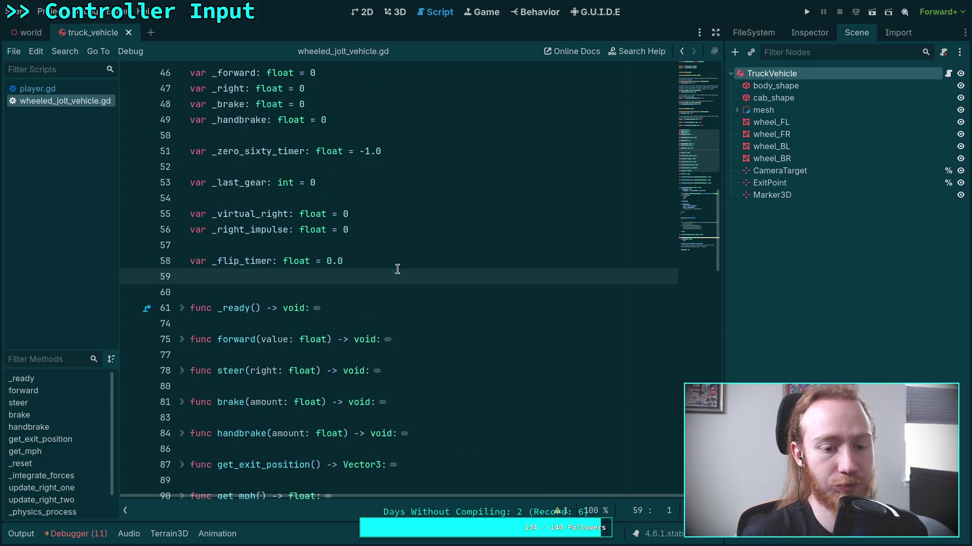
# Step: Declare a new variable _do_flip: bool = false below the other variables
pyautogui.press('Return')
pyautogui.press('Up')
pyautogui.write('var ')
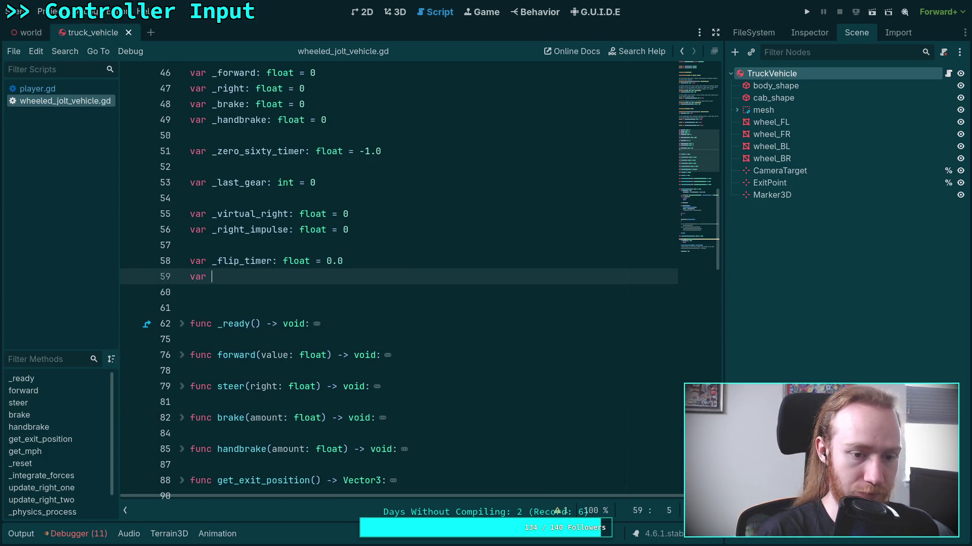
pyautogui.write('do-')
pyautogui.write('fliy')
pyautogui.write(': ')
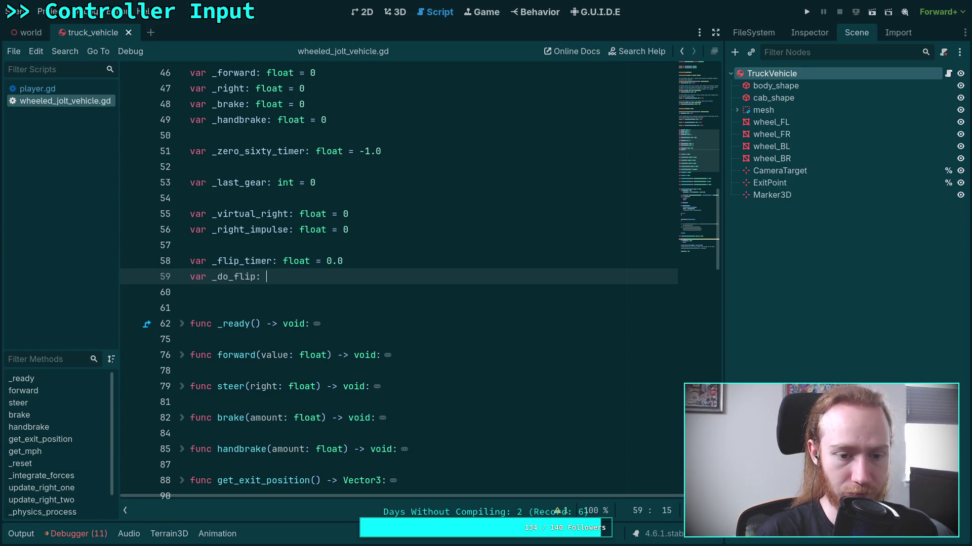
pyautogui.write('ool = fal')
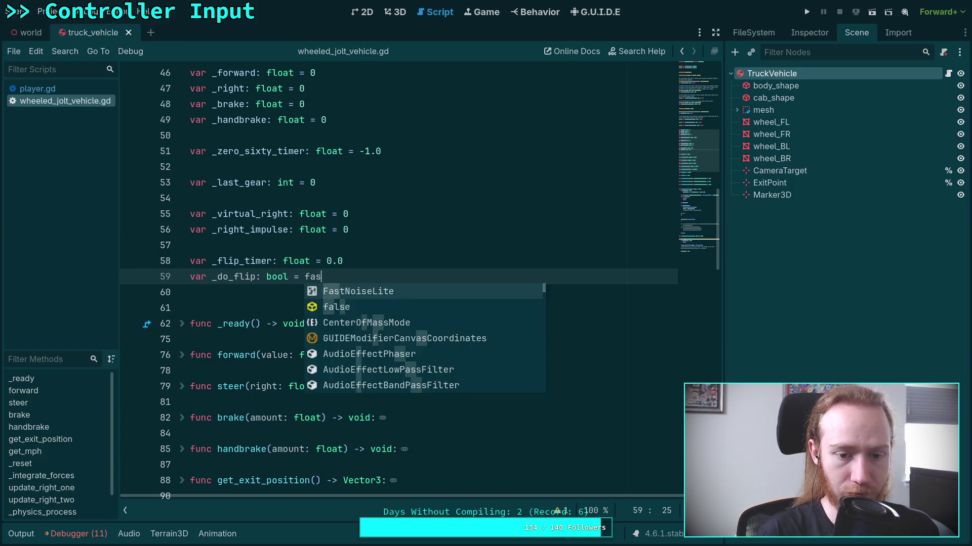
pyautogui.press('Return')
pyautogui.click(349, 308)
# Step: In flip(), set _do_flip = true and remove the old impulse lines
pyautogui.scroll(-10, 405, 321)
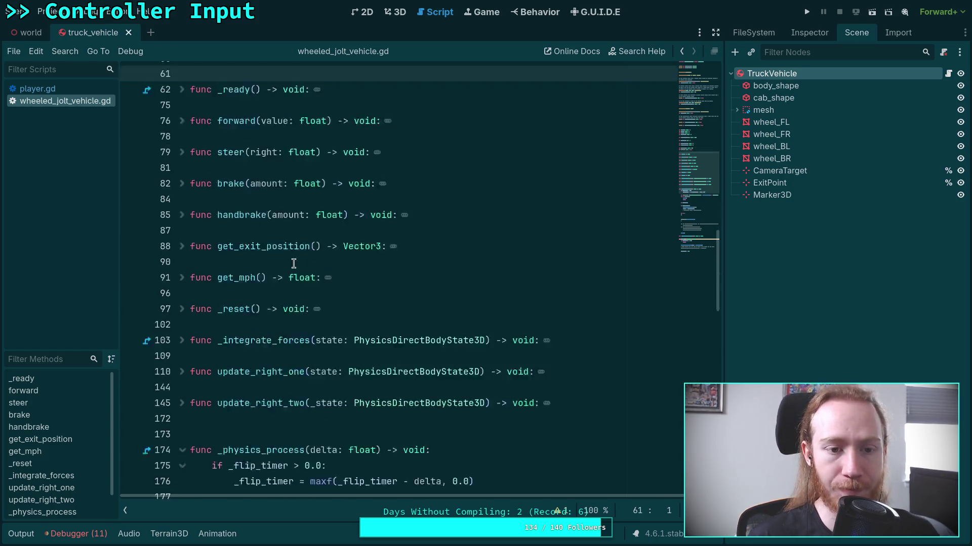
pyautogui.scroll(-9, 306, 287)
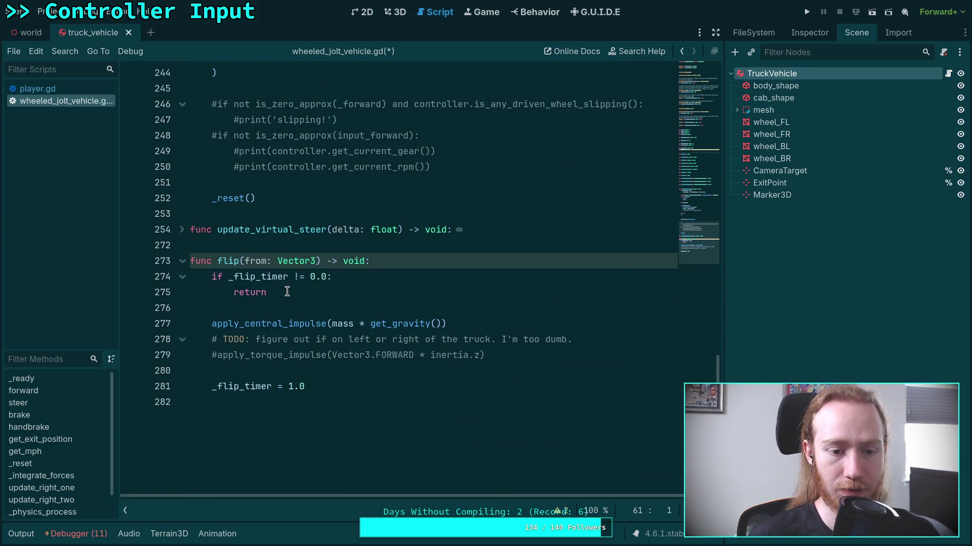
pyautogui.click(329, 306)
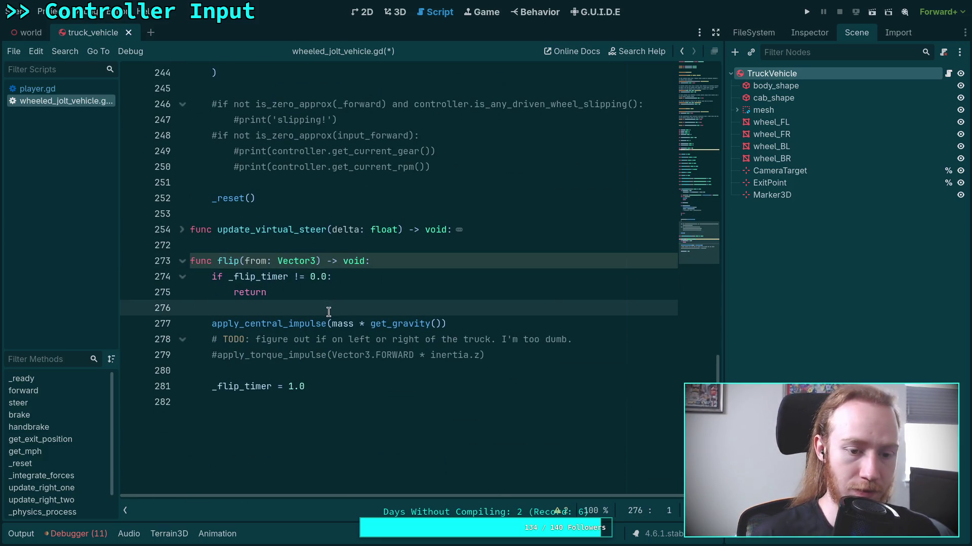
pyautogui.press('Return')
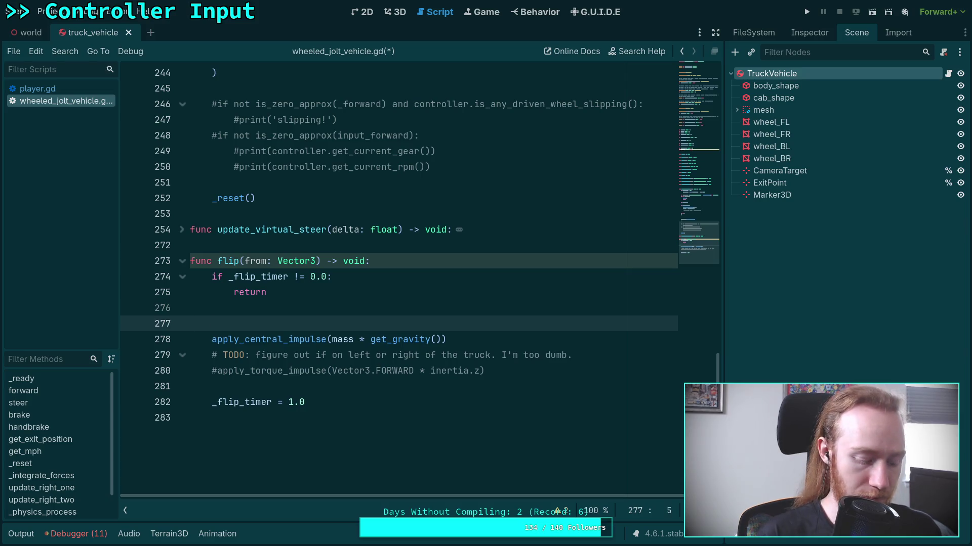
pyautogui.write('_do_flip = true')
pyautogui.moveTo(502, 371)
pyautogui.mouseDown()
pyautogui.moveTo(205, 340)
pyautogui.moveTo(212, 338)
pyautogui.mouseUp()
pyautogui.hotkey('ctrl', 'c')
pyautogui.press('Delete')
pyautogui.press('BackSpace')
pyautogui.press('Up')
pyautogui.press('Down')
pyautogui.press('Up')
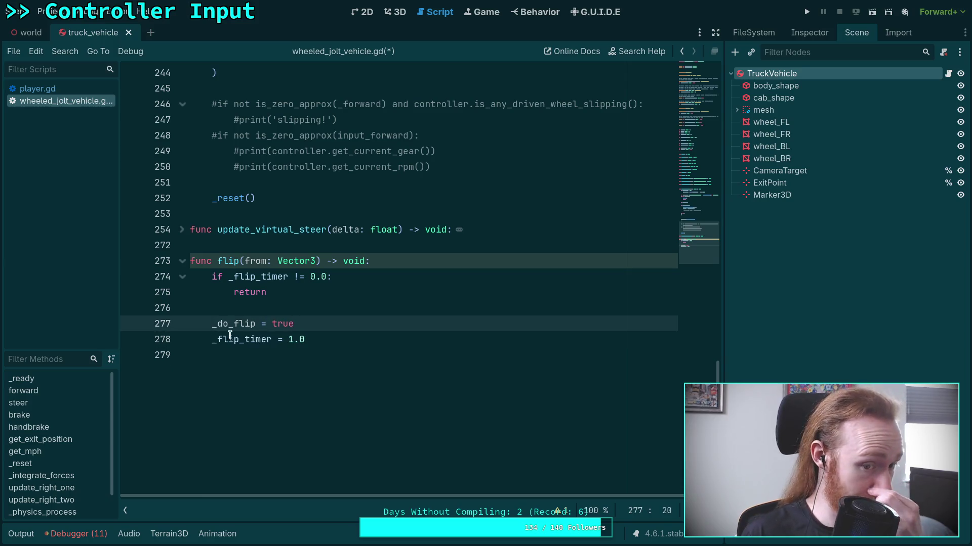
# Step: Add an 'if _do_flip' branch after the timer countdown and paste the impulse code into it
pyautogui.scroll(7, 367, 333)
pyautogui.scroll(4, 344, 333)
pyautogui.scroll(-3, 334, 326)
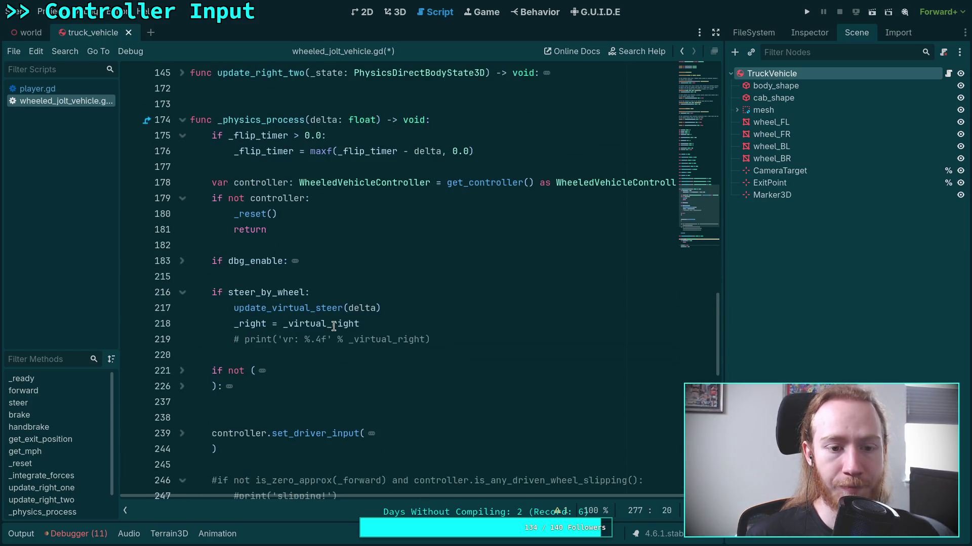
pyautogui.scroll(-1, 353, 262)
pyautogui.scroll(2, 334, 256)
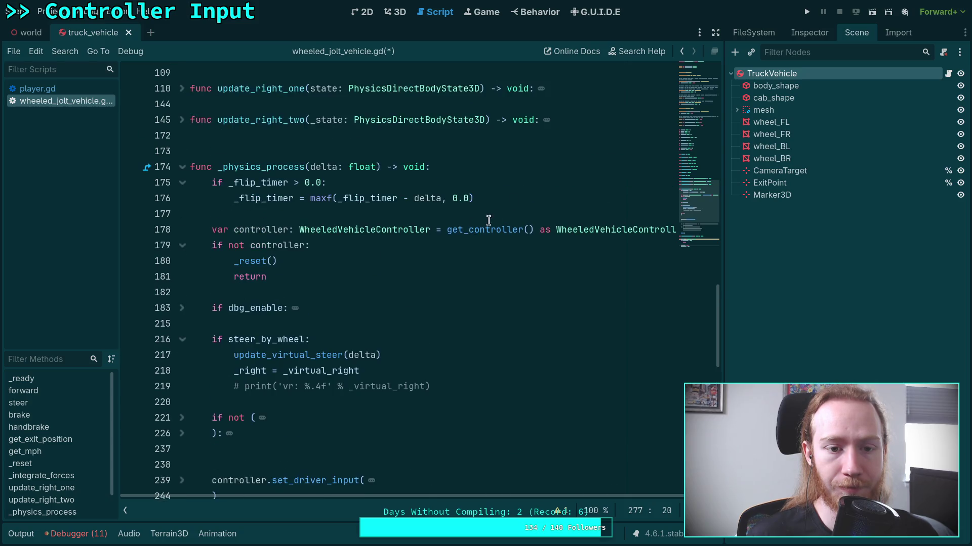
pyautogui.click(546, 196)
pyautogui.press('Return')
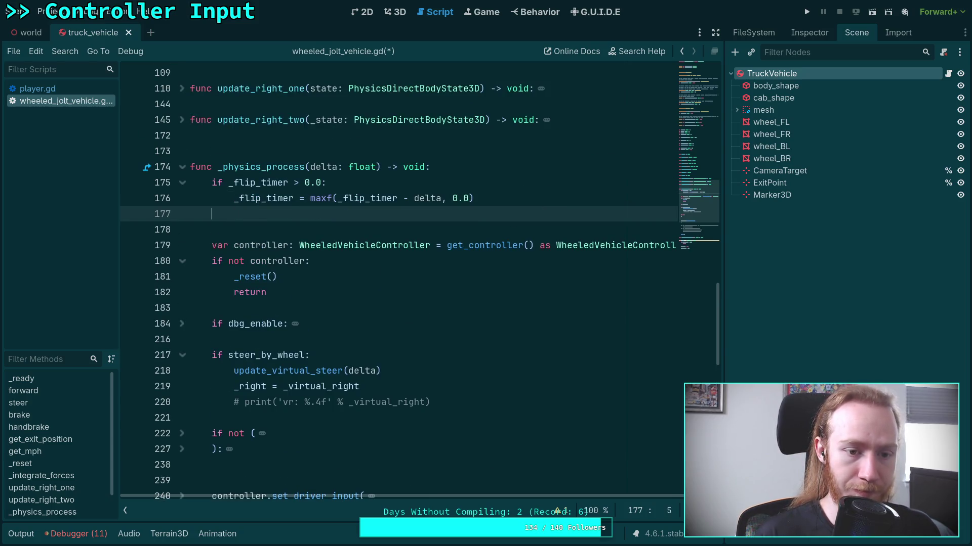
pyautogui.press('Return')
pyautogui.write('if _do_flip:')
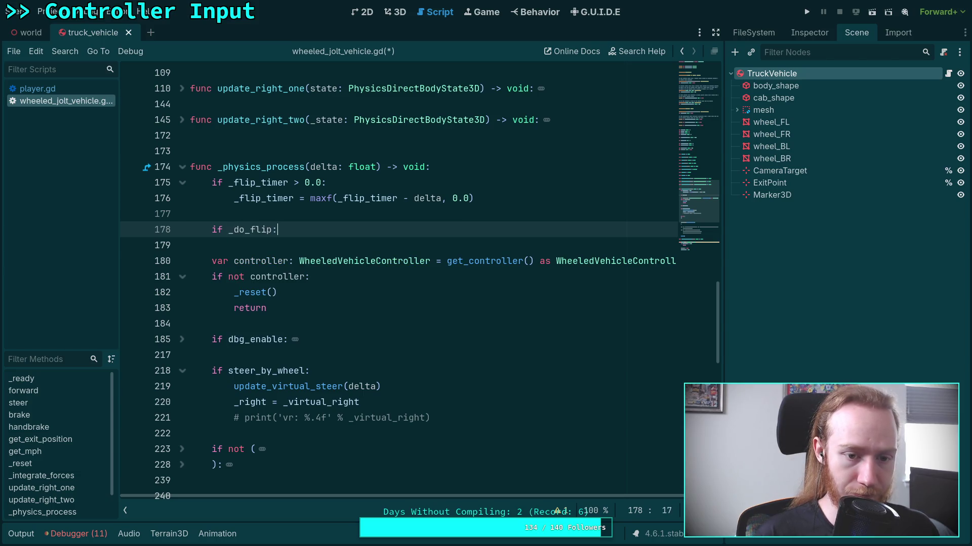
pyautogui.press('Return')
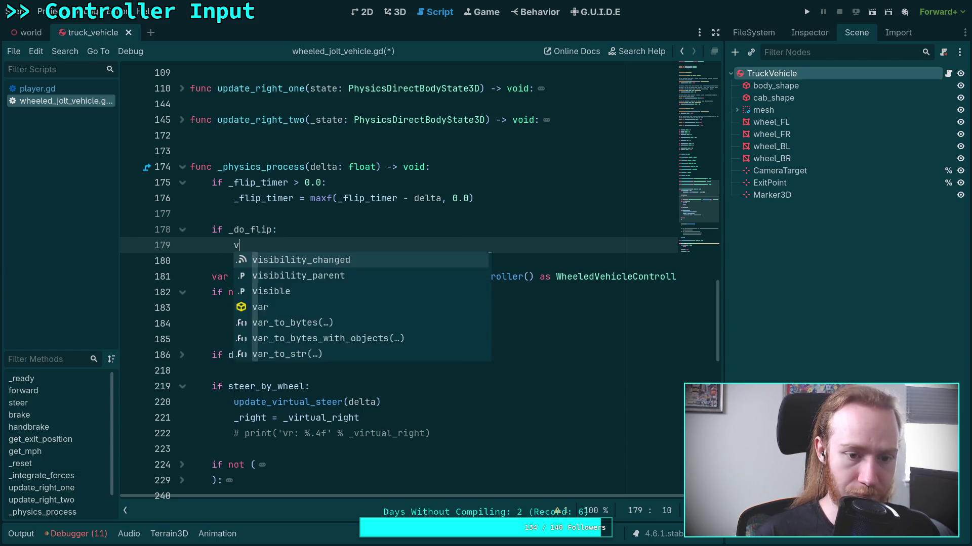
pyautogui.hotkey('ctrl', 'v')
# Step: Reset _do_flip = false in the branch, negate get_gravity(), save, and run the game
pyautogui.press('Return')
pyautogui.press('Tab')
pyautogui.write('_do')
pyautogui.press('Return')
pyautogui.write('= false')
pyautogui.moveTo(316, 260)
pyautogui.mouseDown()
pyautogui.moveTo(303, 268)
pyautogui.moveTo(321, 277)
pyautogui.mouseUp()
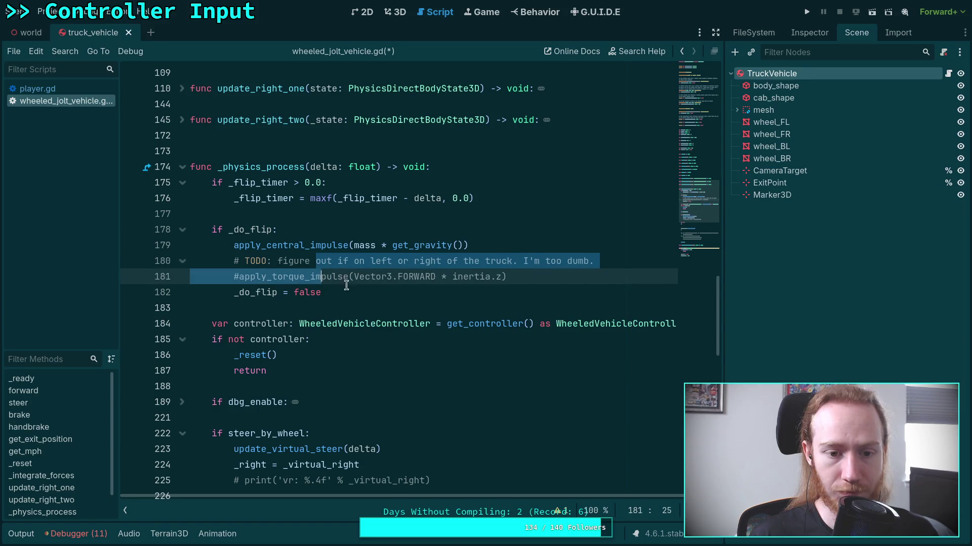
pyautogui.hotkey('ctrl', 's')
pyautogui.click(393, 245)
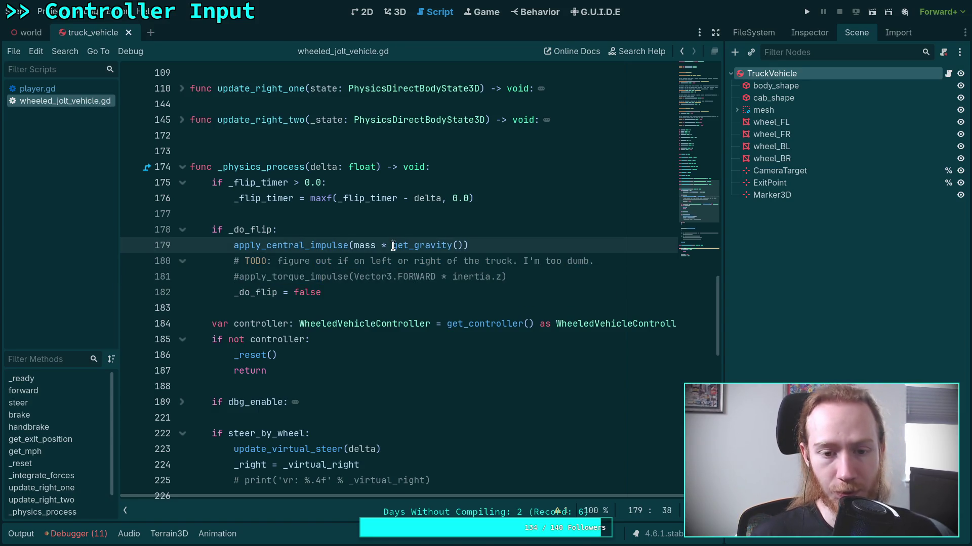
pyautogui.write('-')
pyautogui.hotkey('ctrl', 's')
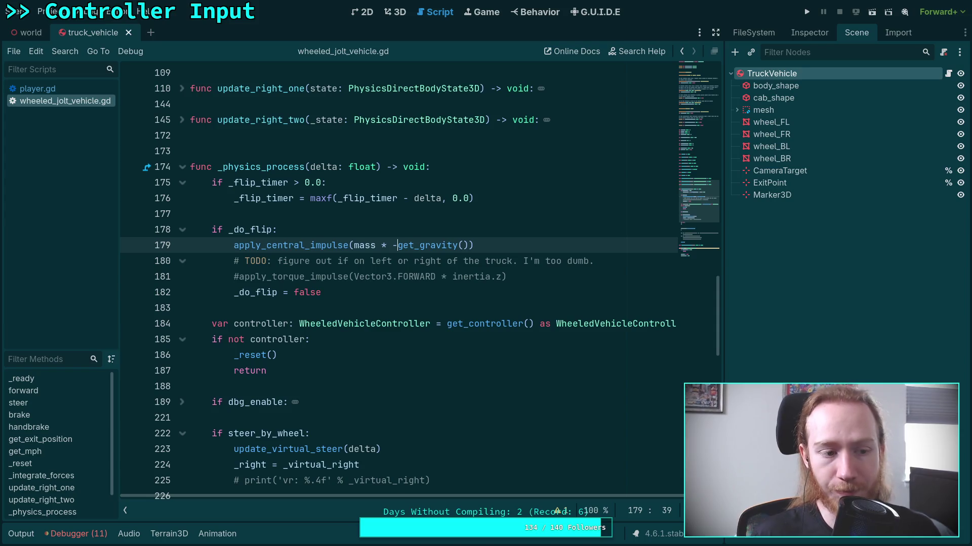
pyautogui.click(808, 11)
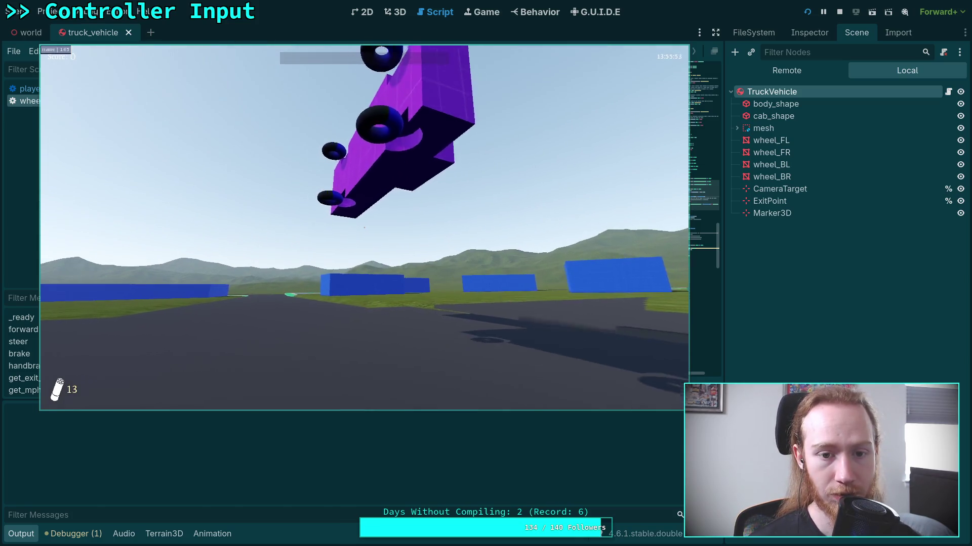
# Step: Pause the test run and exit to desktop, returning to the script editor
pyautogui.press('Escape')
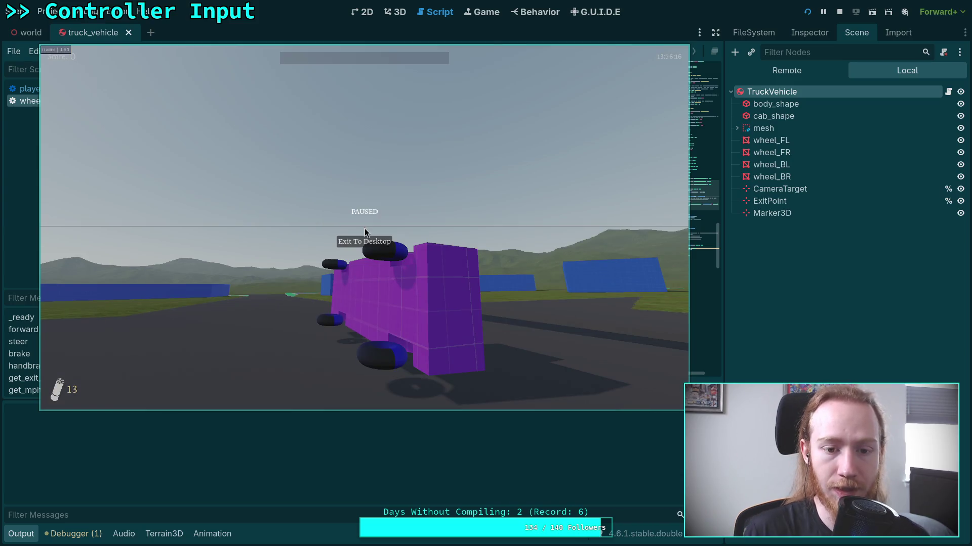
pyautogui.click(363, 241)
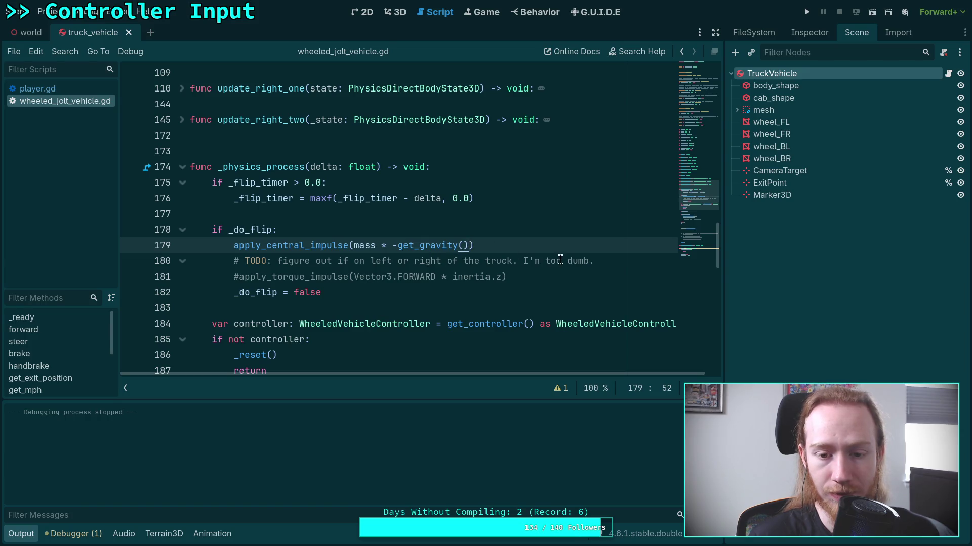
# Step: Replace -get_gravity() on line 179 with Vector3.UP * 5.0, save, and run the game
pyautogui.moveTo(392, 246); pyautogui.dragTo(468, 246)
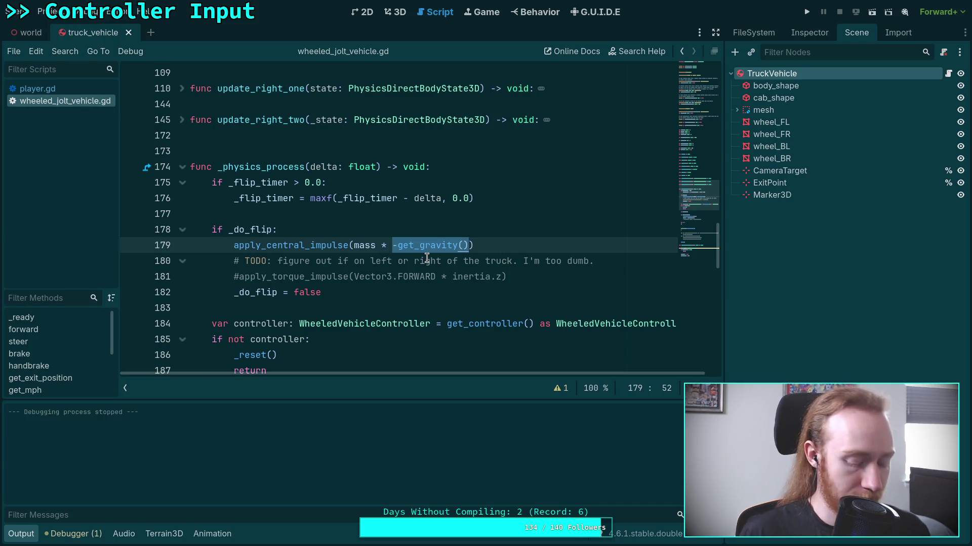
pyautogui.write('Vector3')
pyautogui.press('Escape')
pyautogui.write('.I')
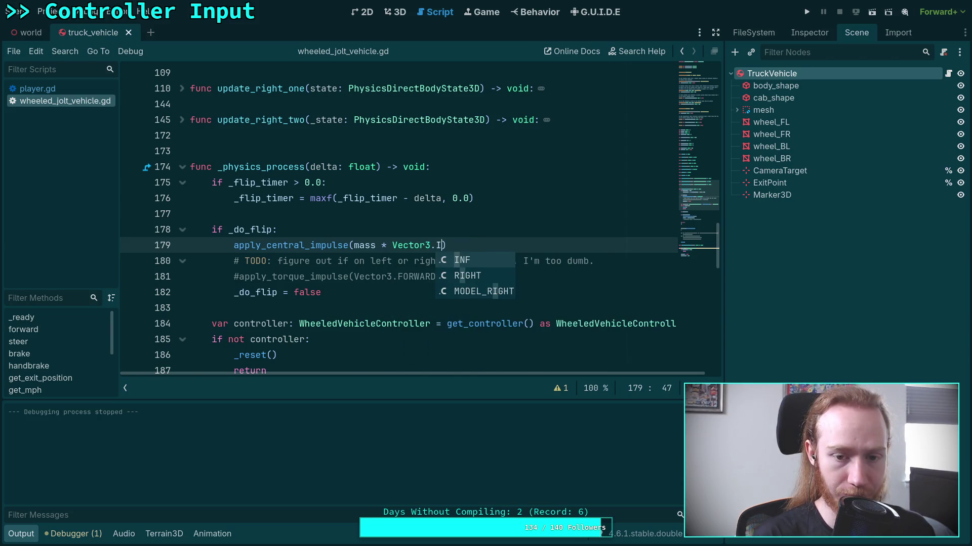
pyautogui.press('BackSpace')
pyautogui.write('UP')
pyautogui.write(' * ')
pyautogui.write('5.0')
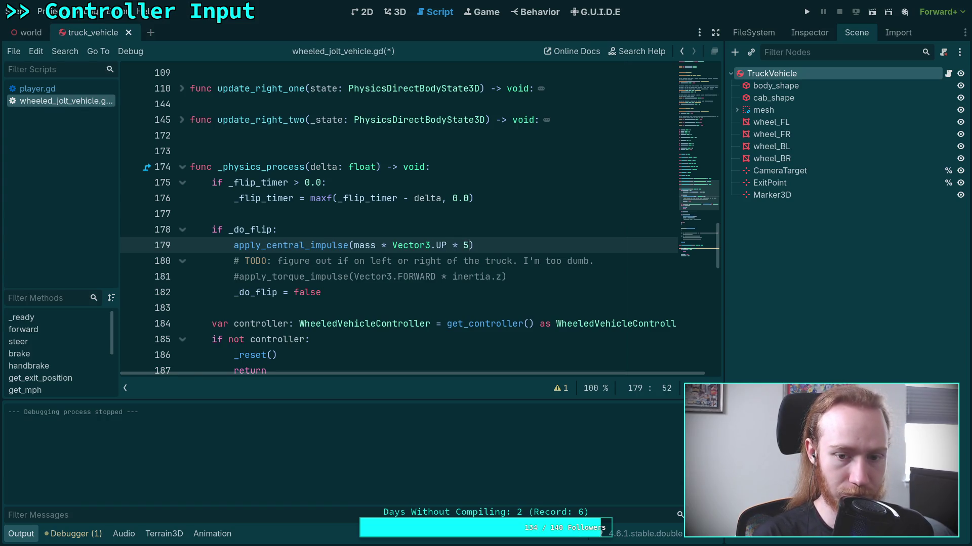
pyautogui.hotkey('ctrl', 's')
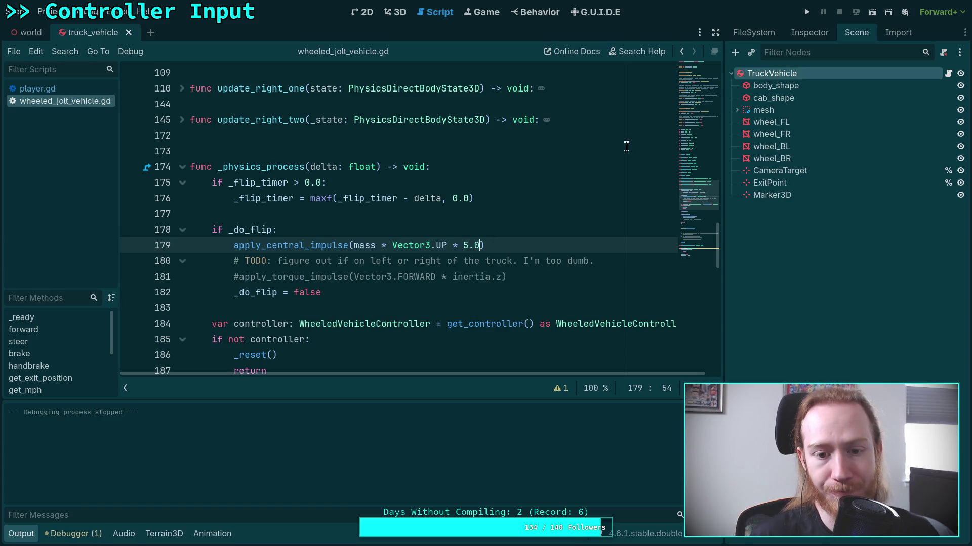
pyautogui.click(807, 11)
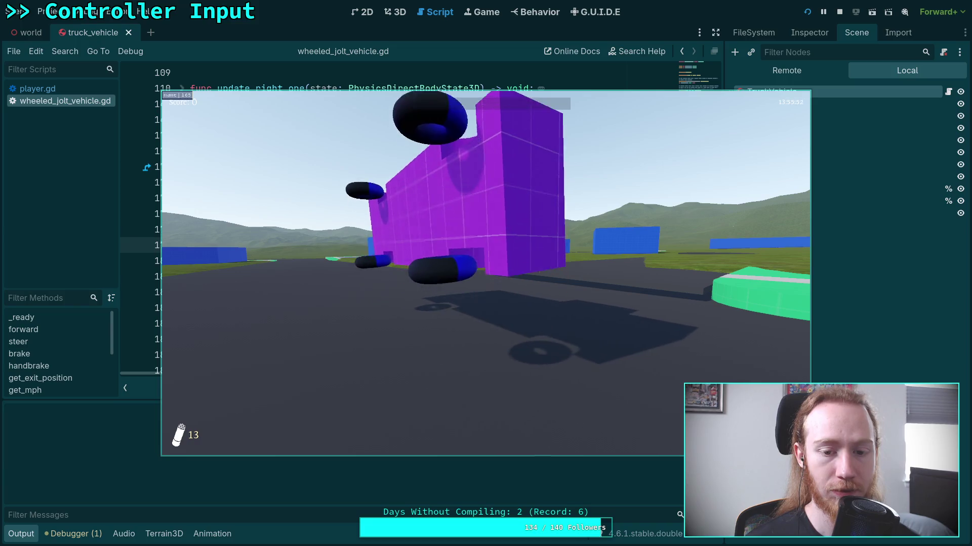
# Step: Exit the game and reorder the impulse to Vector3.UP * 5.0 * mass
pyautogui.press('Escape')
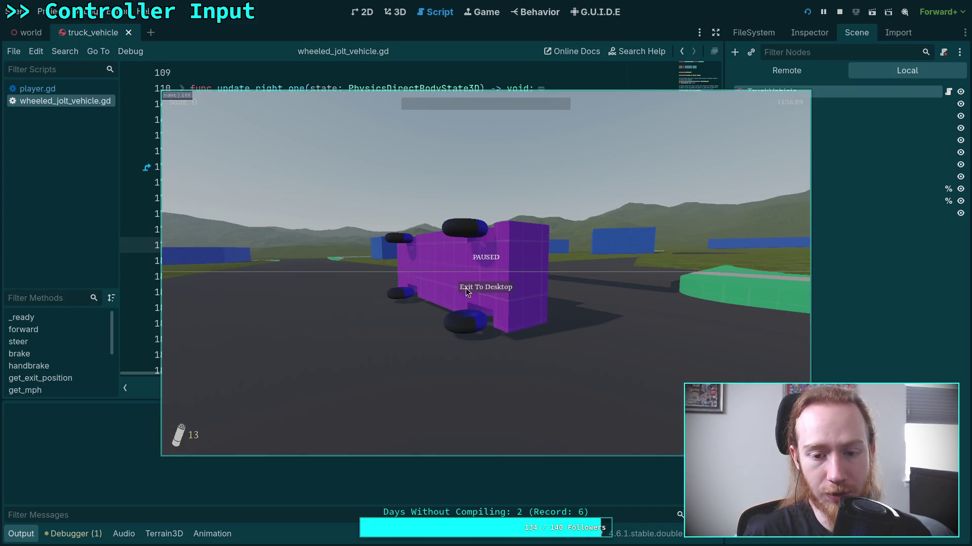
pyautogui.click(466, 289)
pyautogui.moveTo(392, 245); pyautogui.dragTo(353, 245)
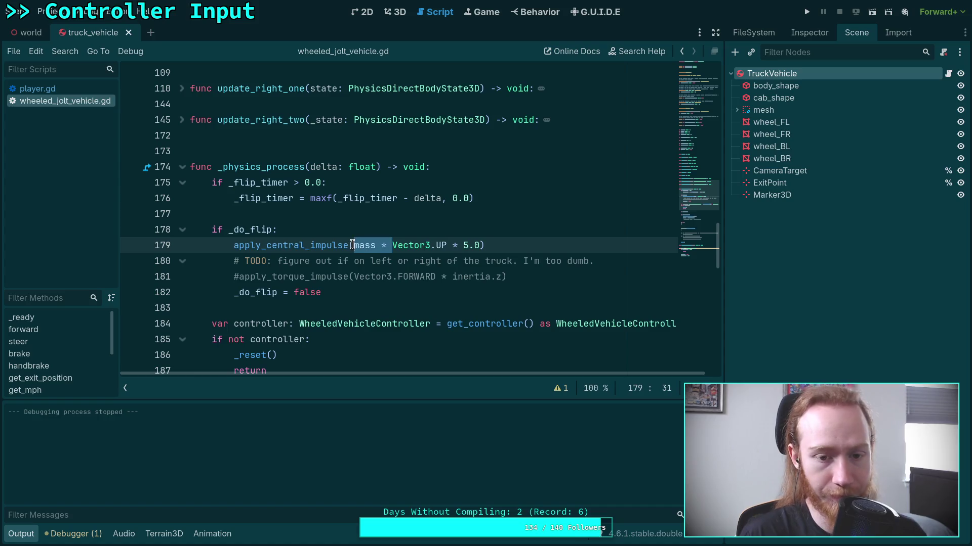
pyautogui.press('BackSpace')
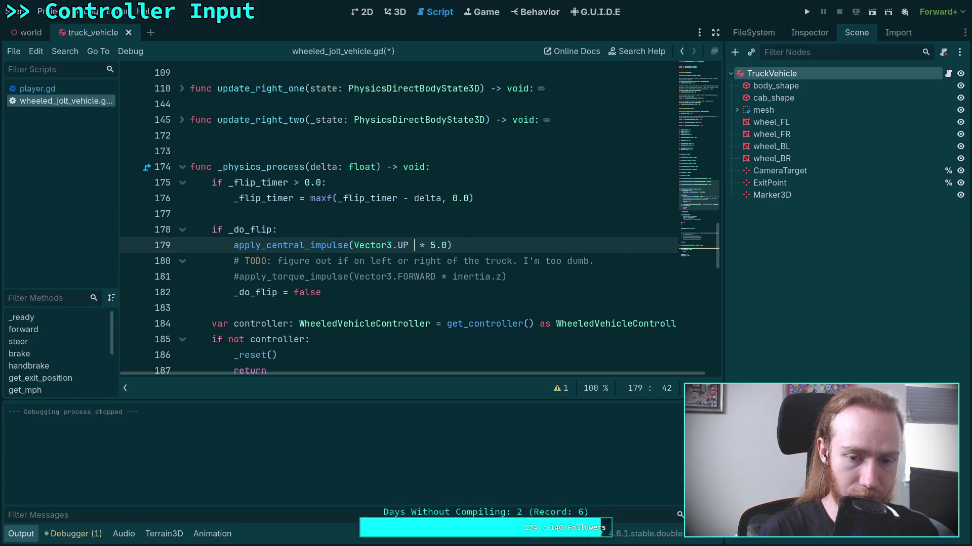
pyautogui.write('* mass')
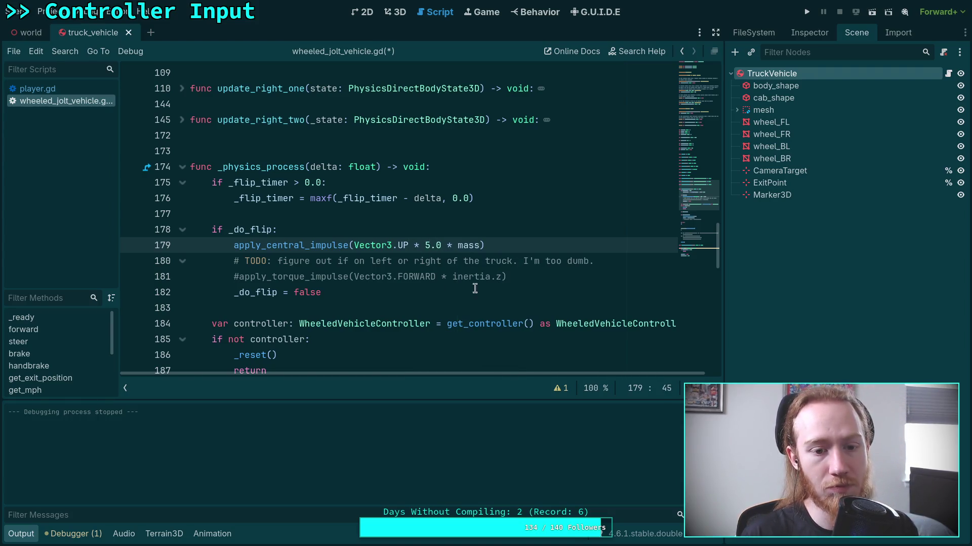
# Step: Uncomment the apply_torque_impulse line, then save and run the game with F5
pyautogui.click(239, 276)
pyautogui.press('BackSpace')
pyautogui.click(547, 275)
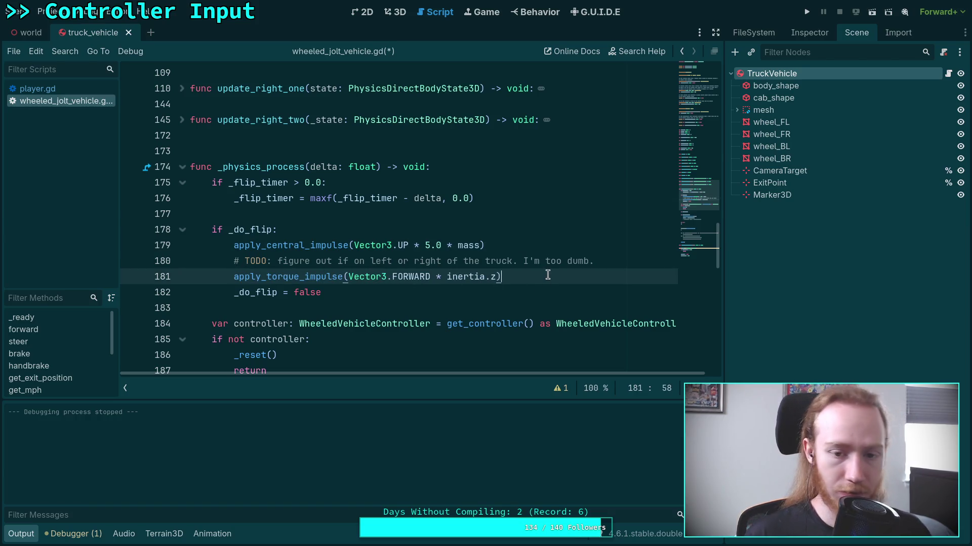
pyautogui.press('F5')
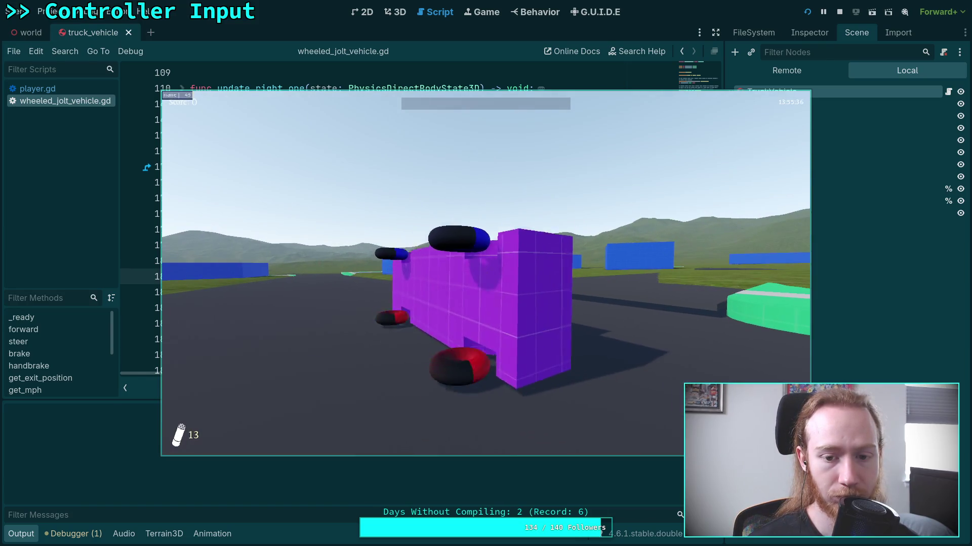
# Step: Pause the test run and exit to desktop, returning to wheeled_jolt_vehicle.gd
pyautogui.press('Escape')
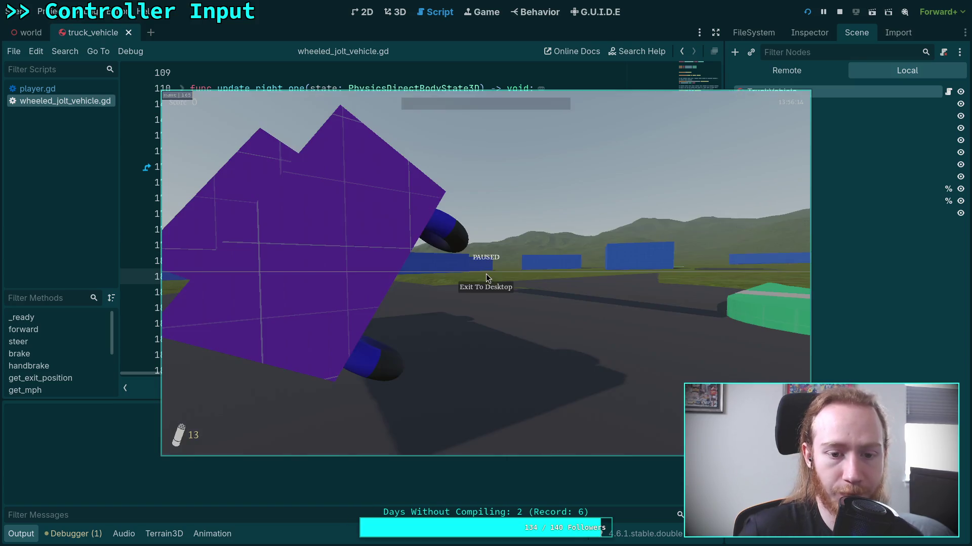
pyautogui.click(488, 286)
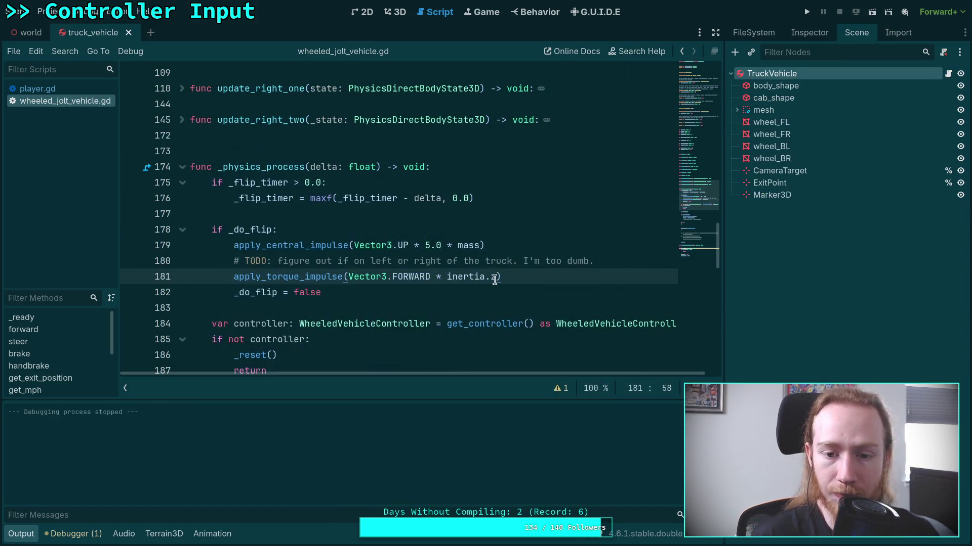
# Step: Change line 181's torque to inertia.z * 1.2, save the script, and relaunch the game
pyautogui.write('z * ')
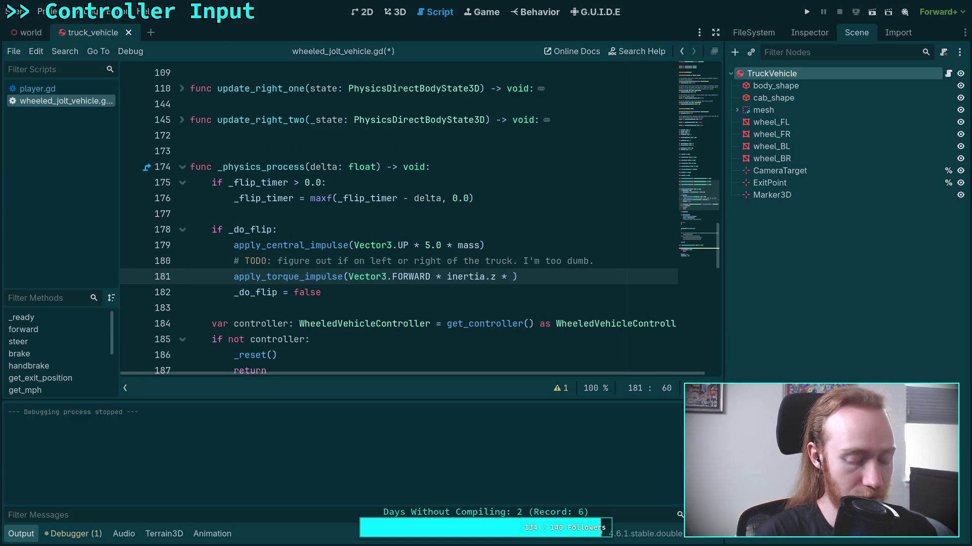
pyautogui.write('1.2')
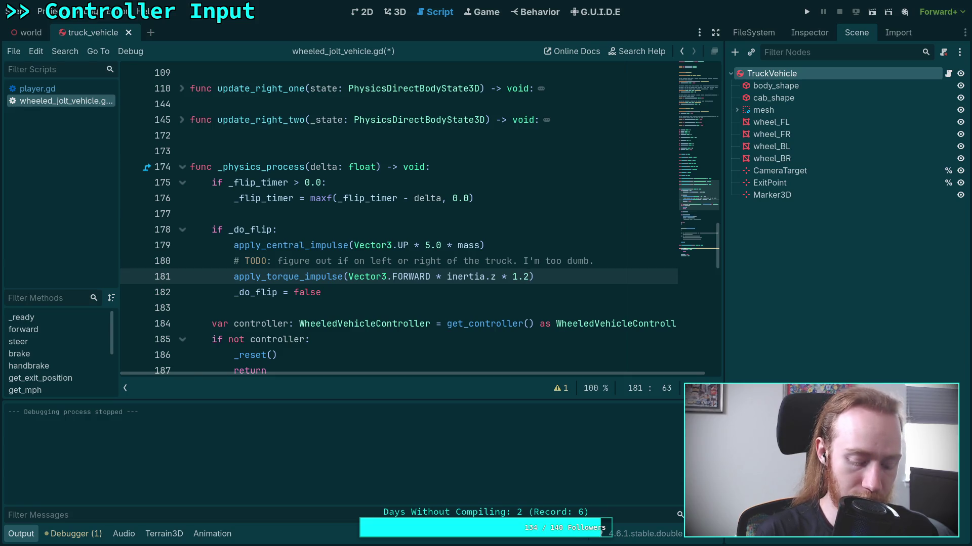
pyautogui.hotkey('ctrl', 's')
pyautogui.press('F5')
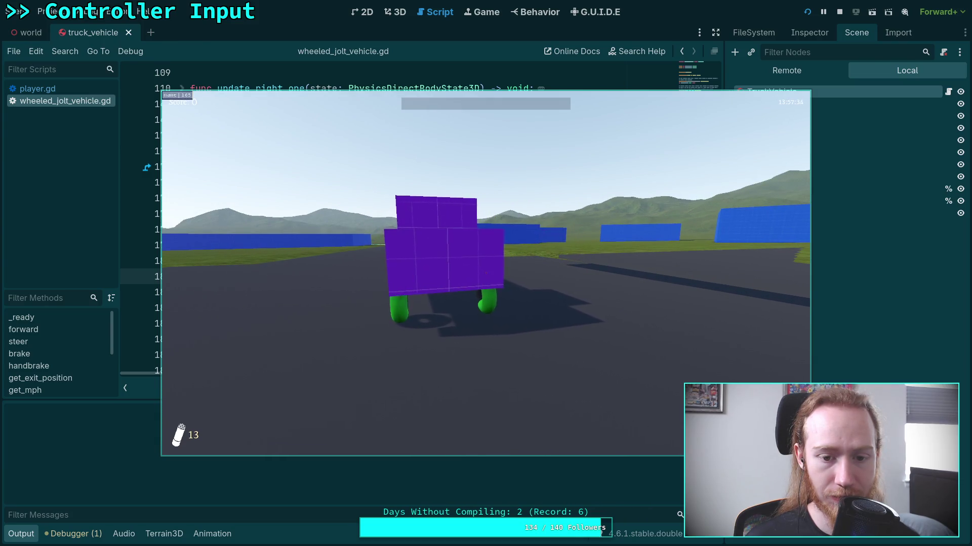
# Step: Pause the running game and exit to desktop, back to wheeled_jolt_vehicle.gd
pyautogui.press('Escape')
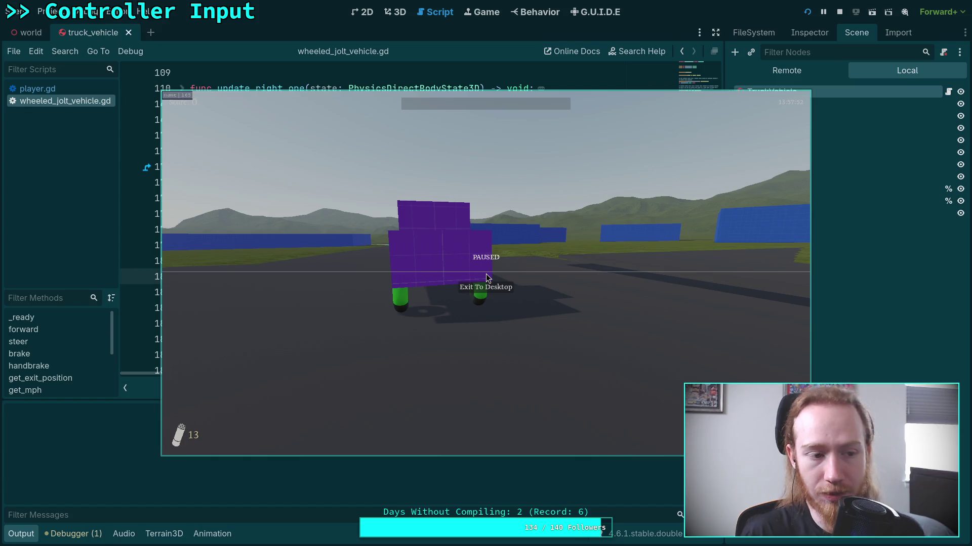
pyautogui.click(489, 288)
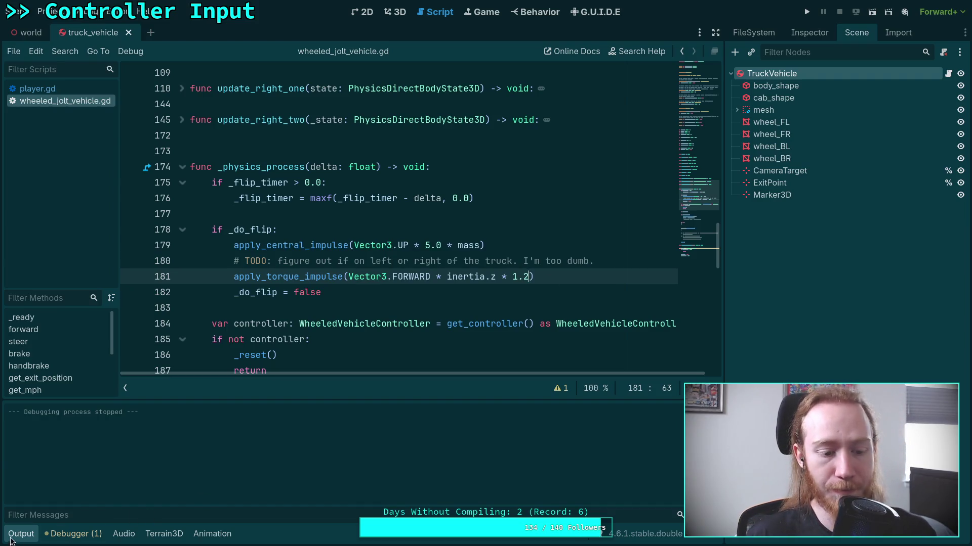
# Step: Clear the unused-parameter error from the Debugger's Errors list and collapse the bottom panel
pyautogui.click(28, 533)
pyautogui.click(73, 534)
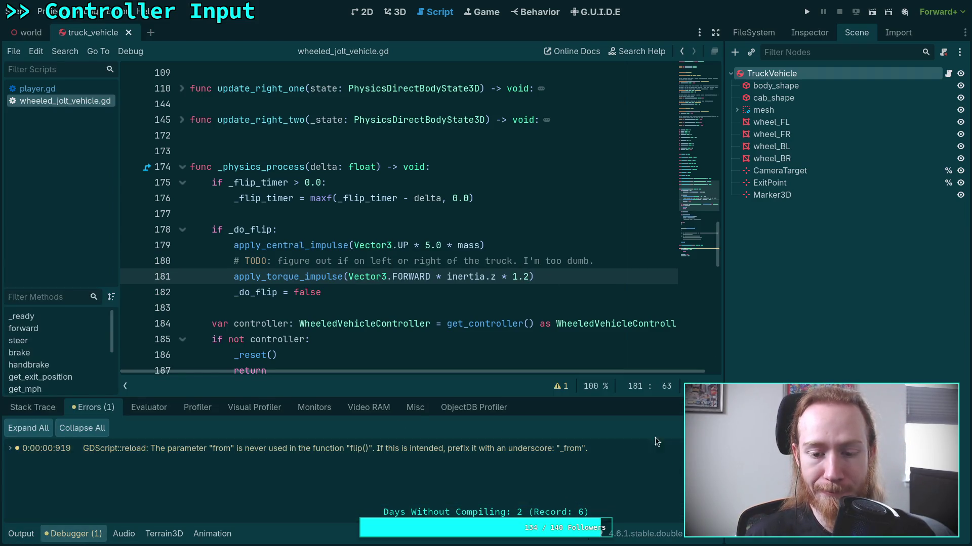
pyautogui.click(680, 436)
pyautogui.click(57, 536)
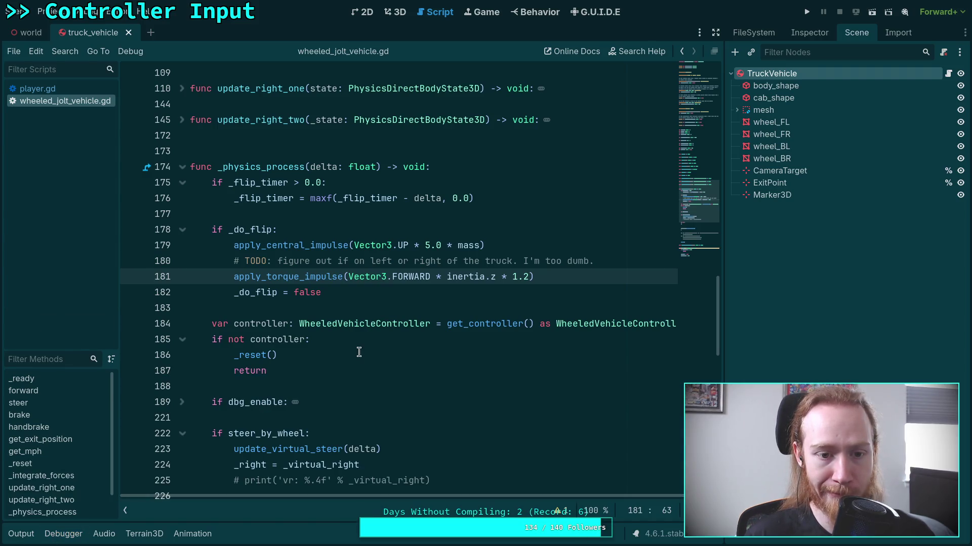
# Step: Open player.gd and fold its interact_with function
pyautogui.scroll(-5, 369, 347)
pyautogui.scroll(-4, 368, 348)
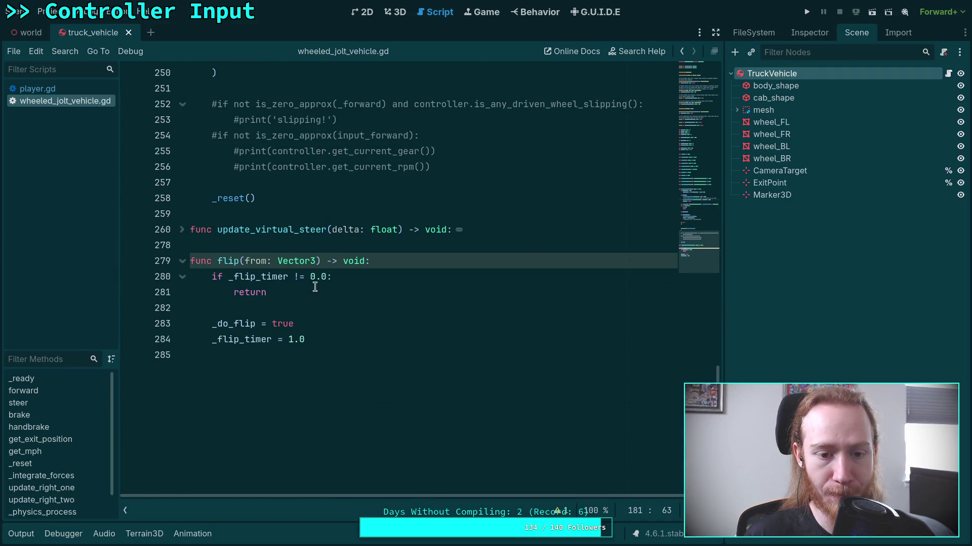
pyautogui.click(67, 88)
pyautogui.click(389, 367)
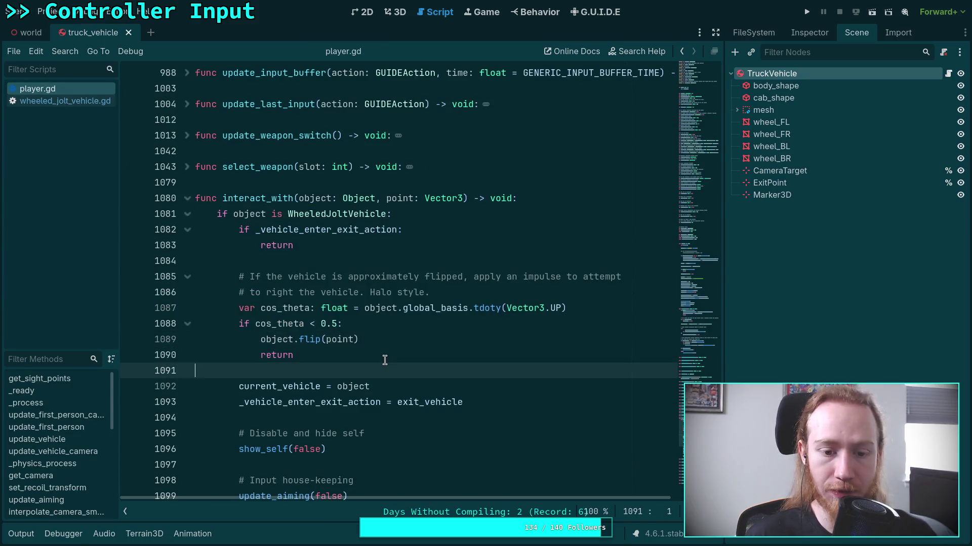
pyautogui.scroll(-5, 389, 351)
pyautogui.scroll(3, 389, 350)
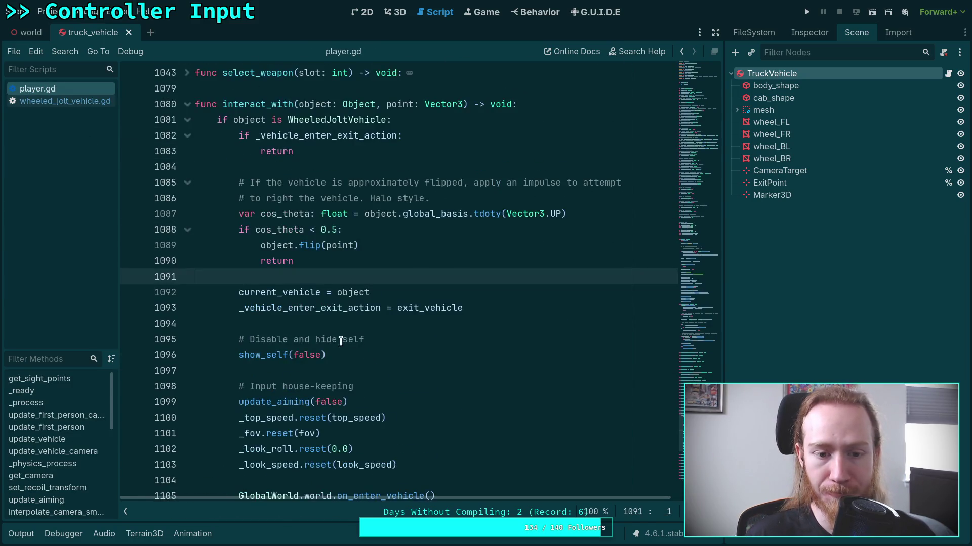
pyautogui.scroll(2, 339, 340)
pyautogui.scroll(1, 336, 338)
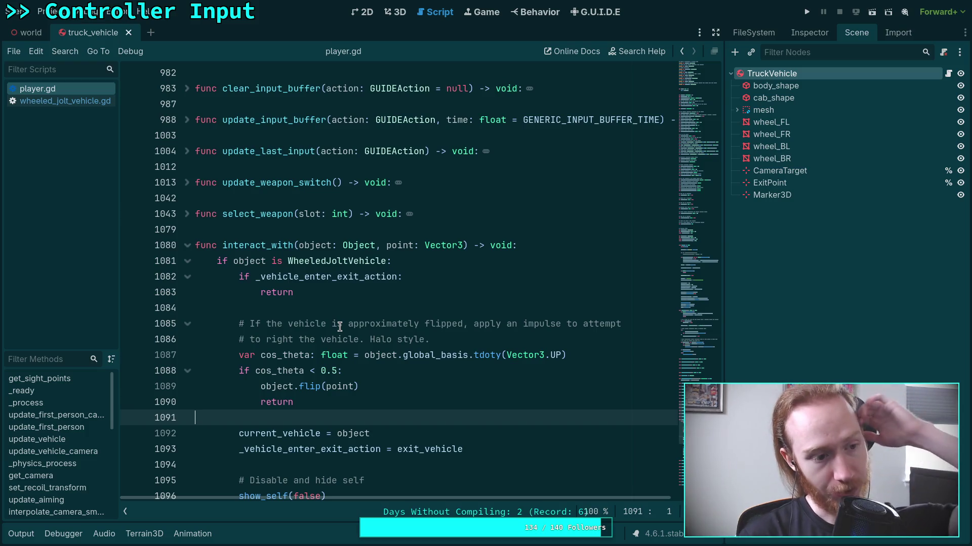
pyautogui.click(188, 247)
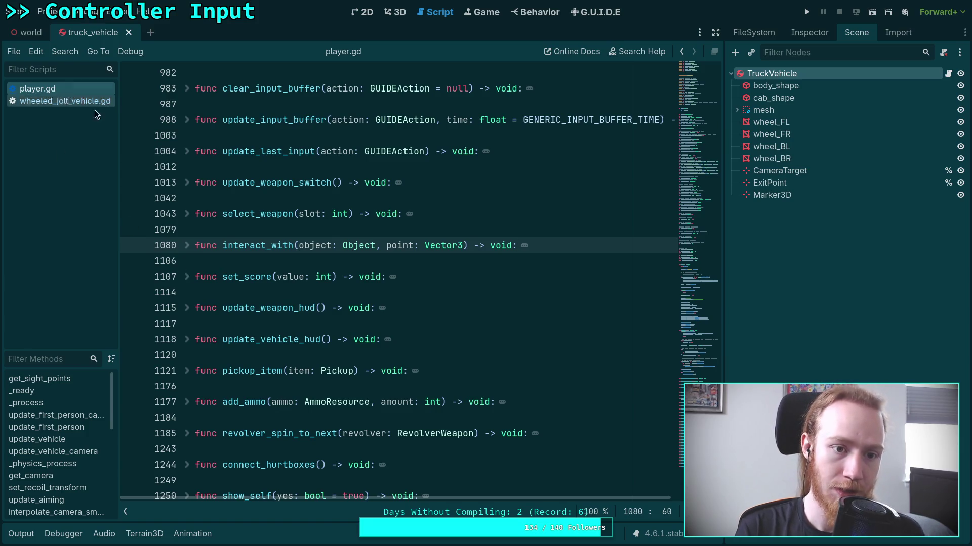
# Step: Unfold the update_vehicle function in player.gd and hide the script list to widen the code
pyautogui.scroll(-1, 247, 311)
pyautogui.scroll(-2, 247, 313)
pyautogui.scroll(5, 213, 238)
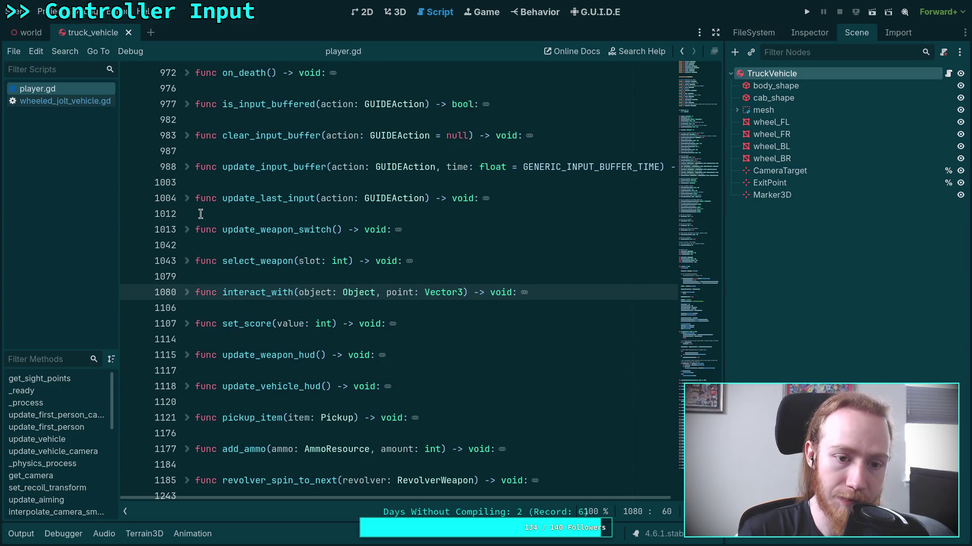
pyautogui.scroll(8, 201, 216)
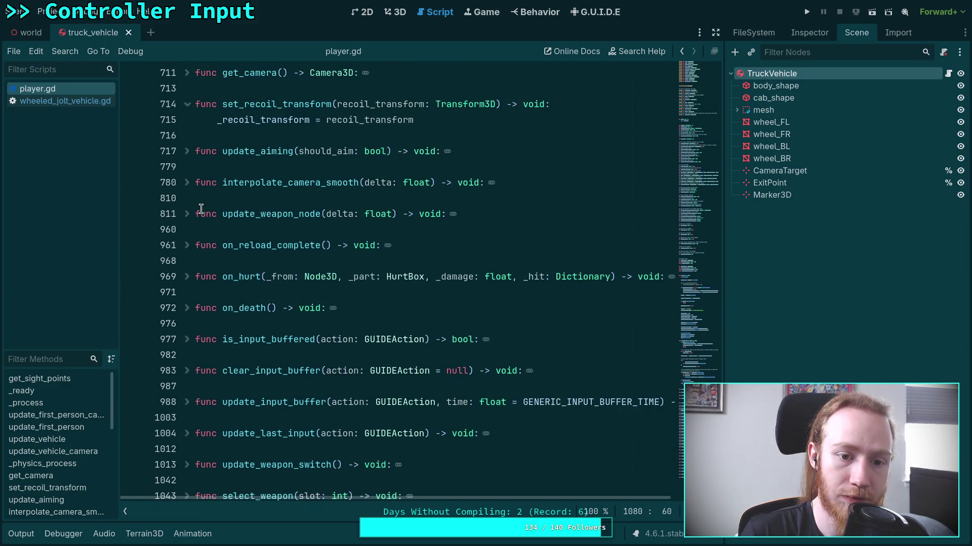
pyautogui.scroll(6, 201, 209)
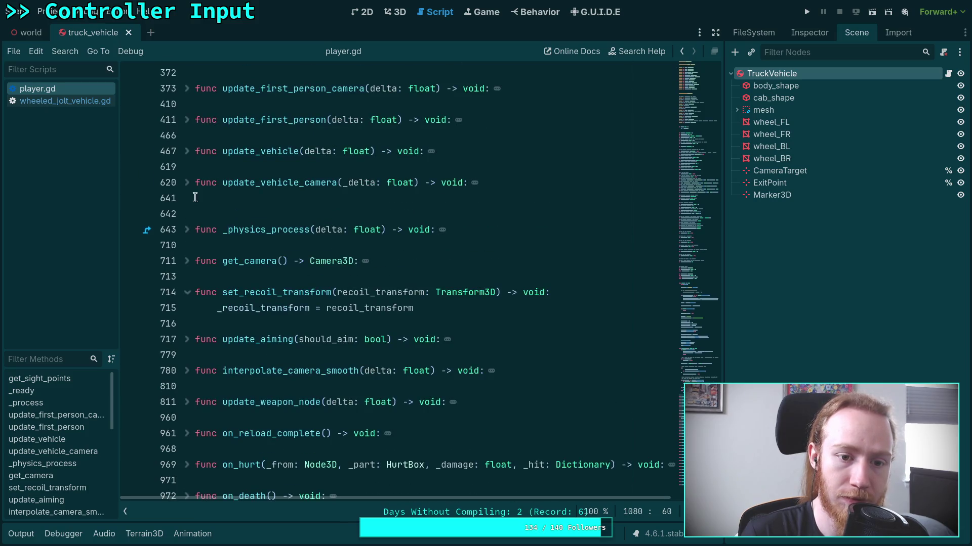
pyautogui.click(187, 152)
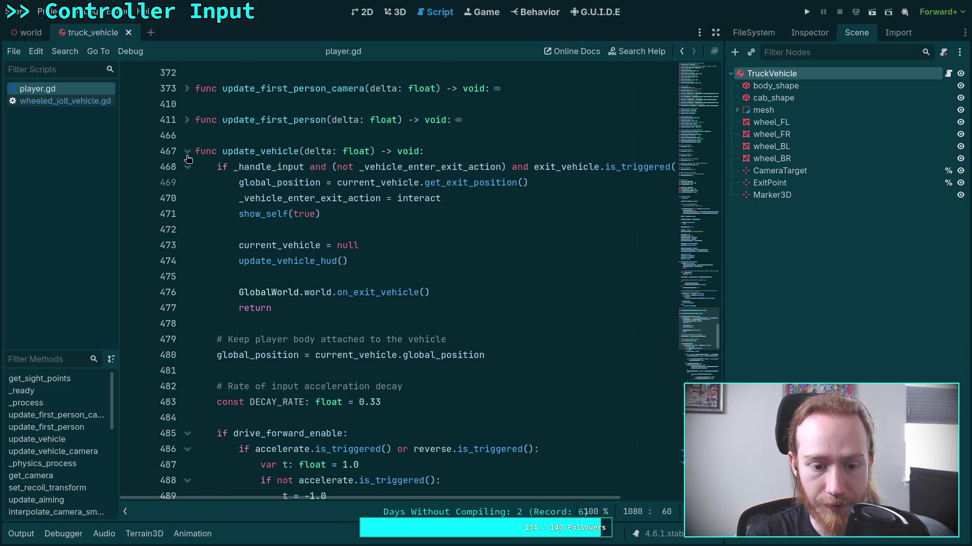
pyautogui.scroll(-6, 395, 302)
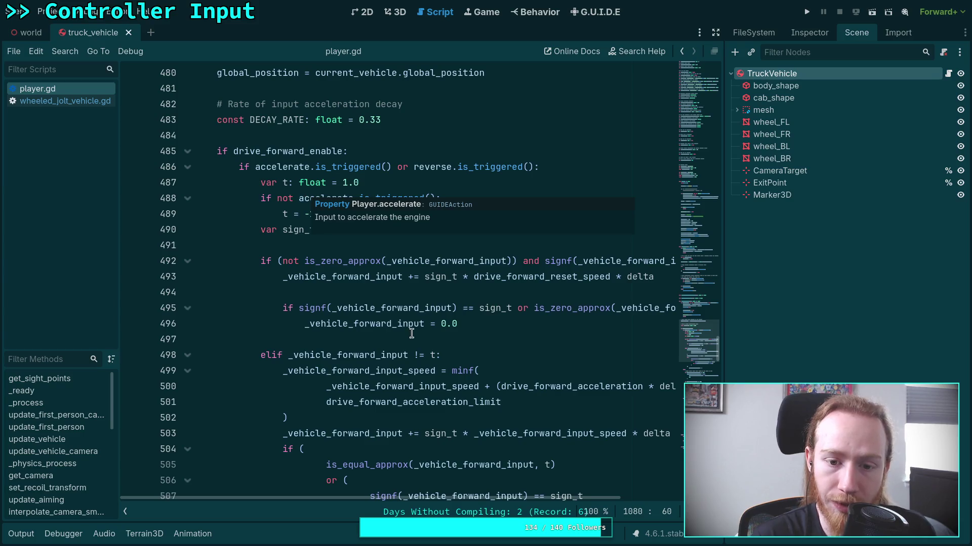
pyautogui.click(130, 514)
# Step: Read through update_vehicle's driving code, then show steer's G.U.I.D.E mappings (A negated, E, left stick)
pyautogui.scroll(-1, 411, 333)
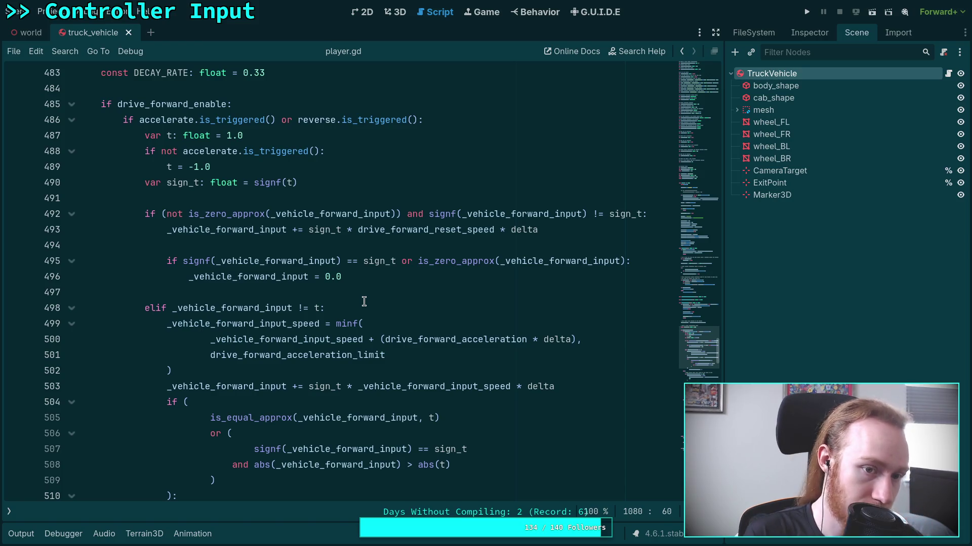
pyautogui.scroll(-4, 364, 302)
pyautogui.scroll(-10, 363, 302)
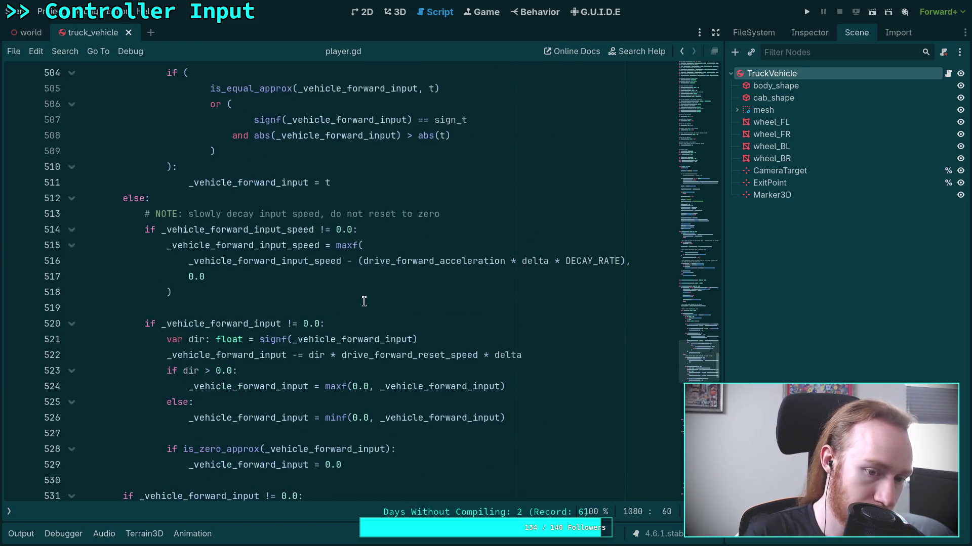
pyautogui.scroll(-2, 364, 302)
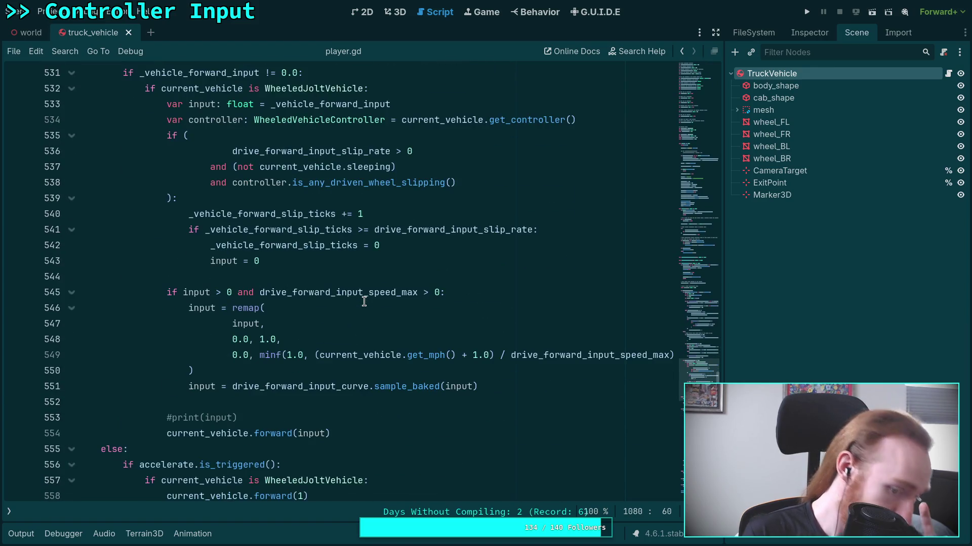
pyautogui.scroll(-3, 364, 301)
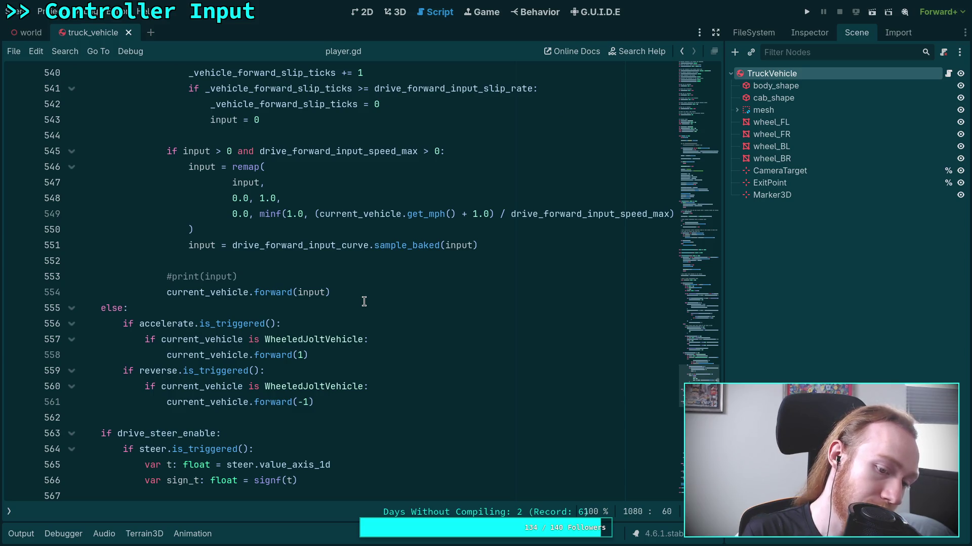
pyautogui.scroll(-3, 364, 301)
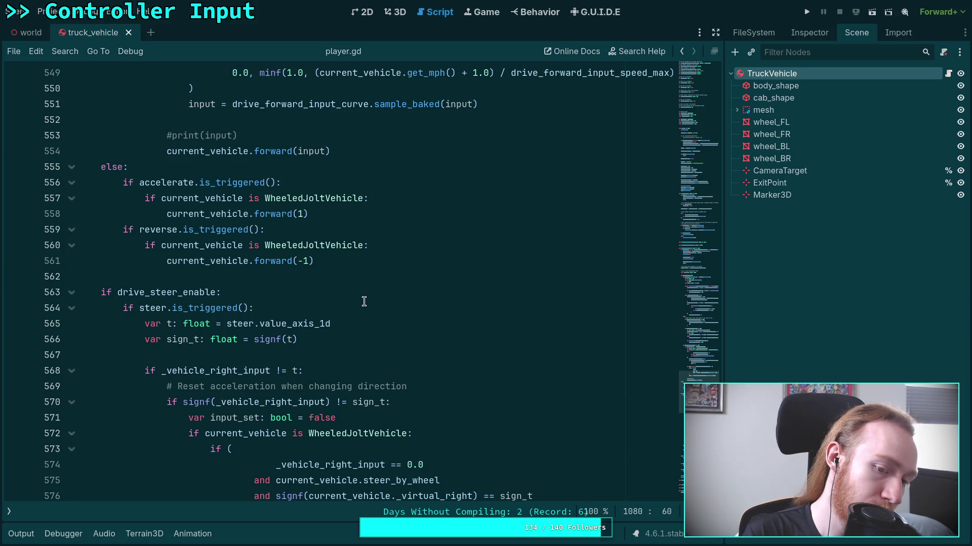
pyautogui.scroll(-8, 363, 302)
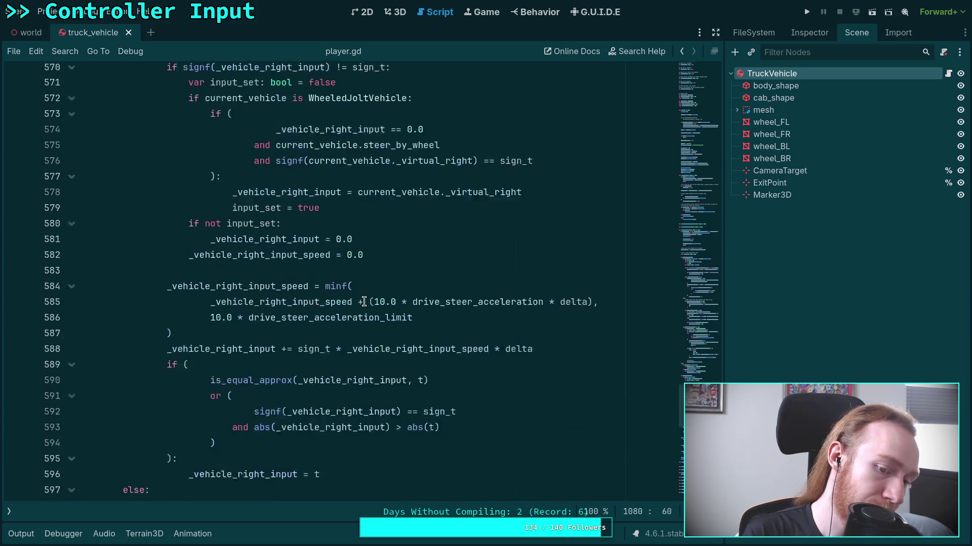
pyautogui.scroll(-4, 364, 302)
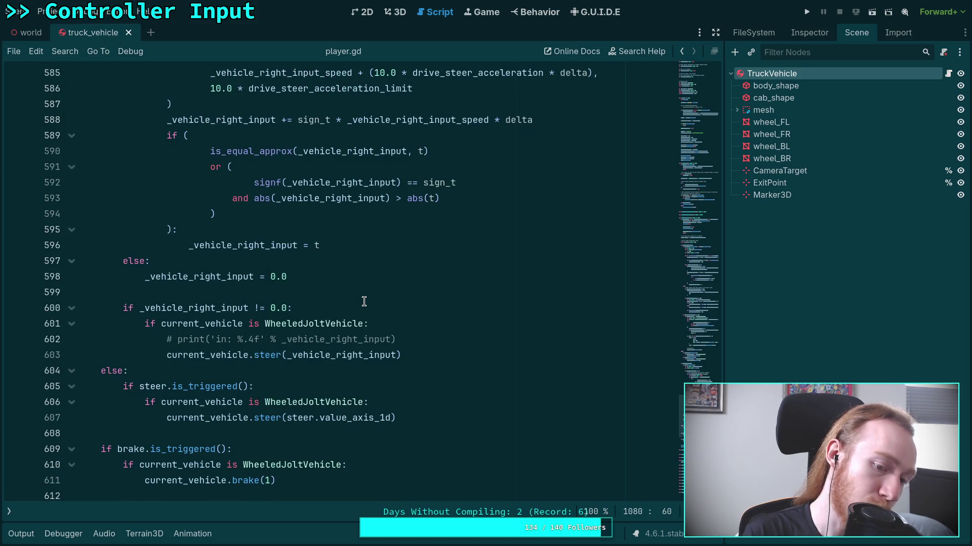
pyautogui.scroll(-1, 364, 302)
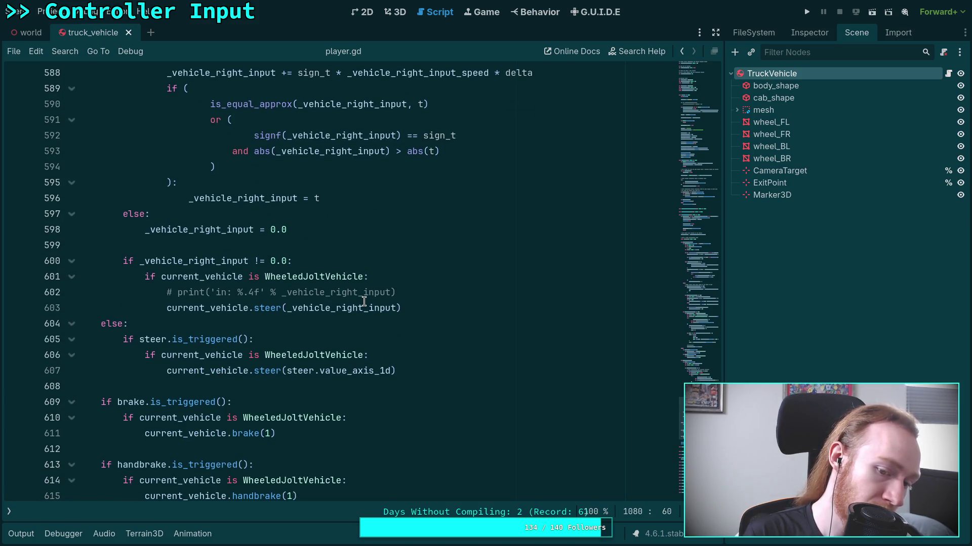
pyautogui.scroll(-2, 364, 302)
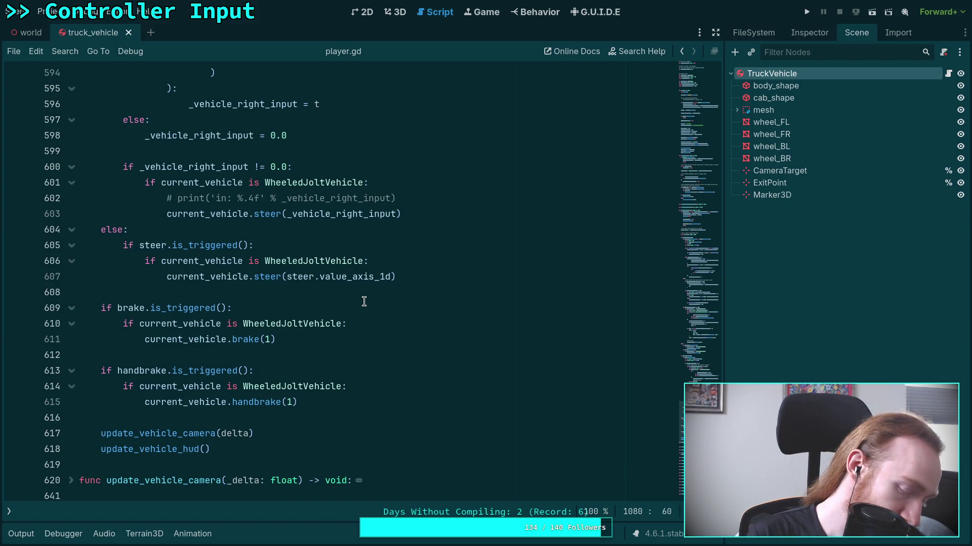
pyautogui.scroll(14, 364, 301)
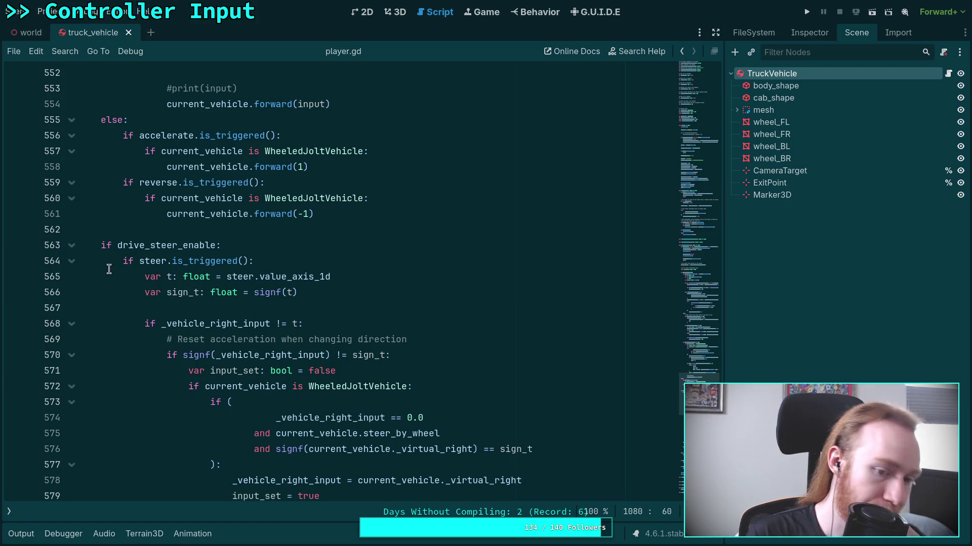
pyautogui.scroll(-2, 116, 270)
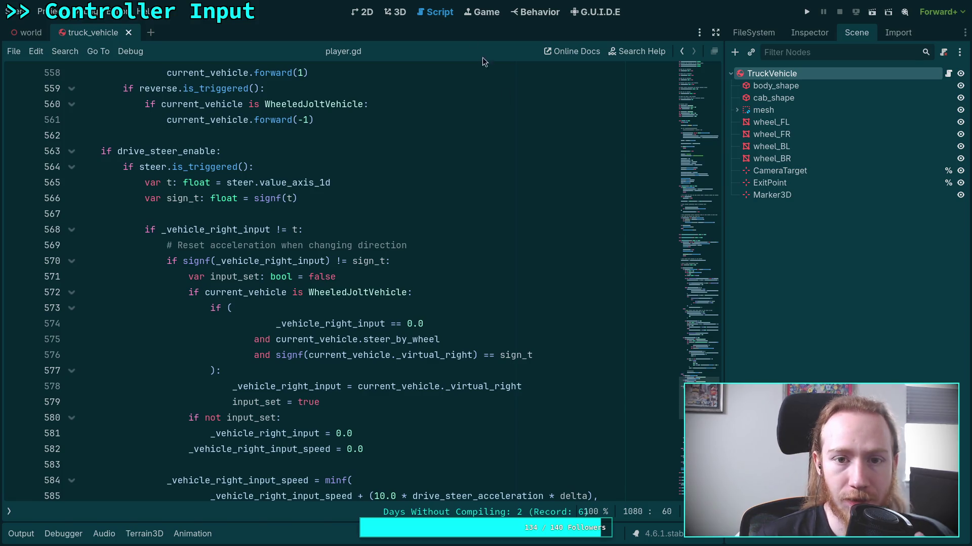
pyautogui.click(607, 15)
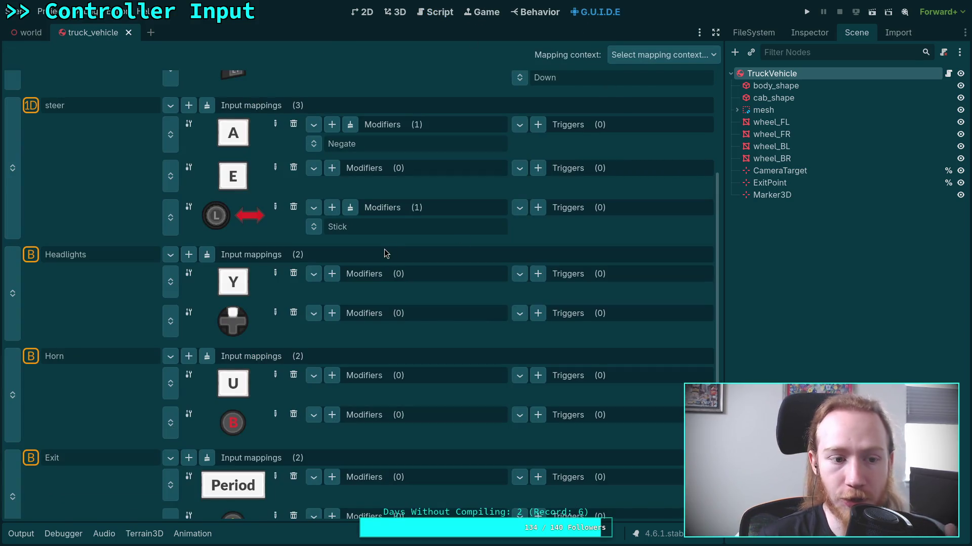
# Step: Glance at the Reverse and steer mappings, then return to player.gd's steering code
pyautogui.scroll(4, 288, 300)
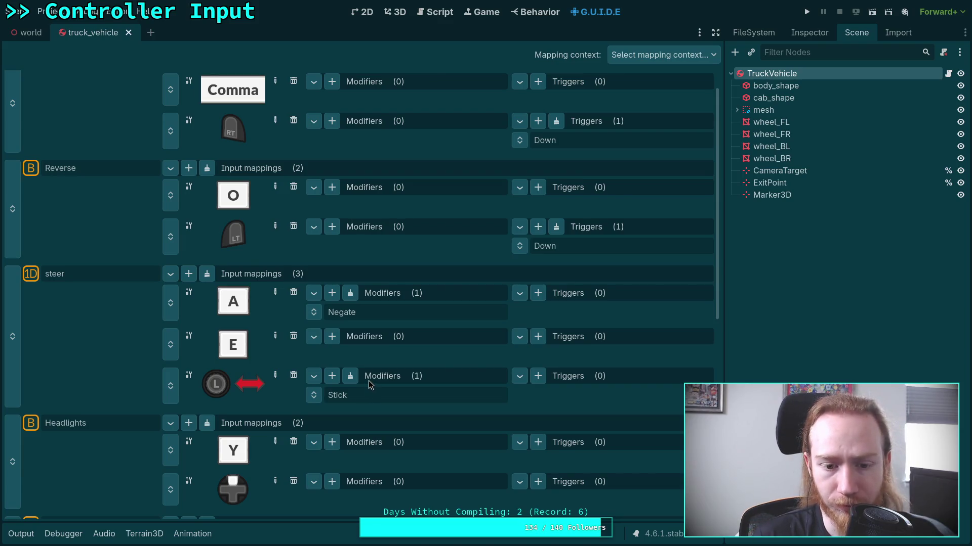
pyautogui.click(433, 13)
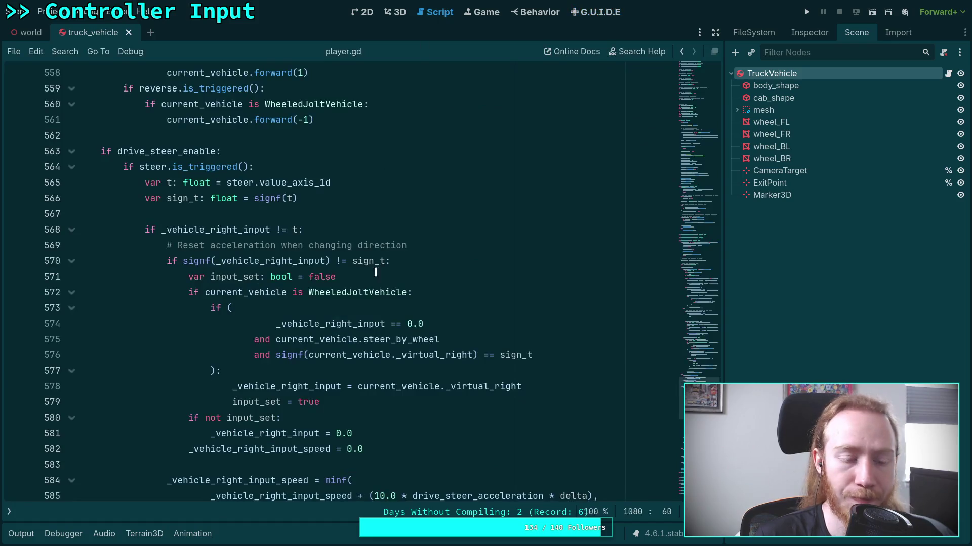
pyautogui.scroll(-2, 375, 289)
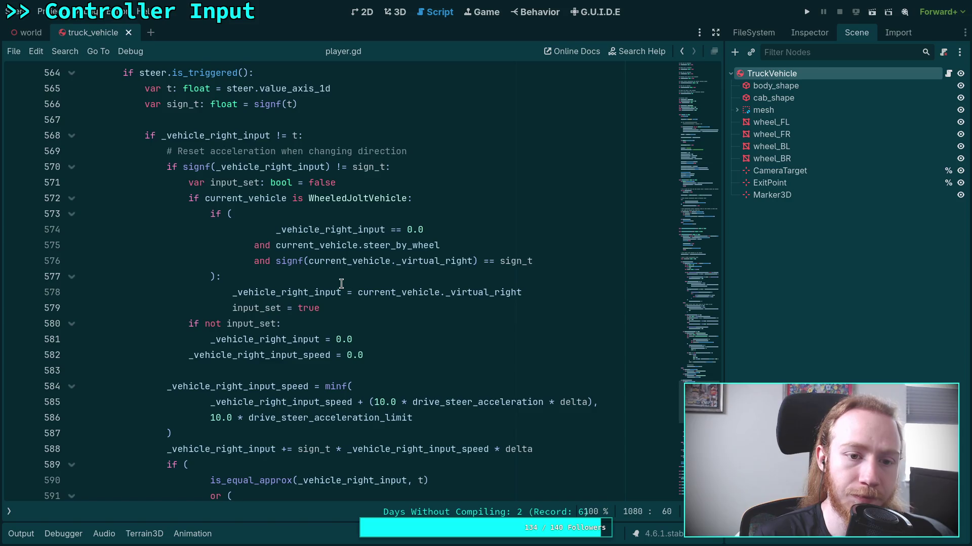
pyautogui.scroll(1, 341, 283)
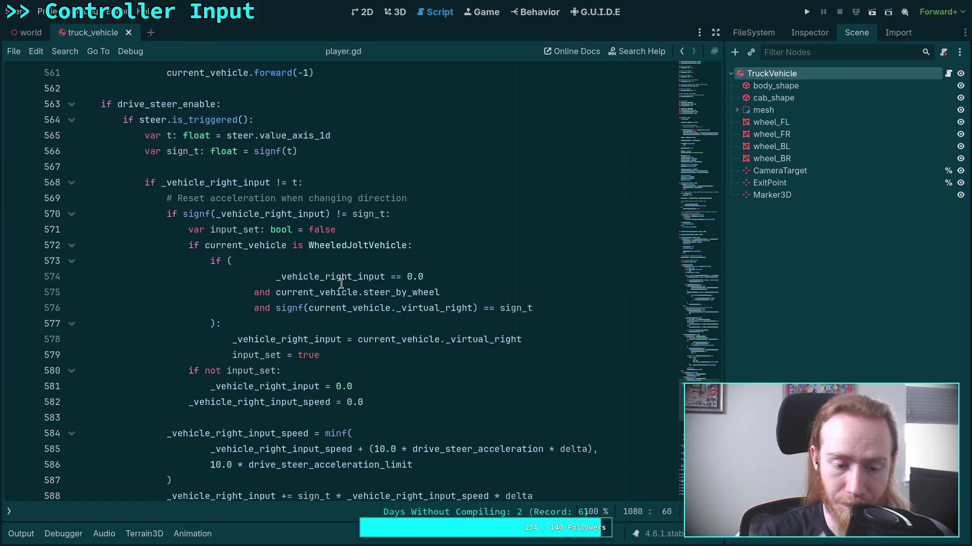
pyautogui.scroll(-6, 341, 284)
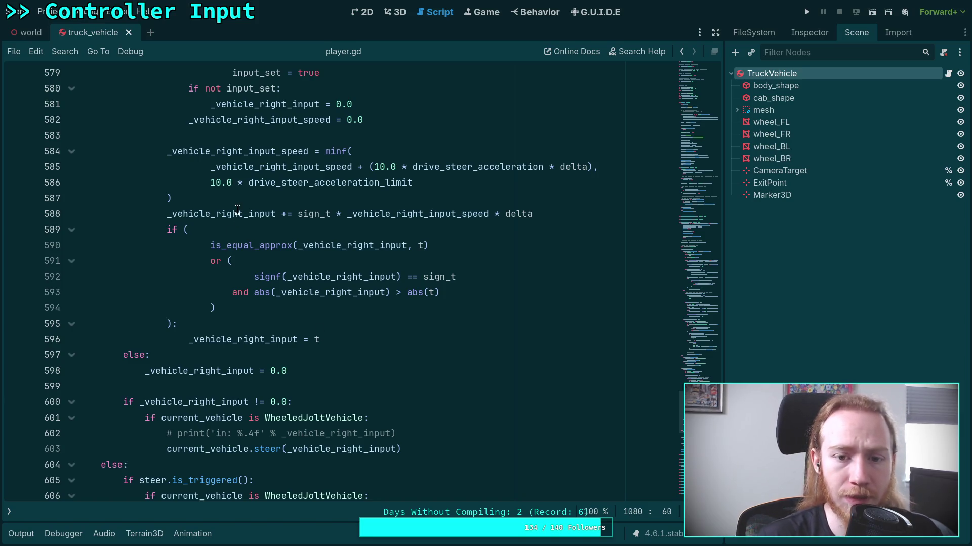
pyautogui.scroll(-2, 327, 372)
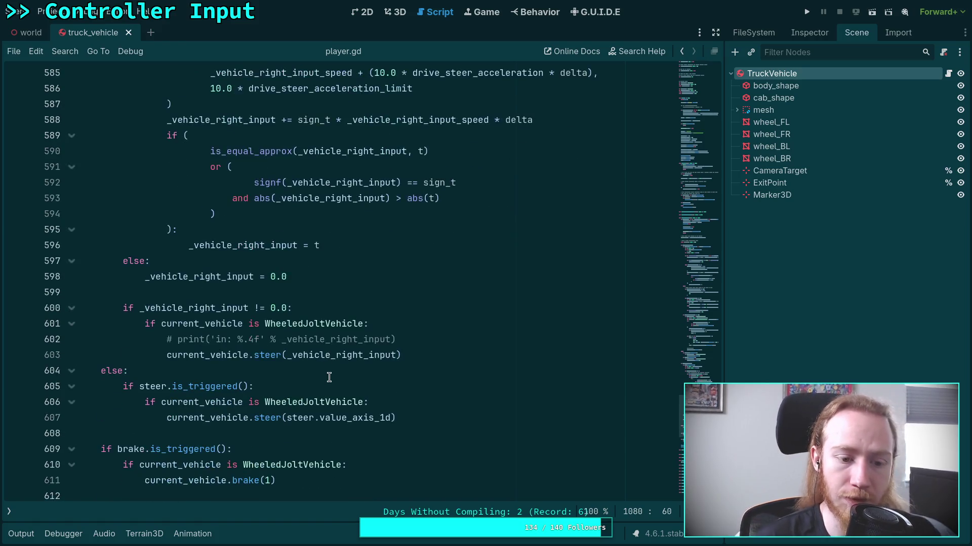
pyautogui.scroll(1, 325, 373)
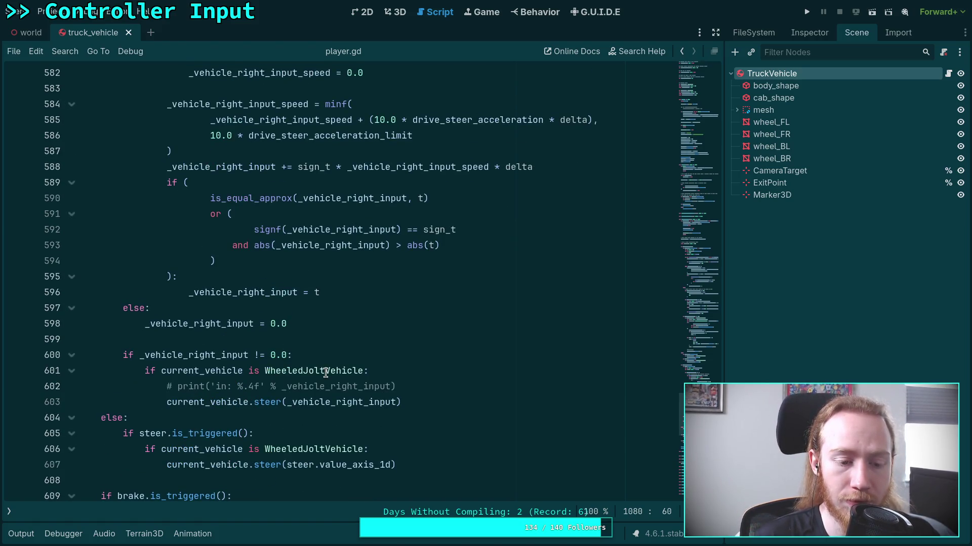
pyautogui.scroll(9, 325, 373)
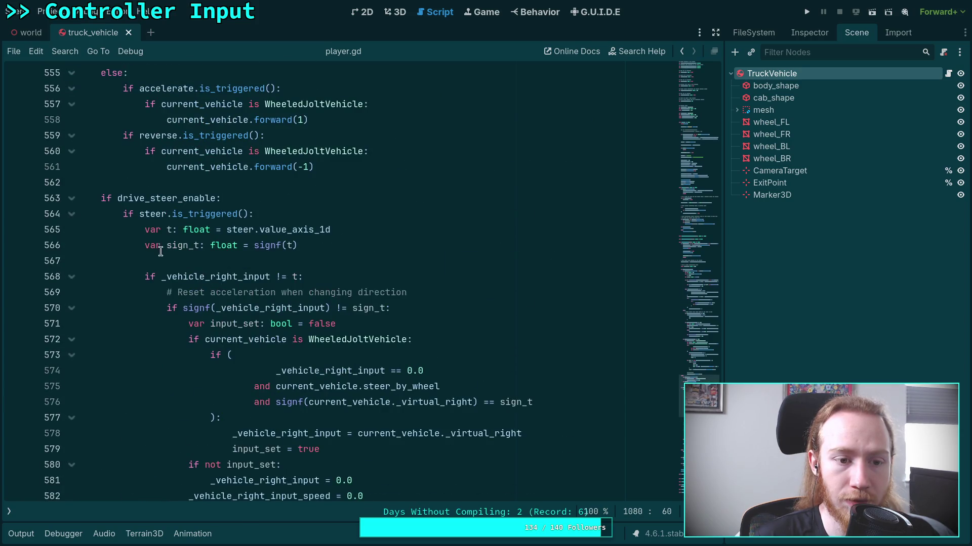
pyautogui.moveTo(180, 199)
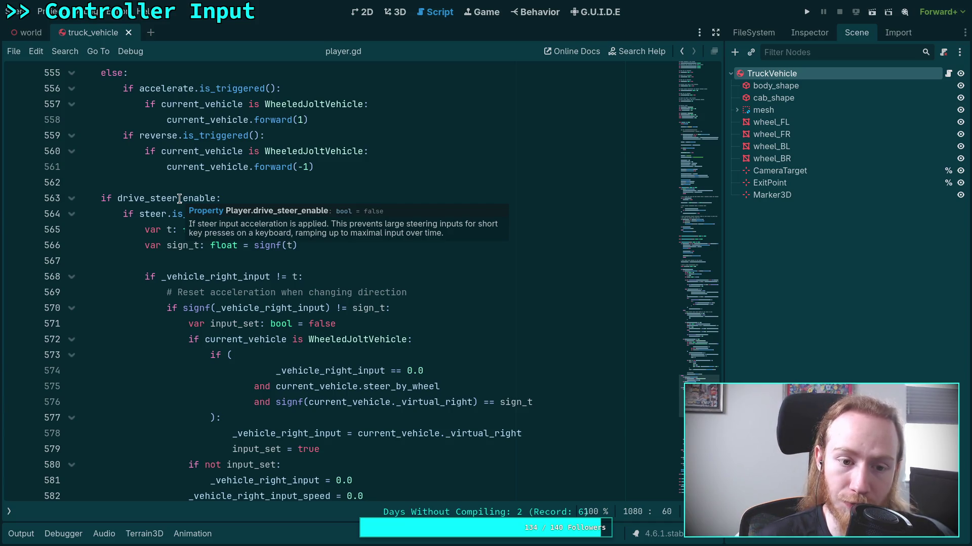
pyautogui.doubleClick(180, 199)
pyautogui.scroll(-9, 266, 279)
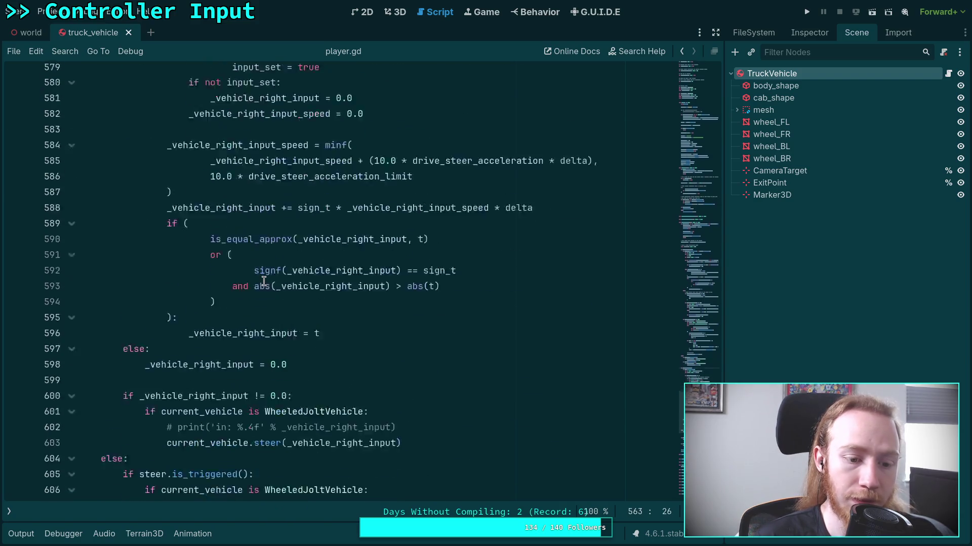
pyautogui.scroll(14, 267, 280)
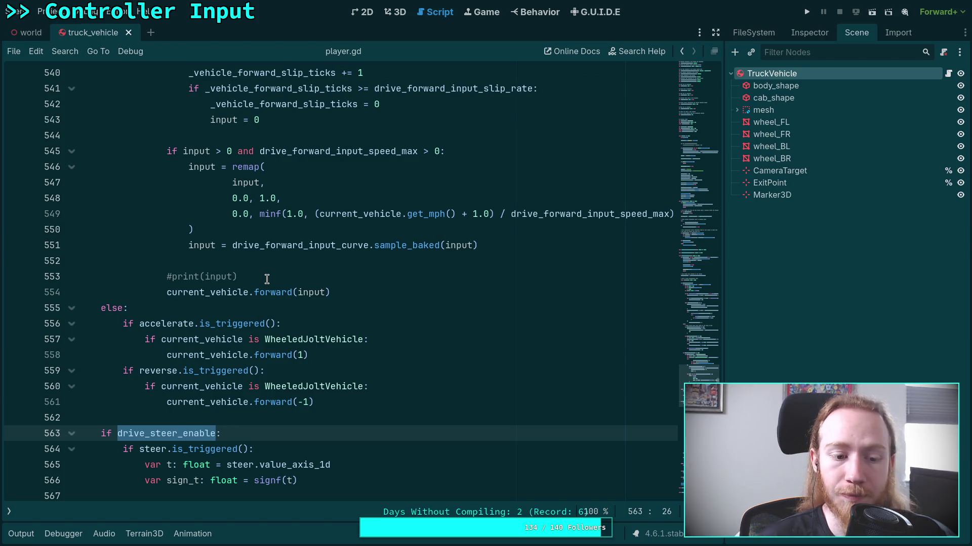
pyautogui.scroll(4, 267, 279)
pyautogui.scroll(18, 267, 279)
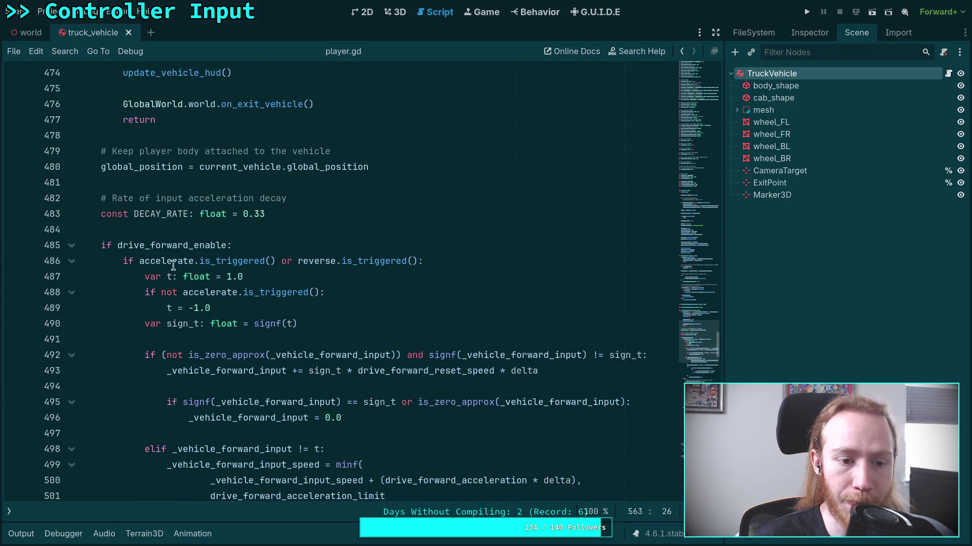
pyautogui.moveTo(174, 248)
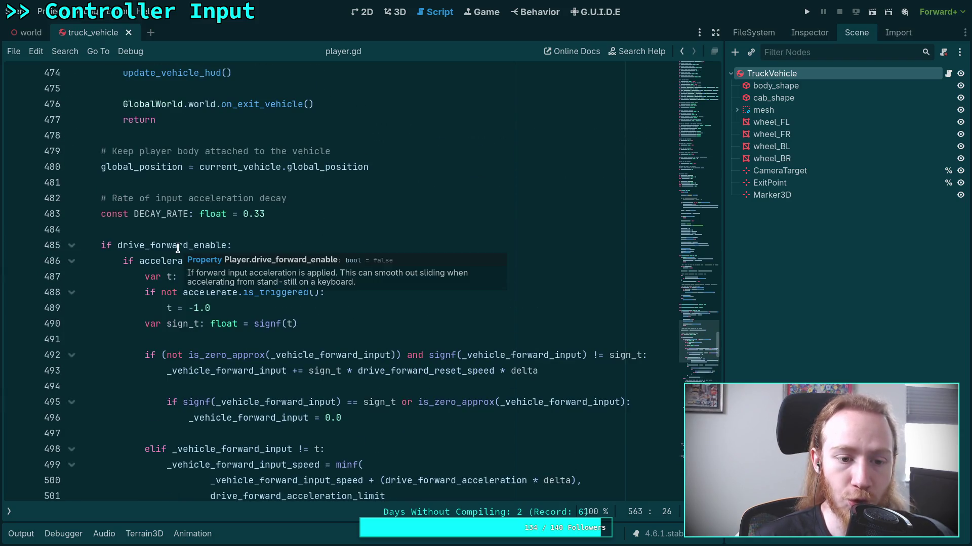
pyautogui.click(71, 261)
pyautogui.click(72, 277)
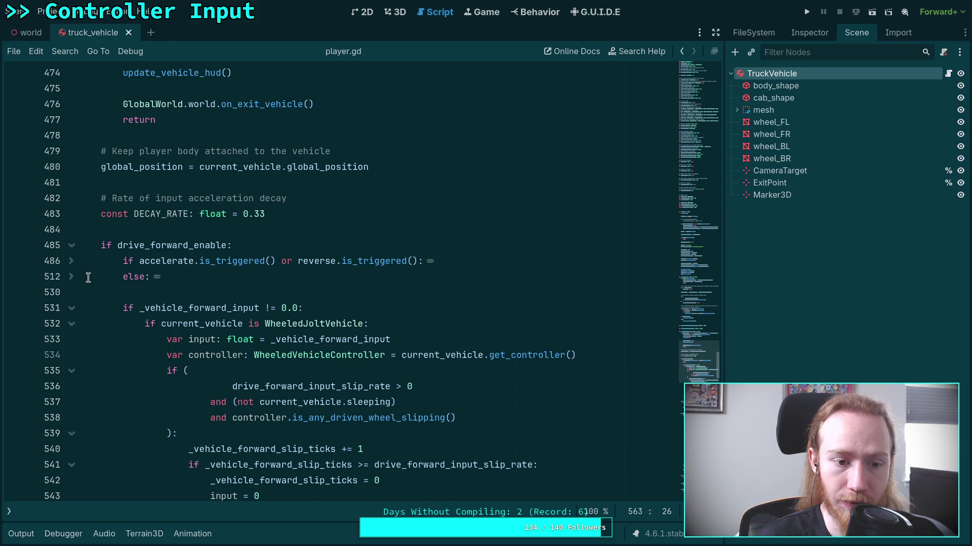
pyautogui.click(71, 308)
pyautogui.scroll(-1, 202, 362)
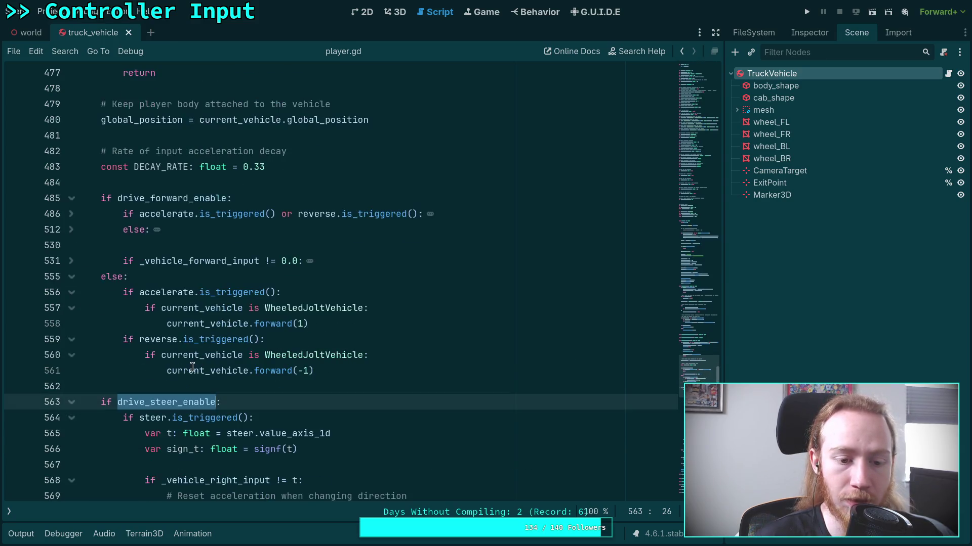
pyautogui.doubleClick(169, 200)
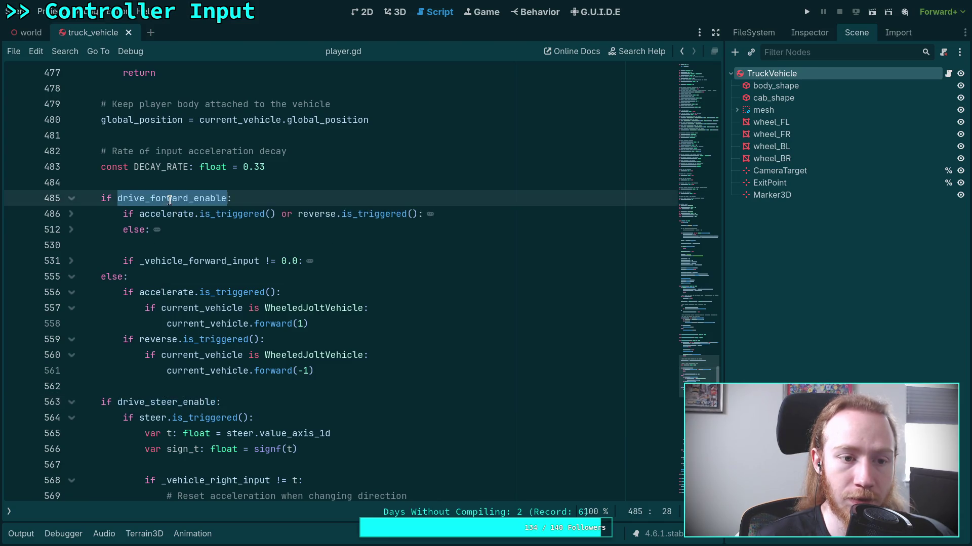
pyautogui.scroll(15, 273, 256)
pyautogui.scroll(5, 275, 258)
pyautogui.scroll(12, 275, 258)
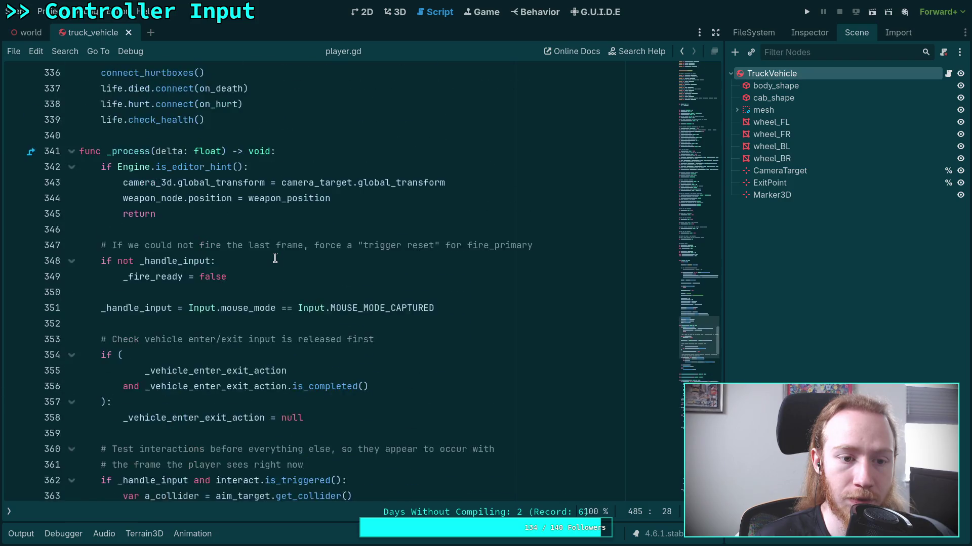
pyautogui.scroll(10, 275, 258)
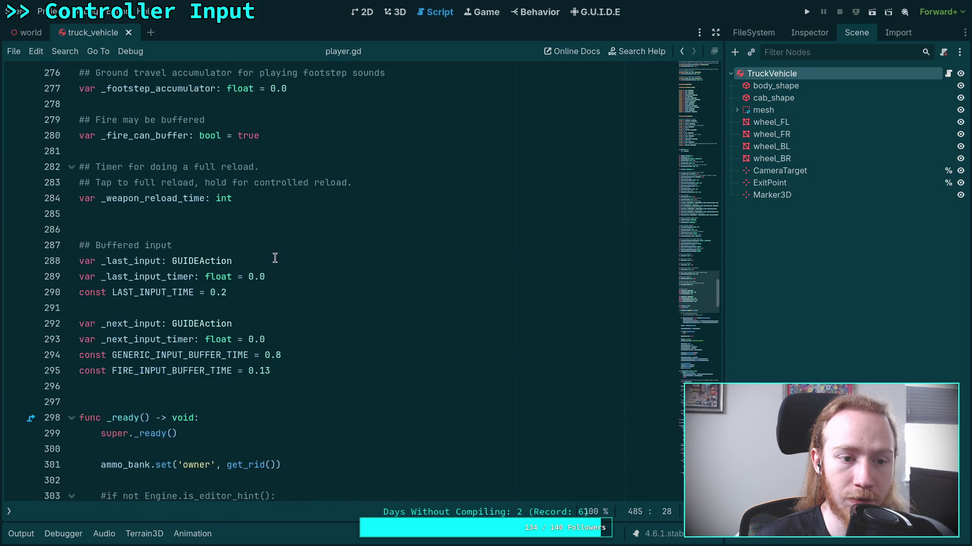
pyautogui.scroll(18, 275, 258)
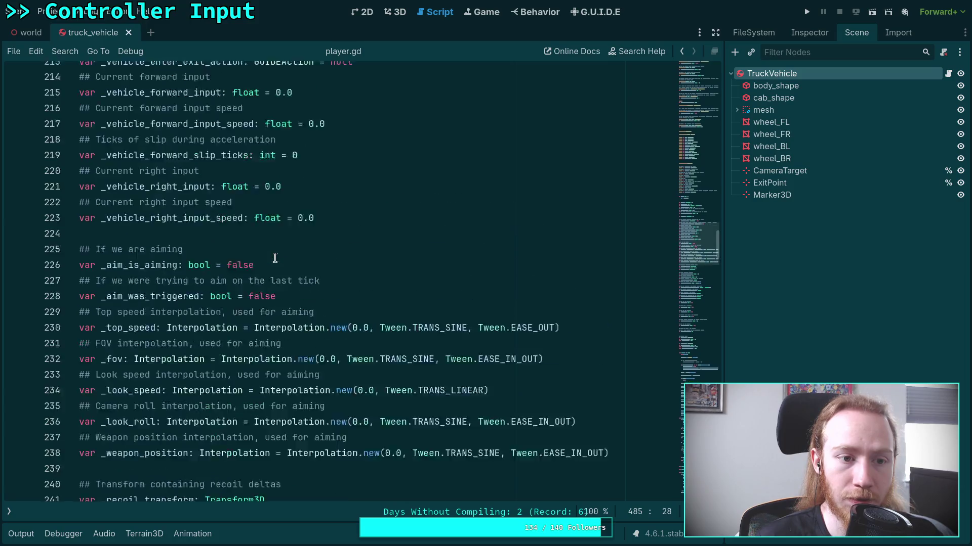
pyautogui.scroll(15, 274, 258)
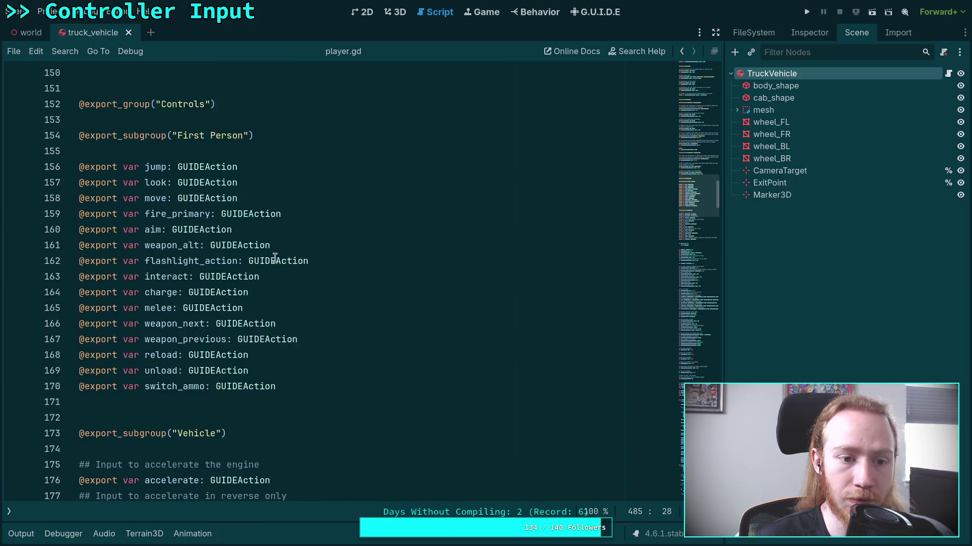
pyautogui.scroll(-1, 275, 258)
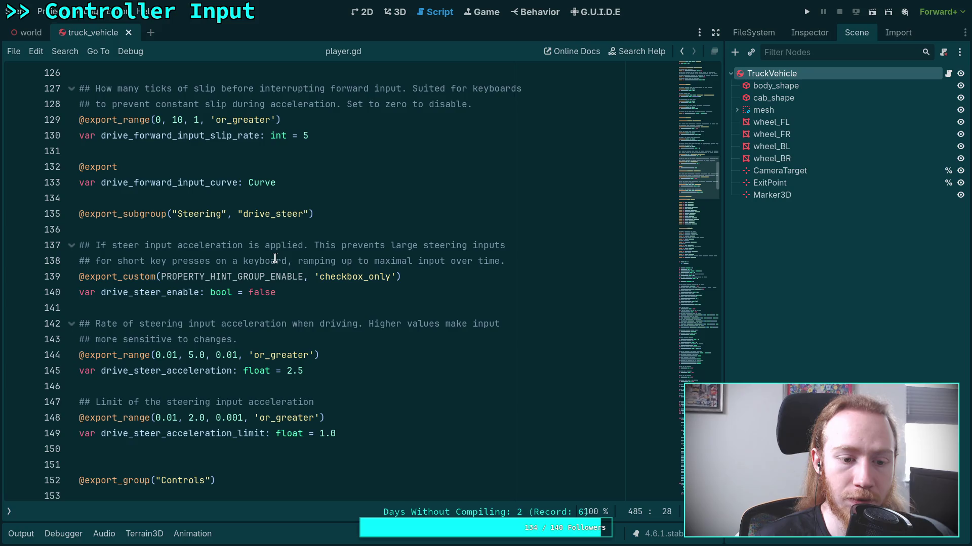
pyautogui.scroll(4, 329, 267)
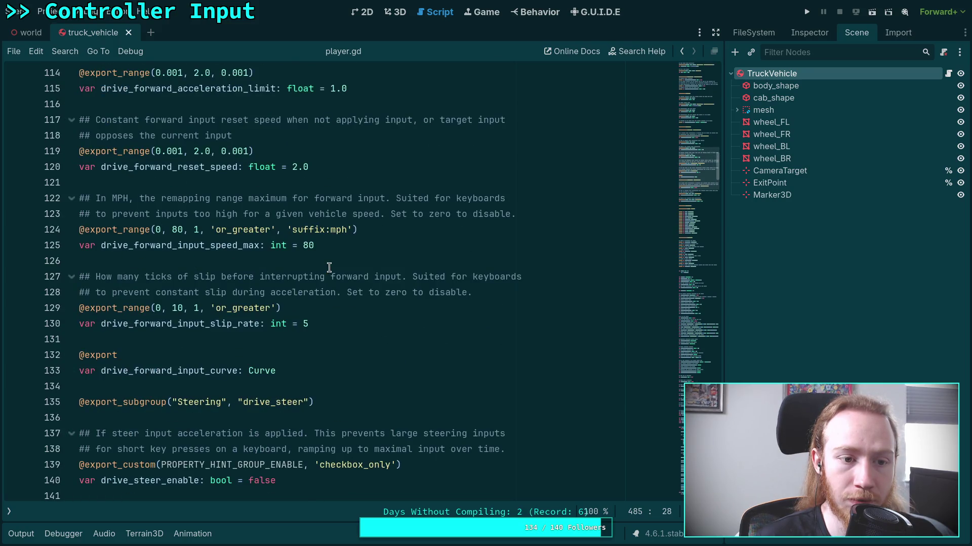
pyautogui.scroll(6, 329, 267)
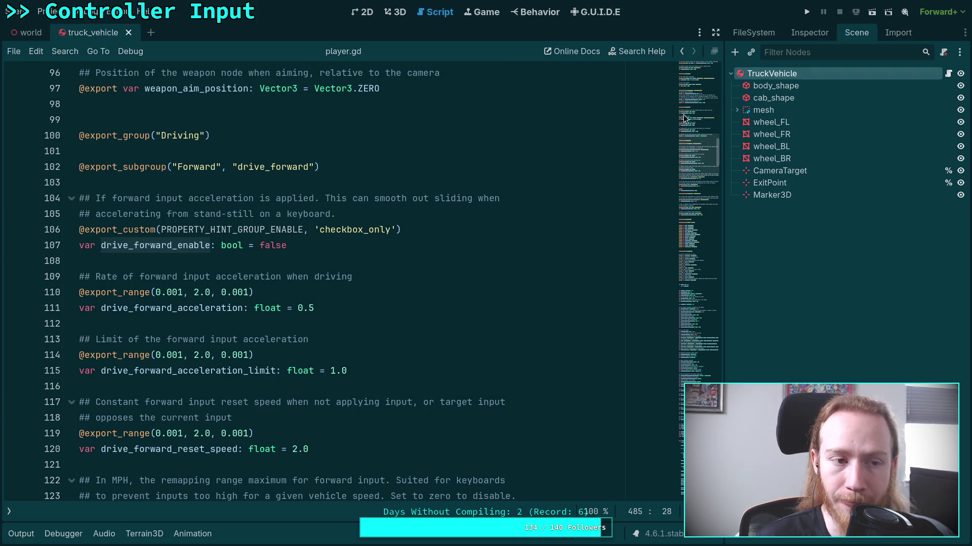
pyautogui.scroll(-6, 690, 160)
pyautogui.moveTo(690, 160)
pyautogui.mouseDown()
pyautogui.moveTo(697, 249)
pyautogui.moveTo(680, 384)
pyautogui.mouseUp()
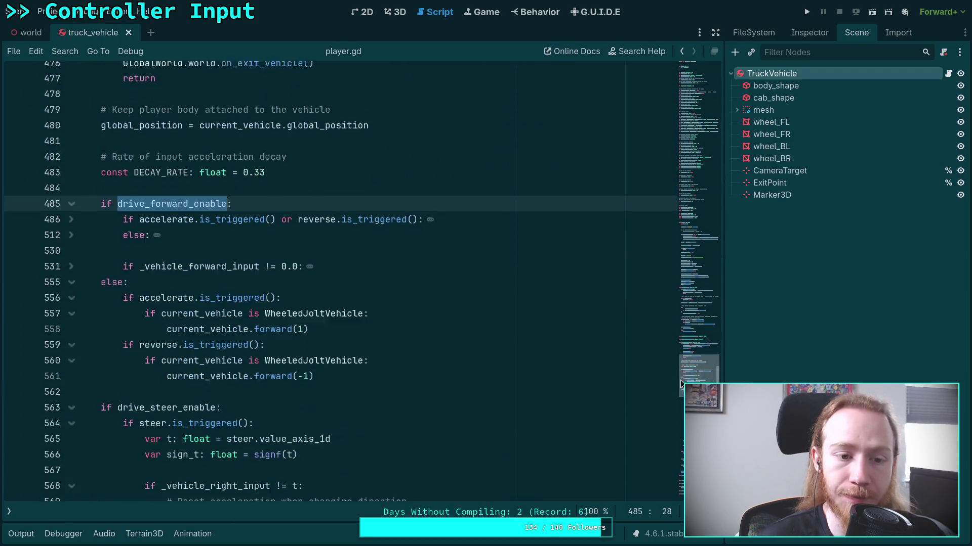
pyautogui.scroll(-1, 681, 385)
pyautogui.scroll(-1, 141, 192)
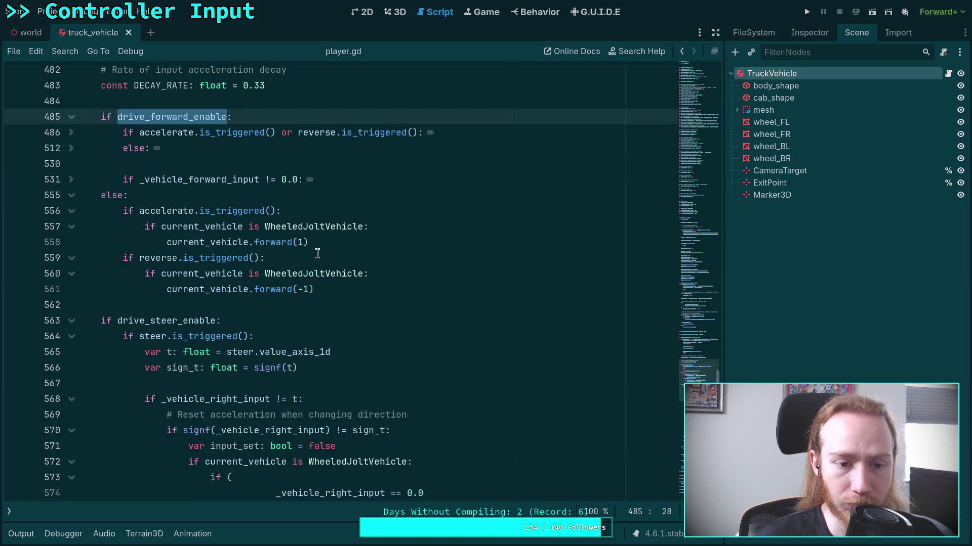
pyautogui.moveTo(233, 245)
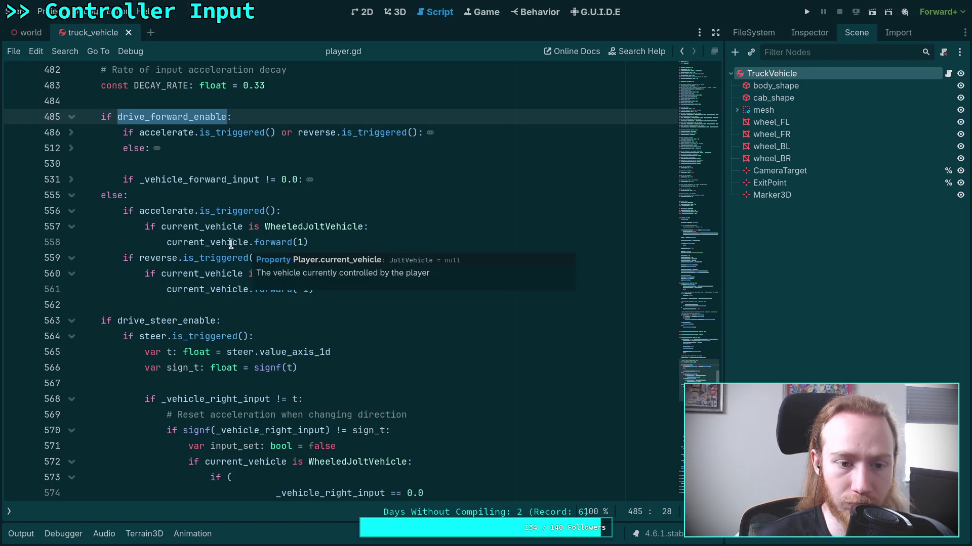
pyautogui.click(545, 14)
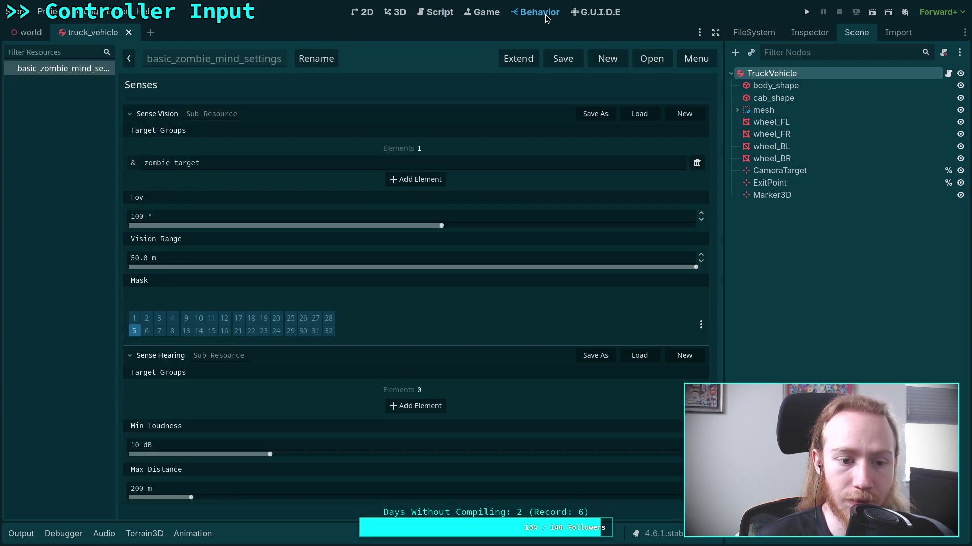
# Step: In the G.U.I.D.E editor, change accelerate's Action Value Type from Bool to Axis 1d
pyautogui.click(597, 12)
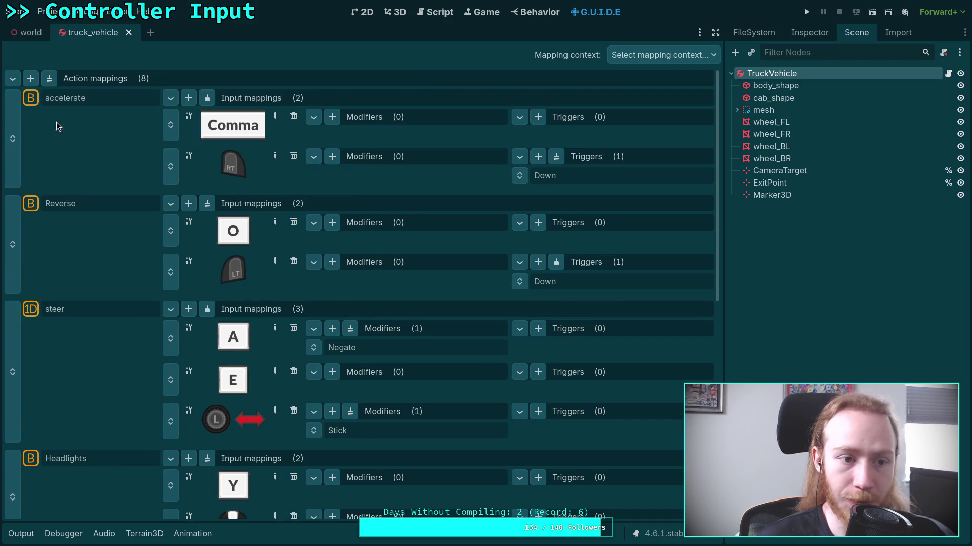
pyautogui.click(814, 33)
pyautogui.click(876, 142)
pyautogui.click(877, 176)
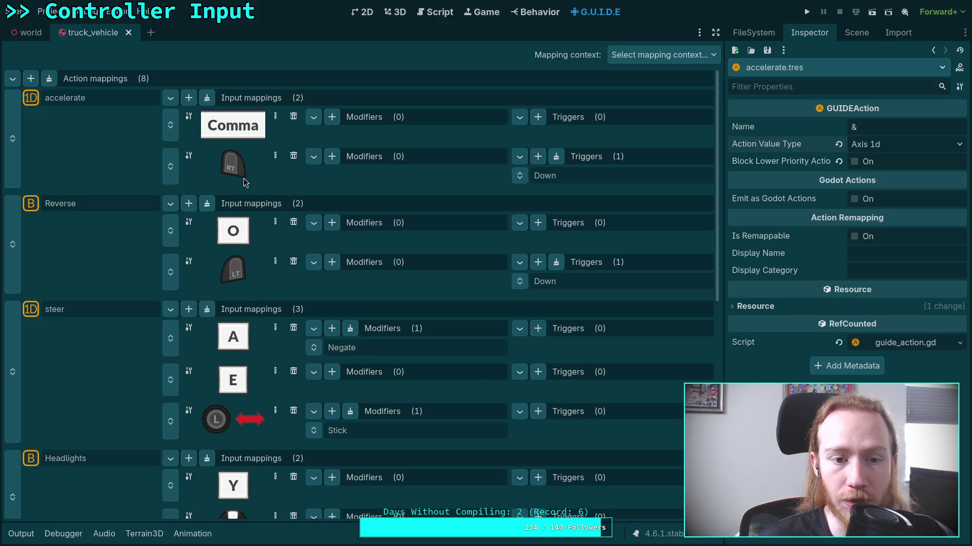
# Step: Delete the Down trigger from accelerate's RT controller mapping
pyautogui.click(556, 177)
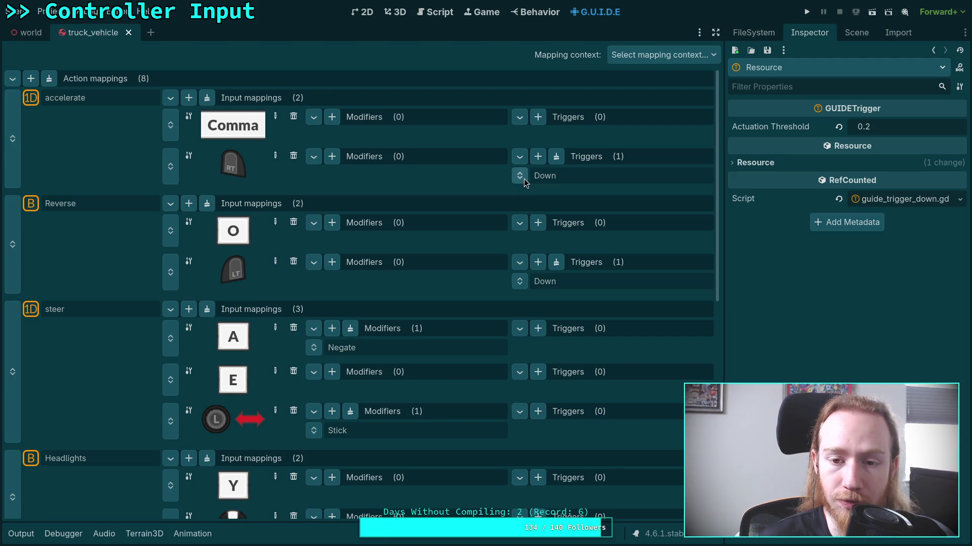
pyautogui.click(556, 161)
pyautogui.click(332, 157)
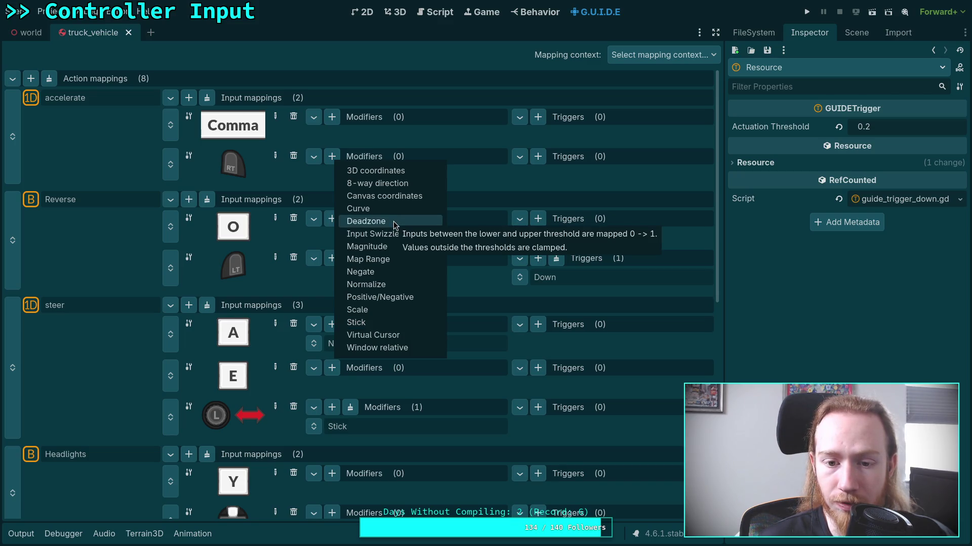
# Step: Add a Stick modifier to accelerate's RT mapping with lower deadzone 0.05 and curve 2.0
pyautogui.click(361, 326)
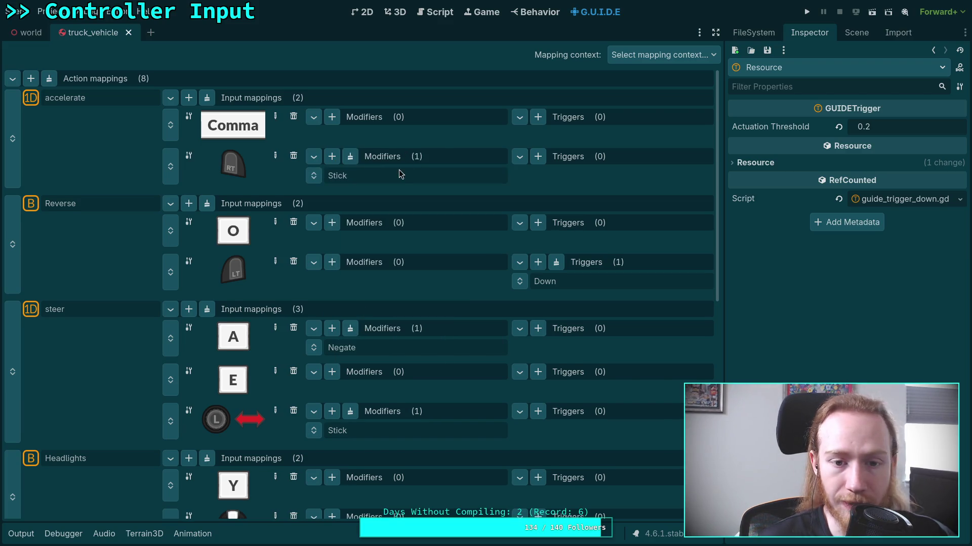
pyautogui.click(907, 128)
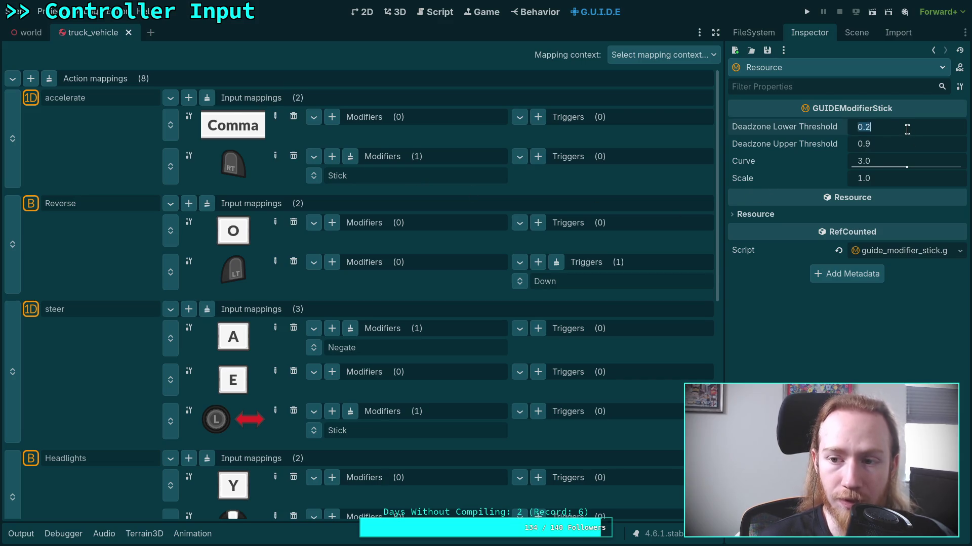
pyautogui.press('BackSpace')
pyautogui.write('1')
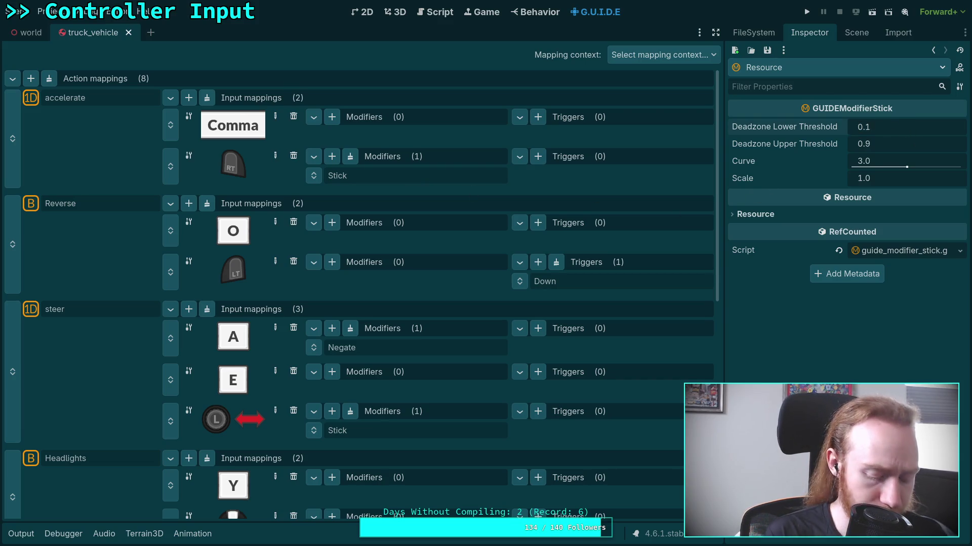
pyautogui.write('0')
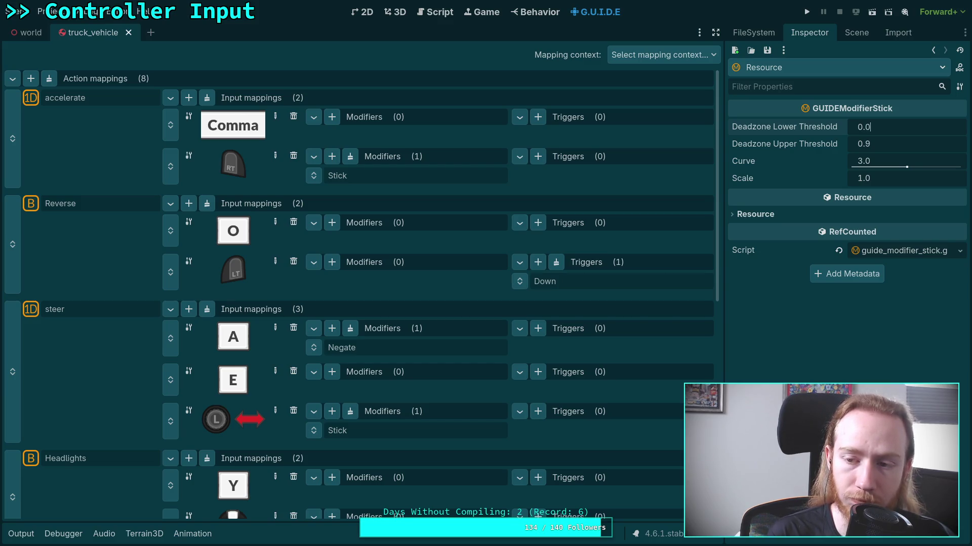
pyautogui.write('5')
pyautogui.press('Return')
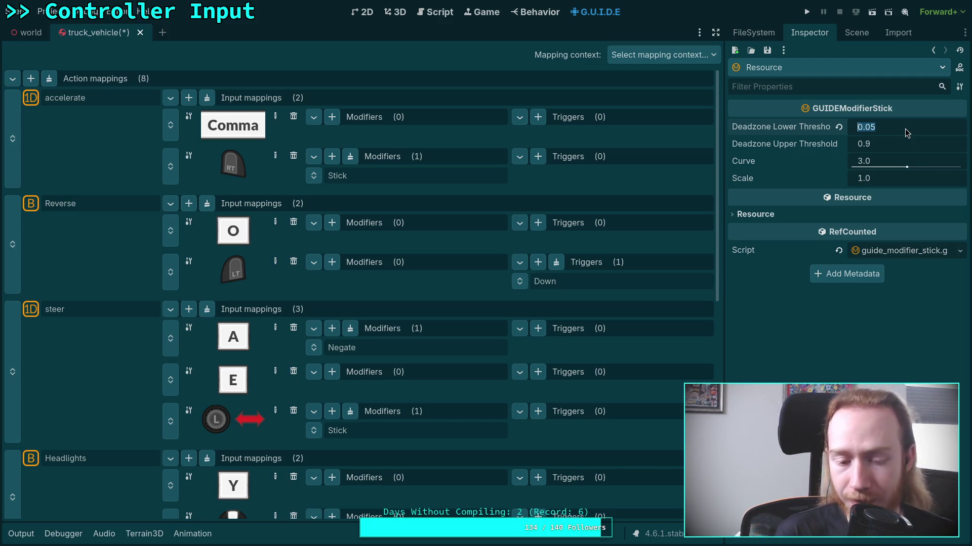
pyautogui.click(900, 144)
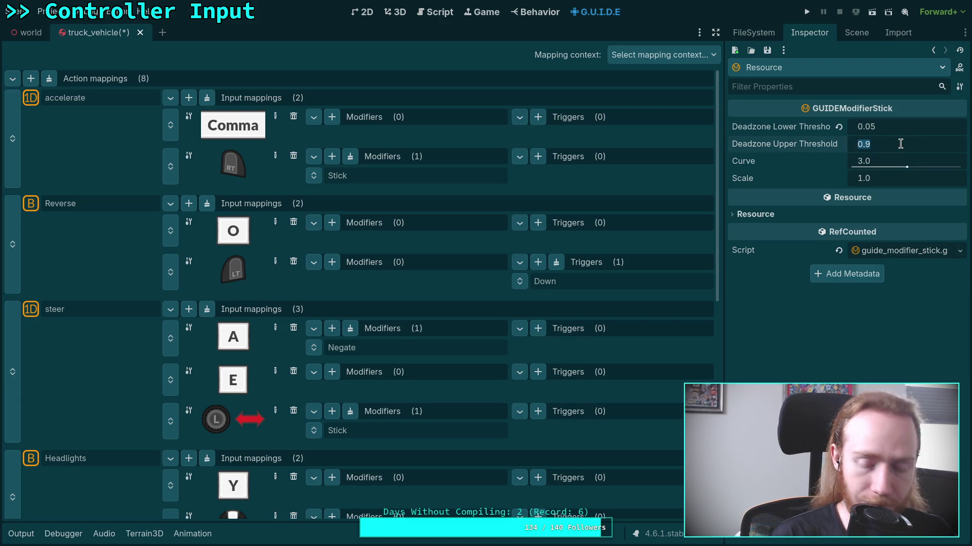
pyautogui.moveTo(886, 164); pyautogui.dragTo(879, 161)
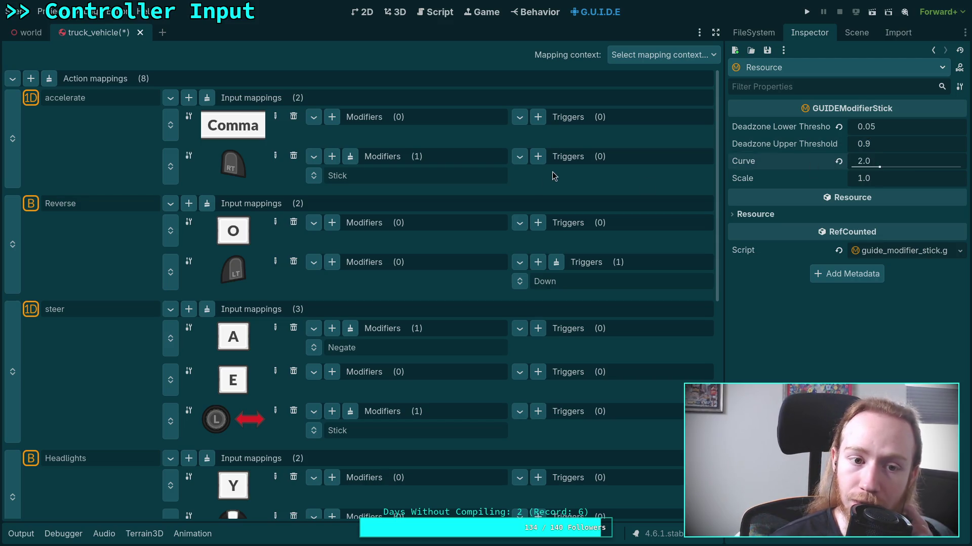
# Step: Set the Reverse action's value type to Axis 1d
pyautogui.click(81, 206)
pyautogui.click(872, 143)
pyautogui.click(871, 176)
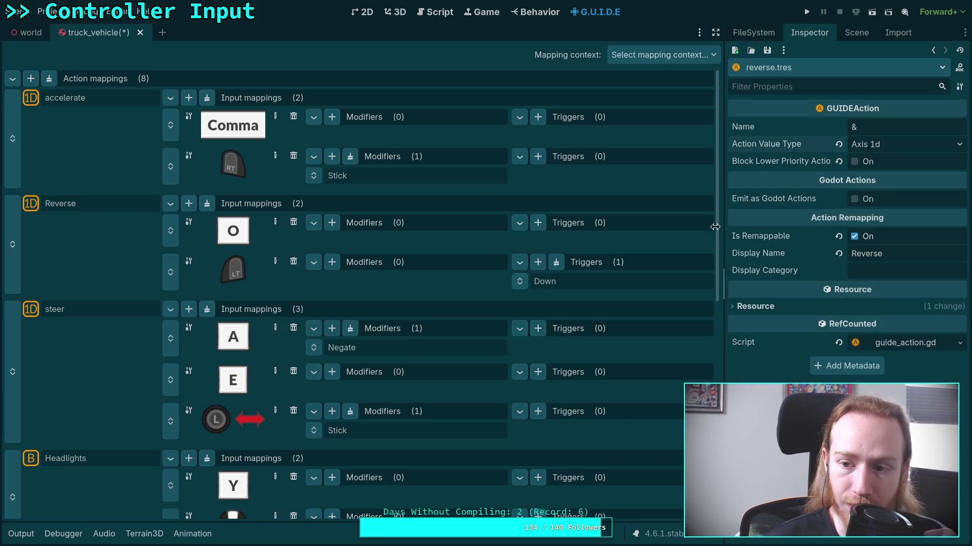
# Step: Replace the Down trigger on Reverse's LT mapping with a Stick modifier
pyautogui.click(556, 263)
pyautogui.click(332, 262)
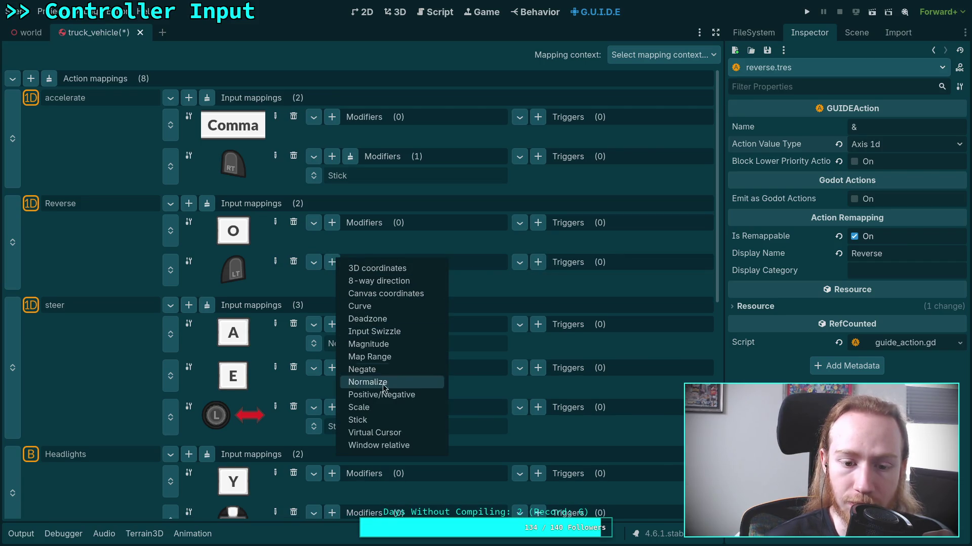
pyautogui.click(370, 420)
# Step: Set the LT Stick modifier's lower deadzone to 0.05 and its curve to 2.0
pyautogui.click(372, 282)
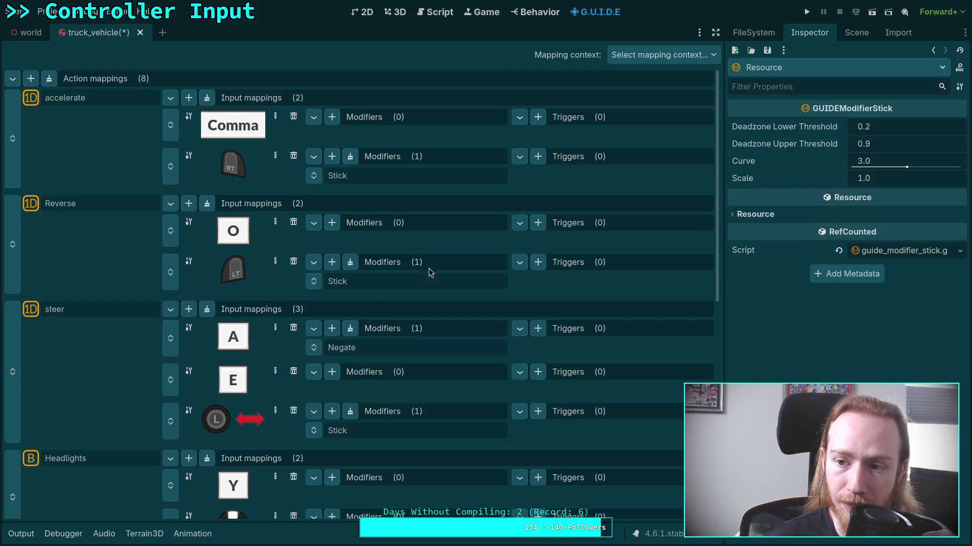
pyautogui.click(869, 127)
pyautogui.press('BackSpace')
pyautogui.write('05')
pyautogui.press('Return')
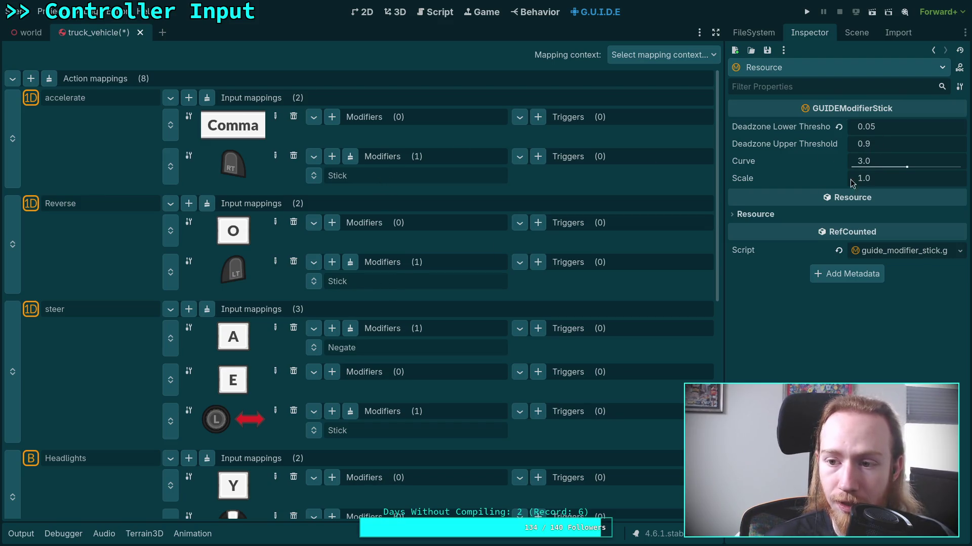
pyautogui.write('2')
pyautogui.click(871, 160)
pyautogui.write('2')
pyautogui.press('Return')
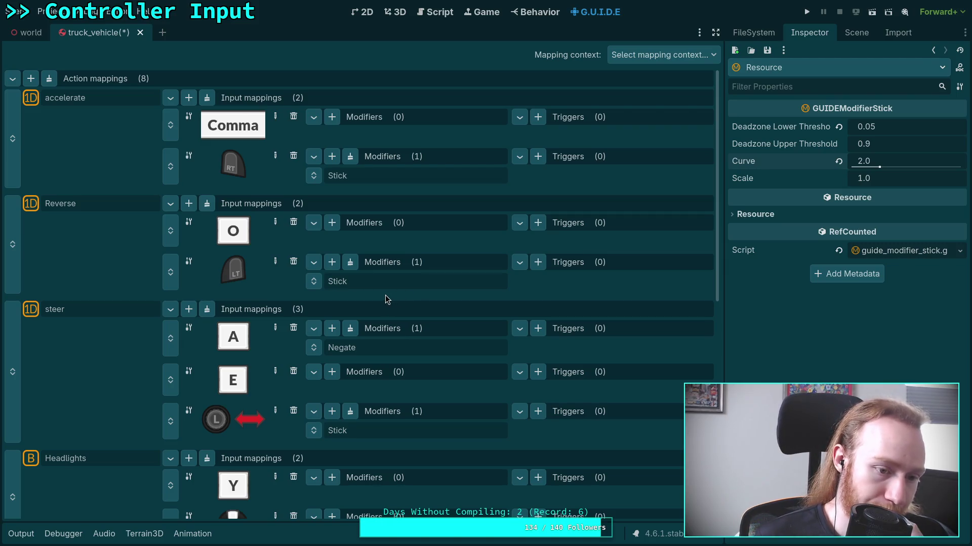
pyautogui.scroll(-10, 386, 298)
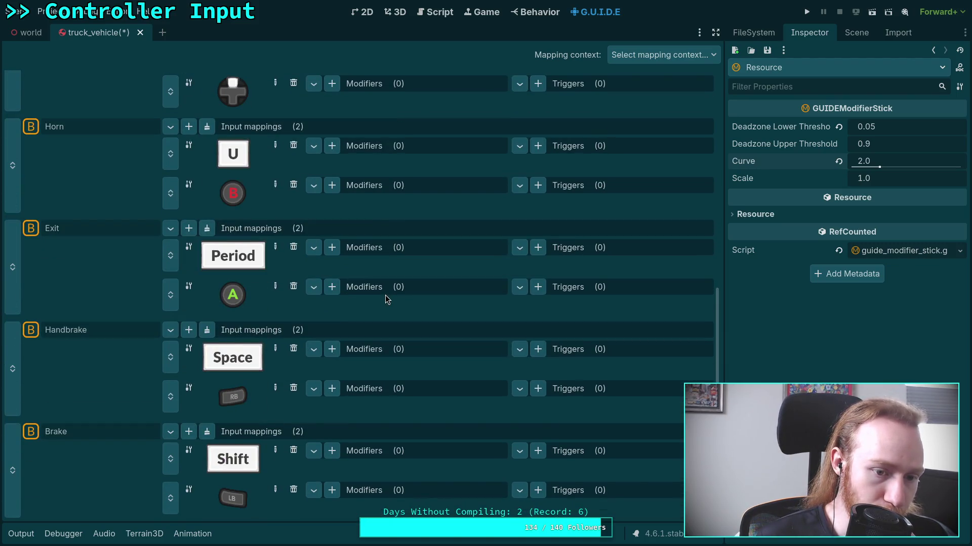
pyautogui.scroll(10, 385, 299)
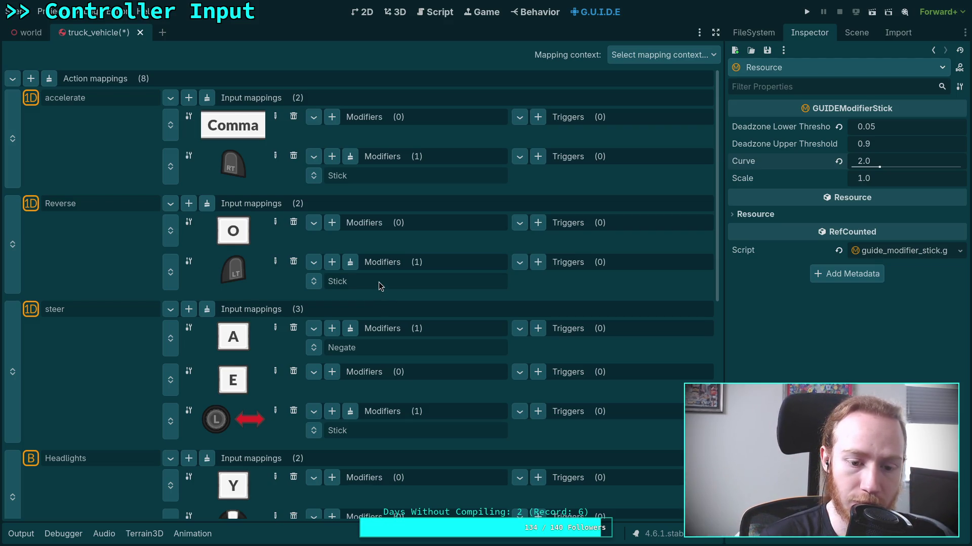
# Step: Save the truck_vehicle scene with the new accelerate and Reverse Stick modifiers
pyautogui.hotkey('ctrl', 's')
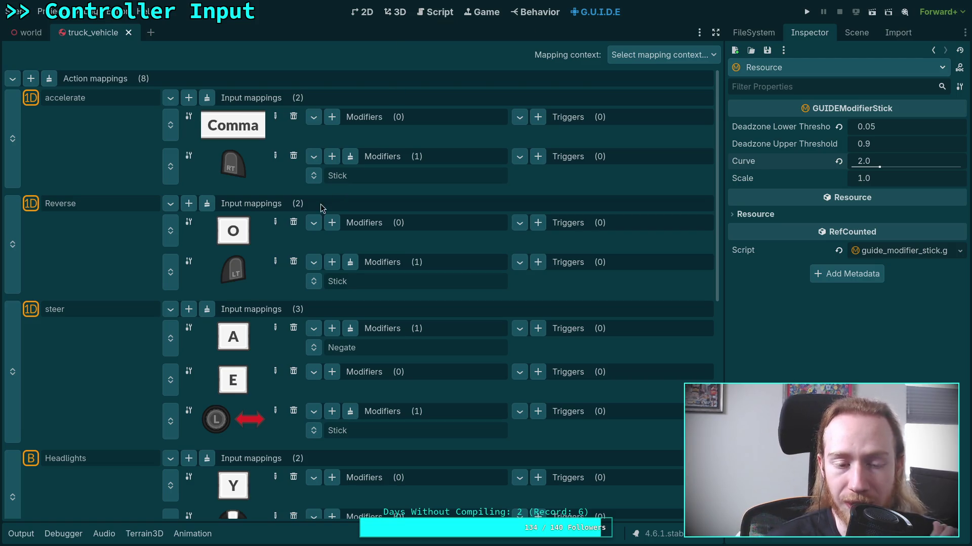
# Step: Change forward(1) on line 558 to forward(accelerate.value_axis_1d) with autocomplete
pyautogui.click(426, 18)
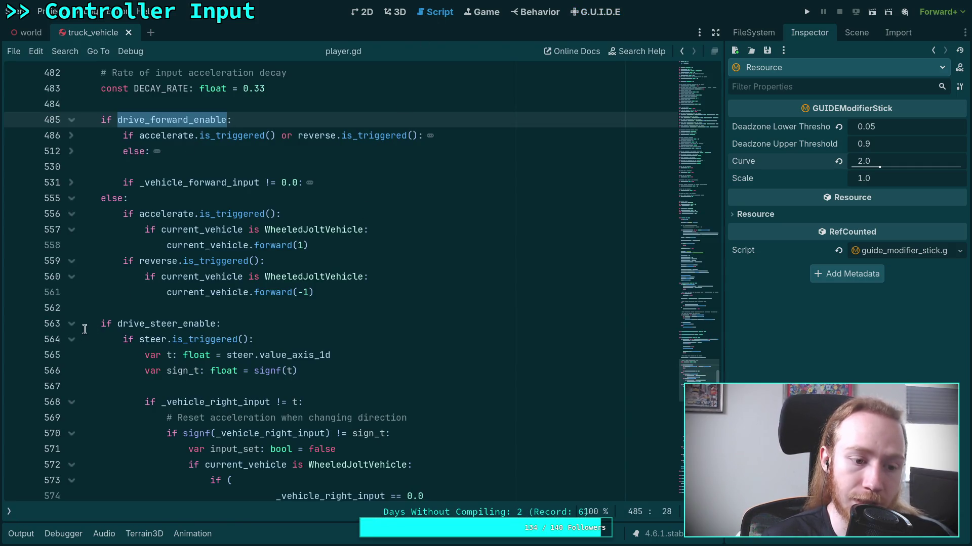
pyautogui.click(71, 339)
pyautogui.doubleClick(152, 324)
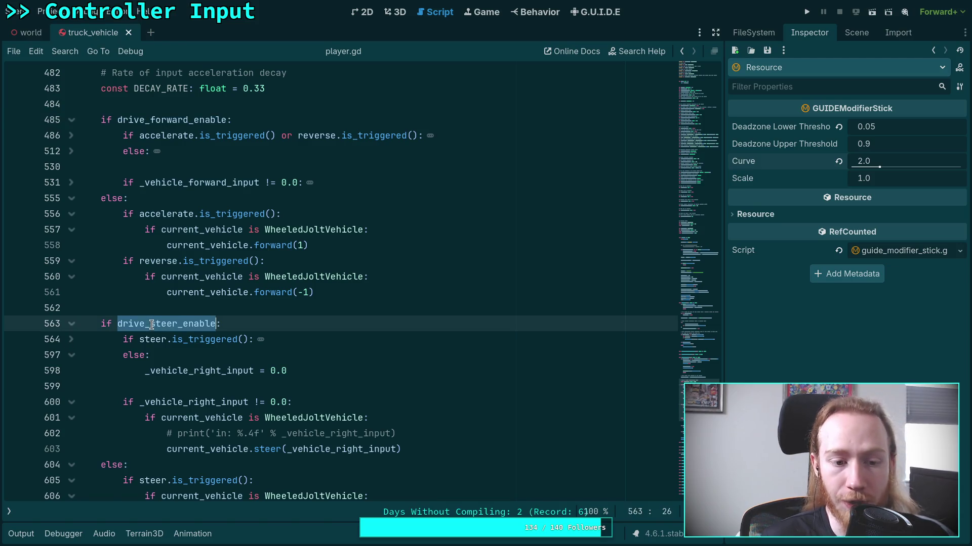
pyautogui.scroll(-2, 205, 332)
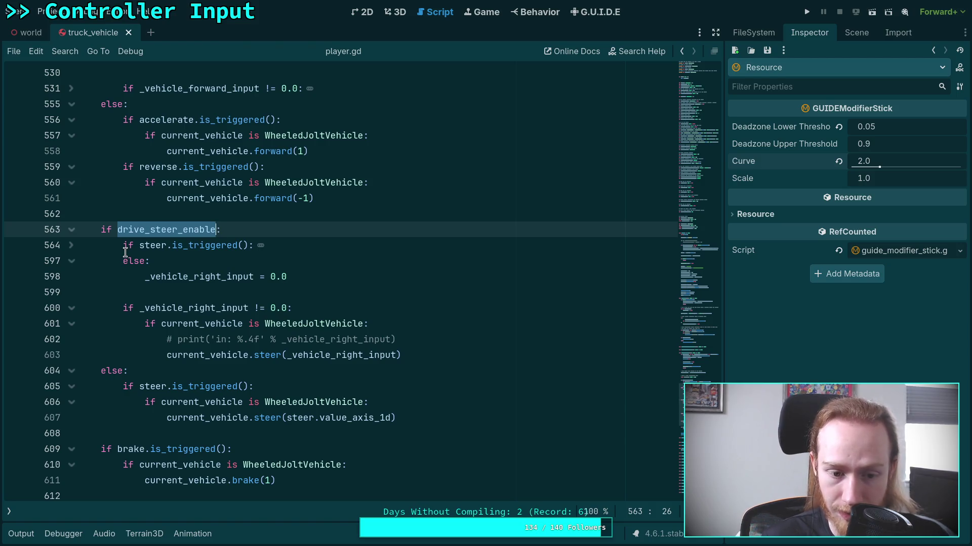
pyautogui.moveTo(397, 419); pyautogui.dragTo(124, 386)
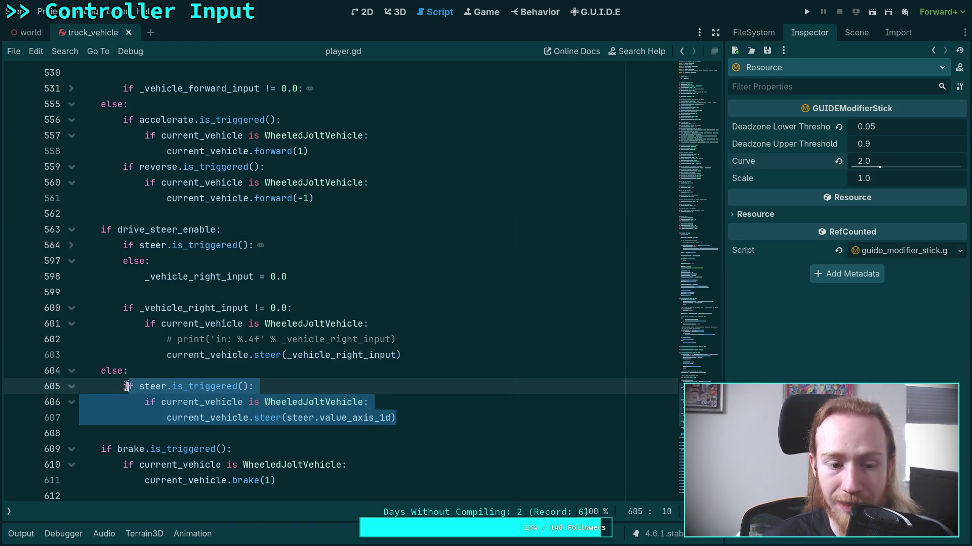
pyautogui.scroll(2, 164, 352)
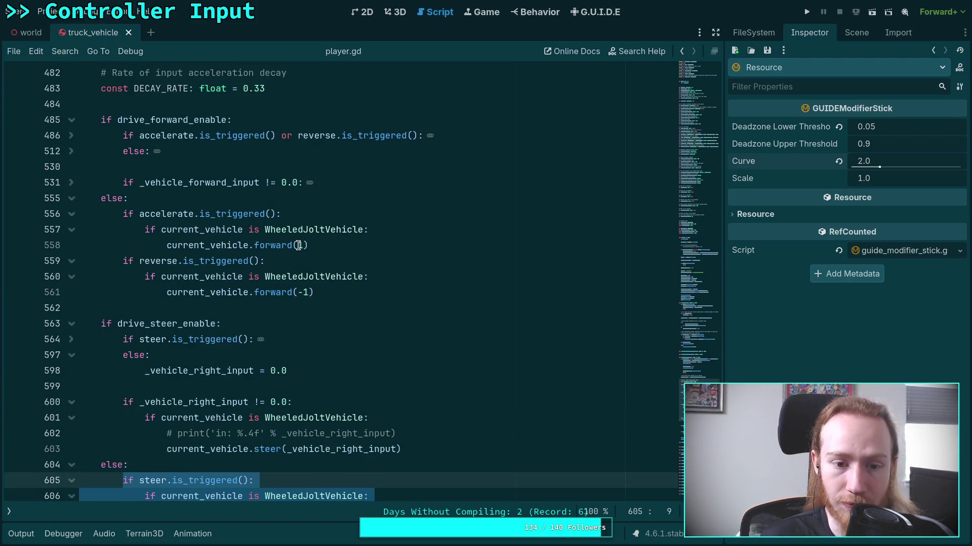
pyautogui.click(299, 245)
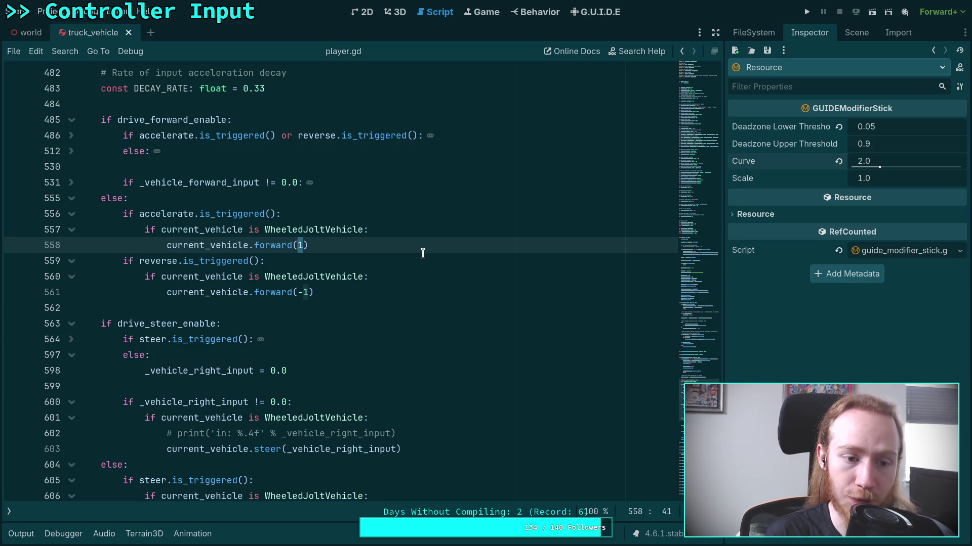
pyautogui.press('Delete')
pyautogui.write('accelerate.')
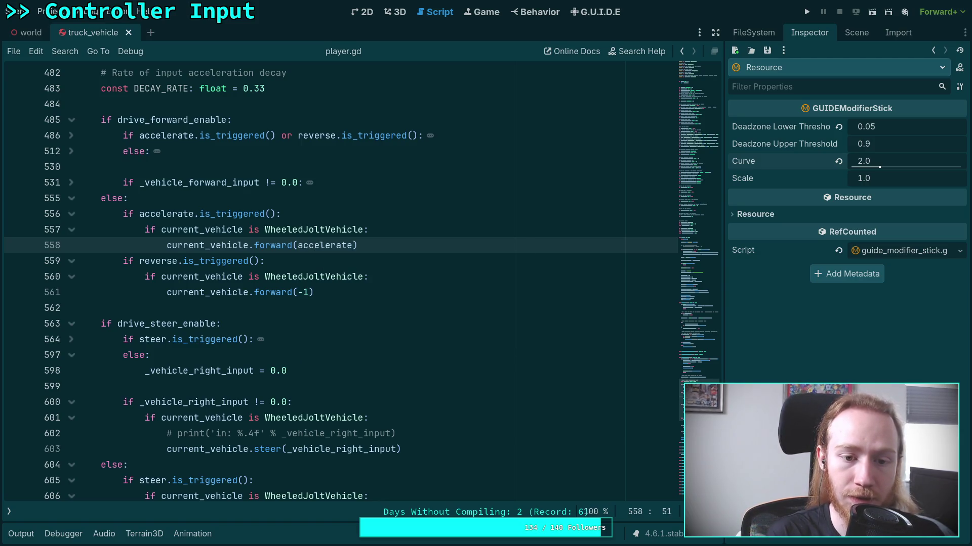
pyautogui.write('va')
pyautogui.press('Return')
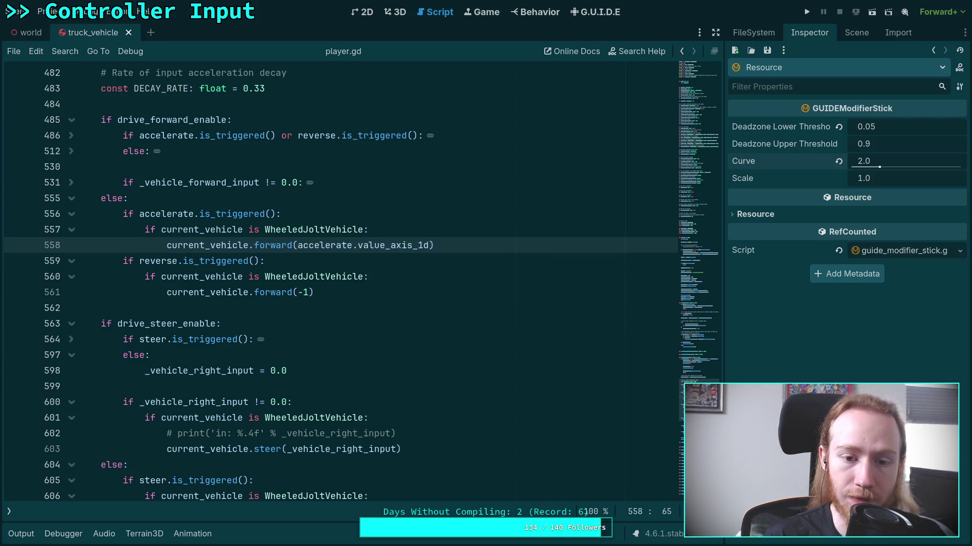
# Step: Replace forward(-1) on line 561 with forward(-reverse.value_axis_1d)
pyautogui.scroll(-2, 420, 254)
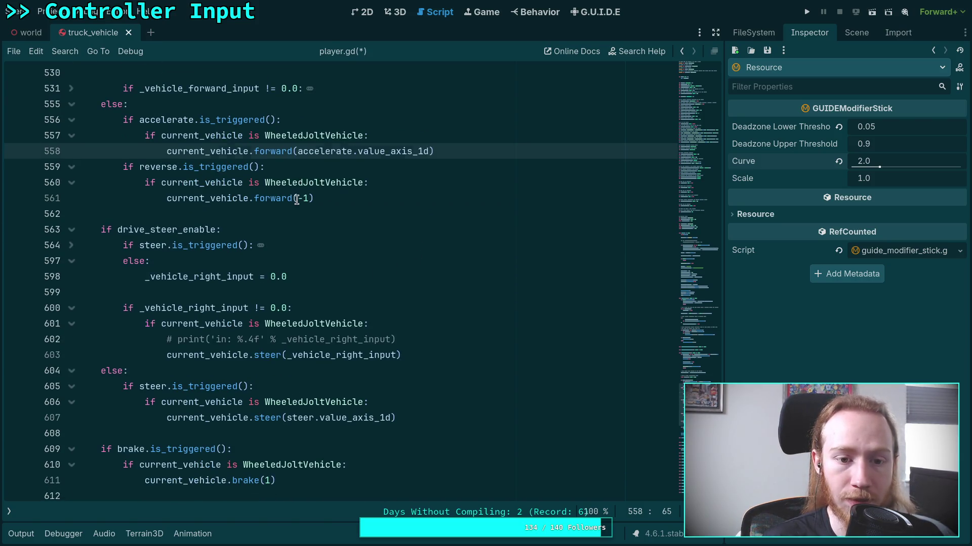
pyautogui.moveTo(297, 200); pyautogui.dragTo(308, 201)
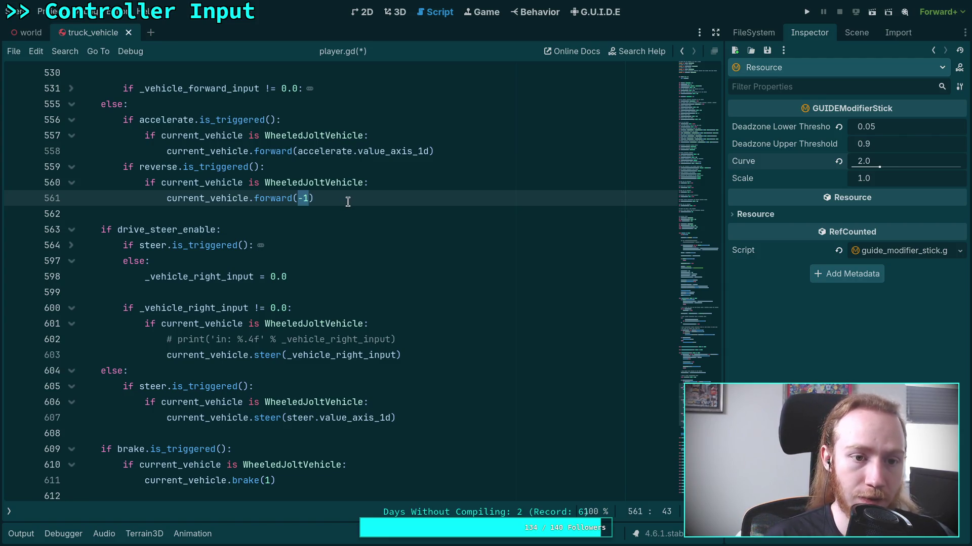
pyautogui.scroll(2, 348, 201)
pyautogui.click(72, 136)
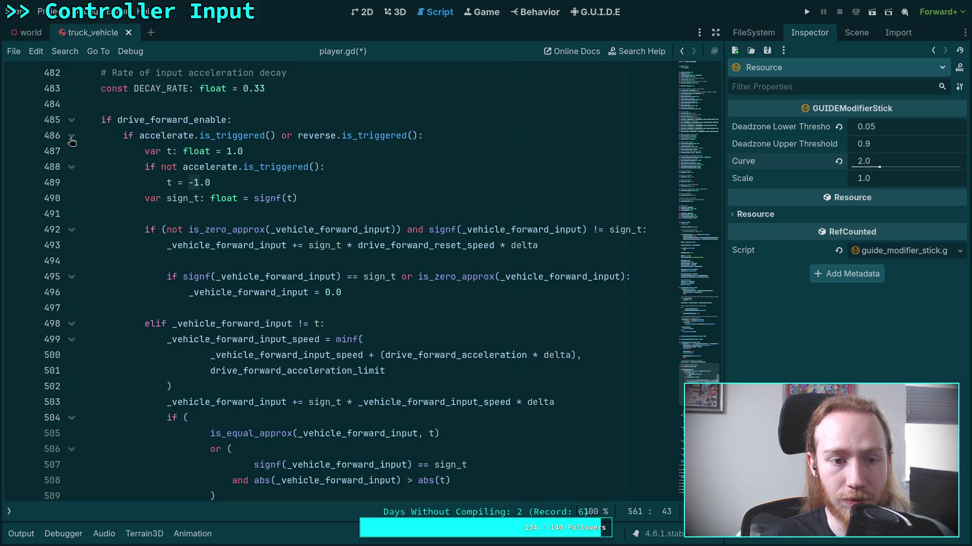
pyautogui.click(72, 137)
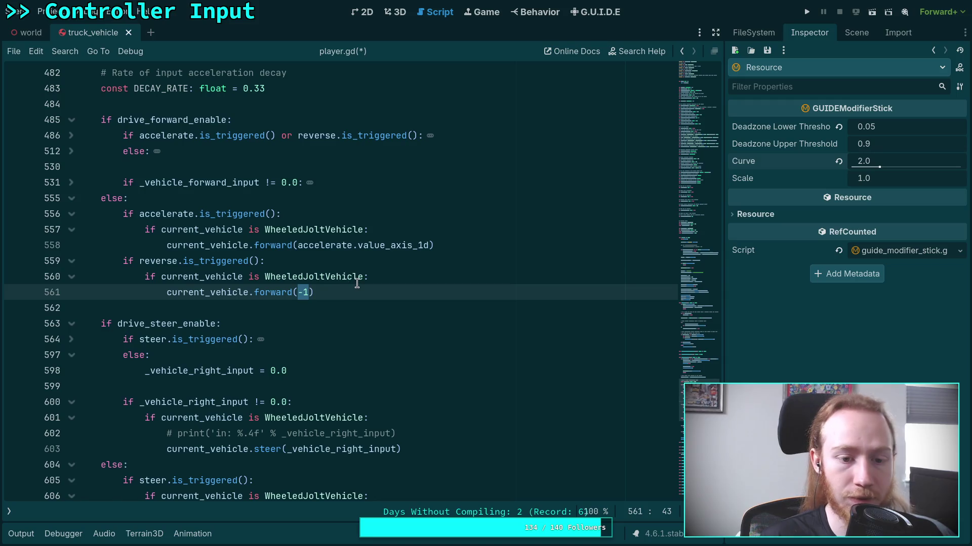
pyautogui.write('re')
pyautogui.press('BackSpace')
pyautogui.press('BackSpace')
pyautogui.write('-reverso')
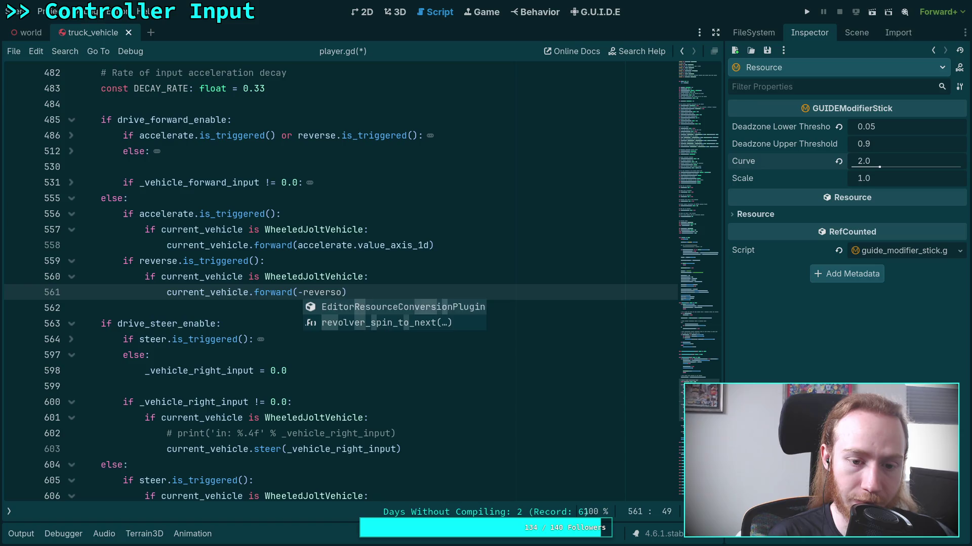
pyautogui.press('BackSpace')
pyautogui.write('e.val')
pyautogui.press('Return')
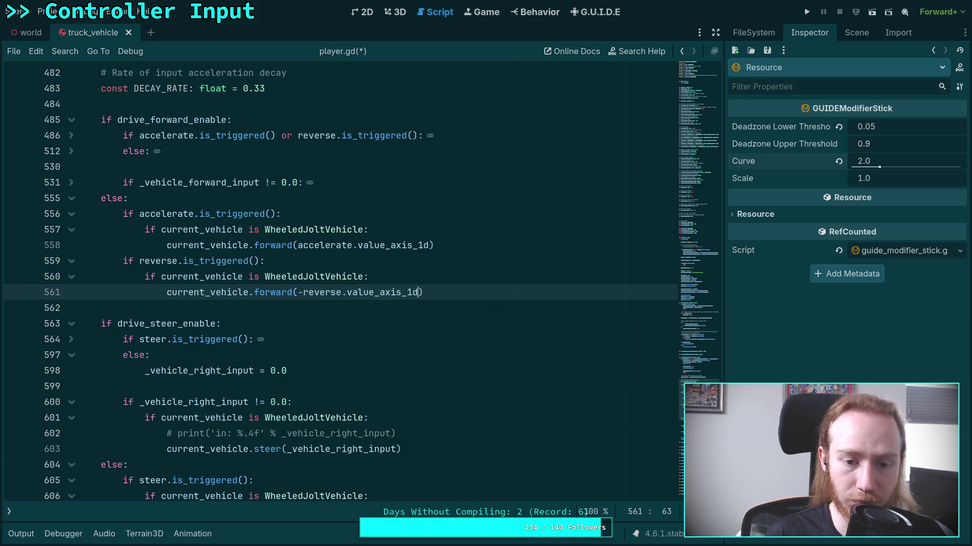
# Step: Save player.gd and review the brake lines further down
pyautogui.hotkey('ctrl', 's')
pyautogui.click(322, 317)
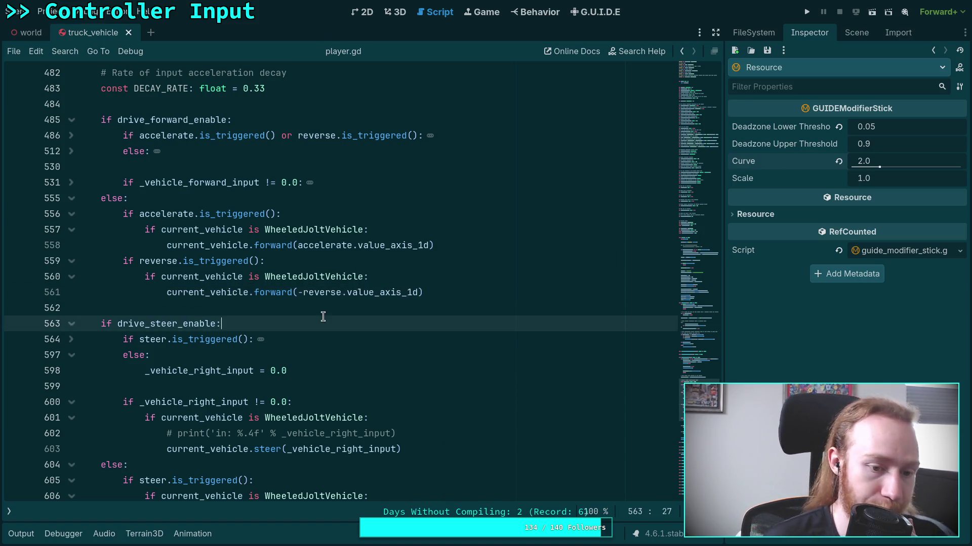
pyautogui.scroll(-3, 319, 312)
pyautogui.scroll(-1, 296, 294)
pyautogui.scroll(-3, 296, 294)
pyautogui.moveTo(311, 356); pyautogui.dragTo(104, 261)
pyautogui.click(297, 276)
pyautogui.scroll(3, 274, 254)
# Step: Fold update_vehicle and add a blank line after the _handle_input line 351 in _process
pyautogui.scroll(20, 274, 255)
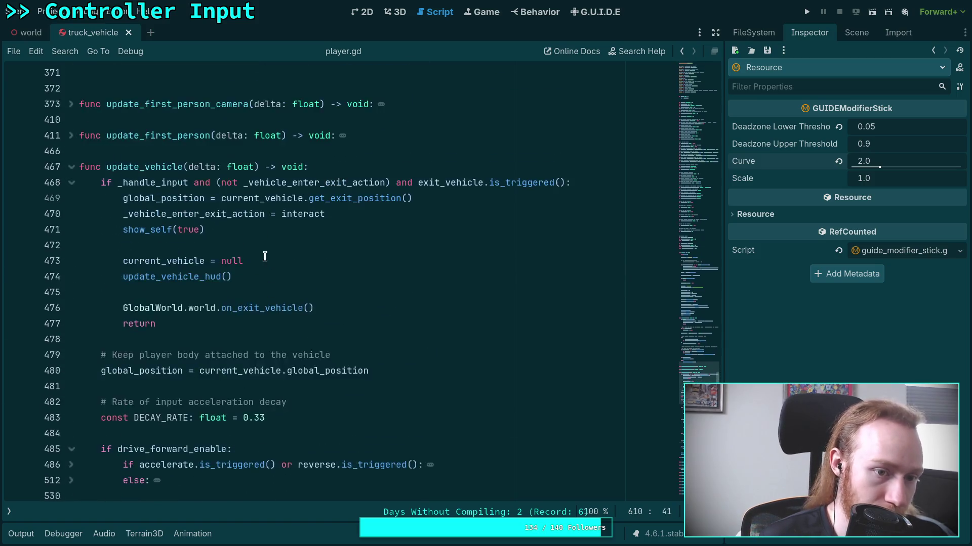
pyautogui.click(71, 261)
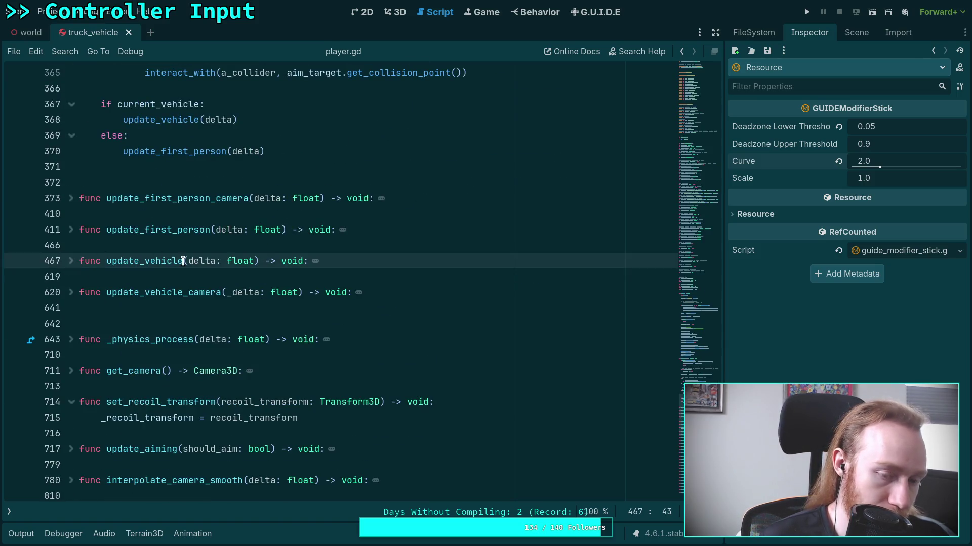
pyautogui.scroll(5, 177, 253)
pyautogui.scroll(6, 180, 254)
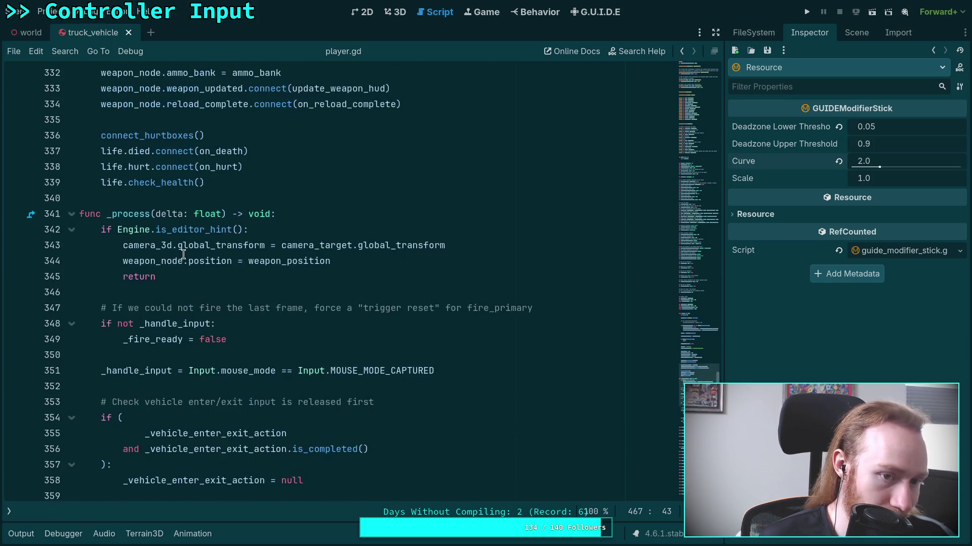
pyautogui.scroll(3, 183, 255)
pyautogui.scroll(-5, 183, 255)
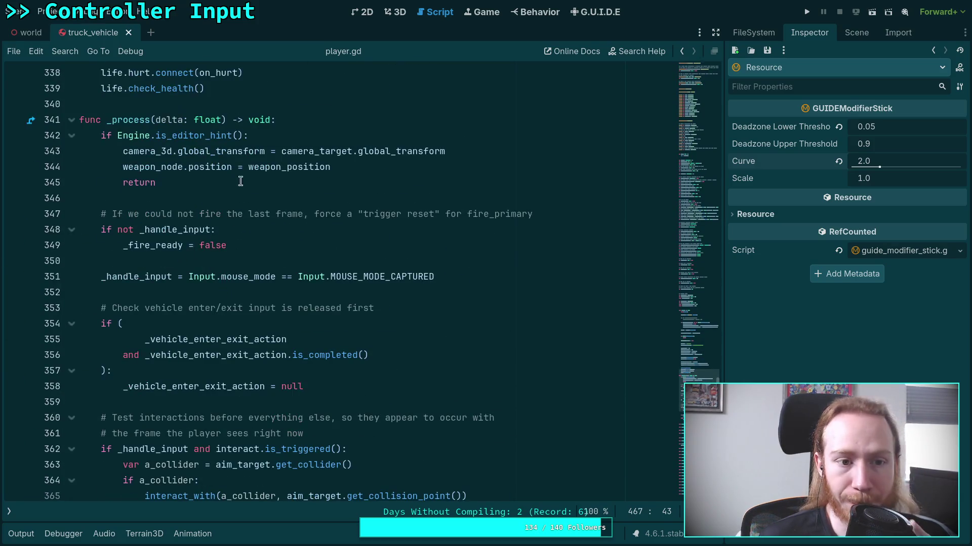
pyautogui.click(290, 198)
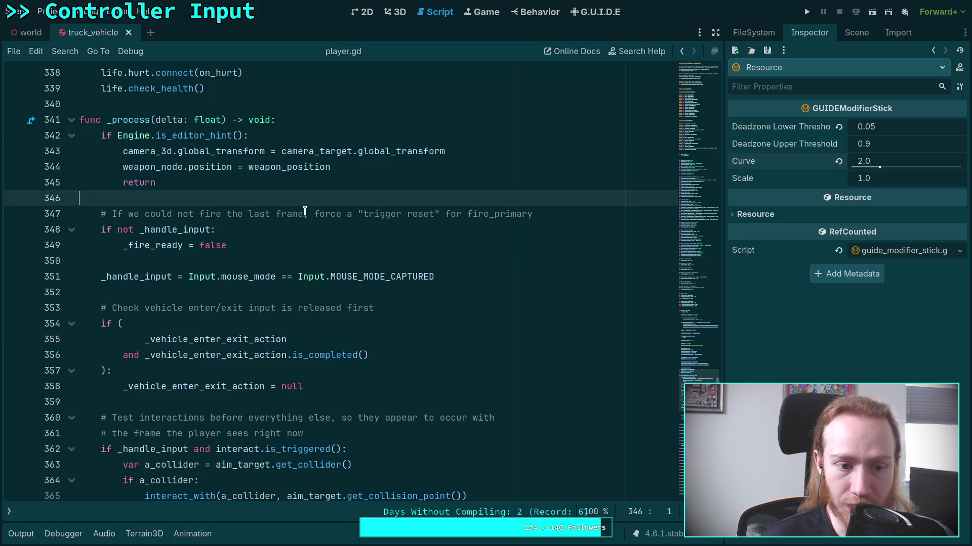
pyautogui.scroll(-2, 311, 207)
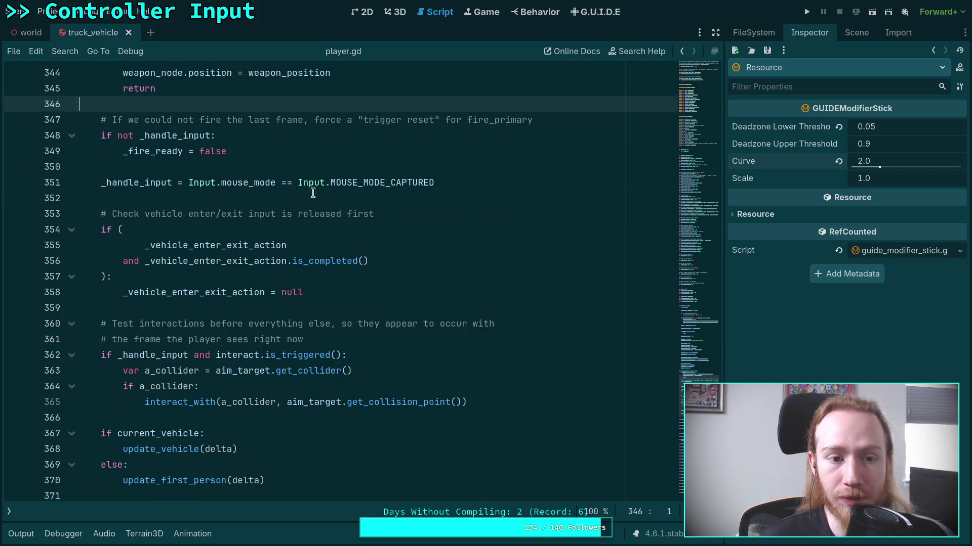
pyautogui.click(473, 189)
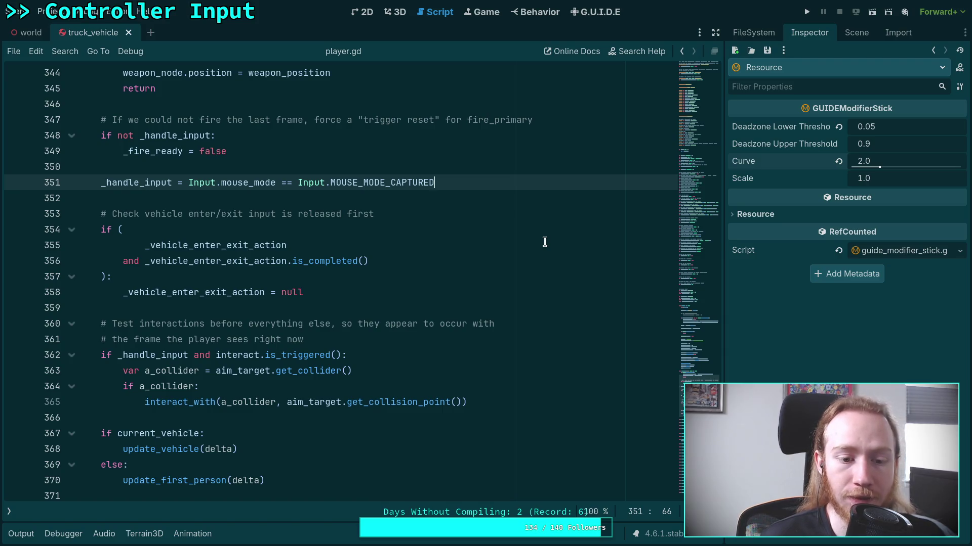
pyautogui.press('Return')
pyautogui.press('Return')
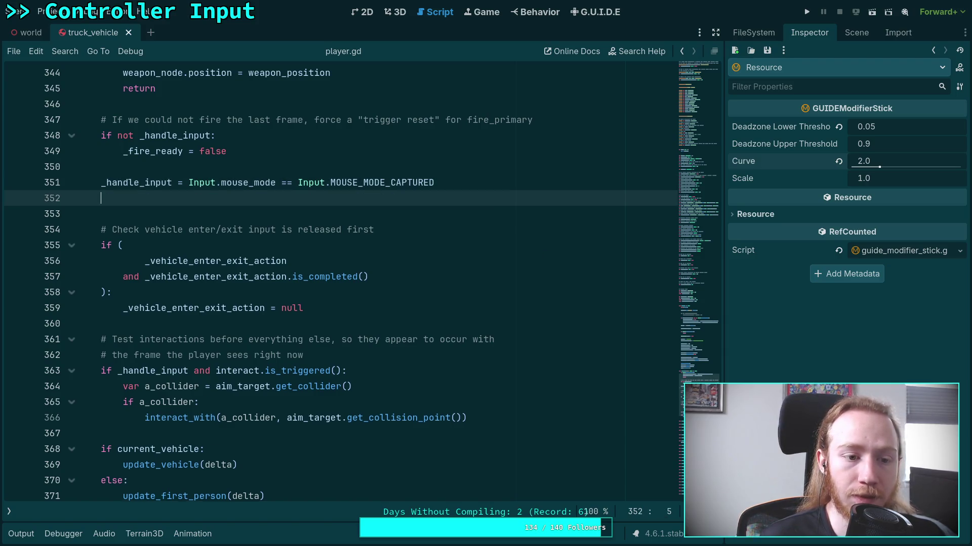
# Step: Write a 'Check controller context switching' comment and an update_controller_keyboard_context() call below it
pyautogui.write('#Check')
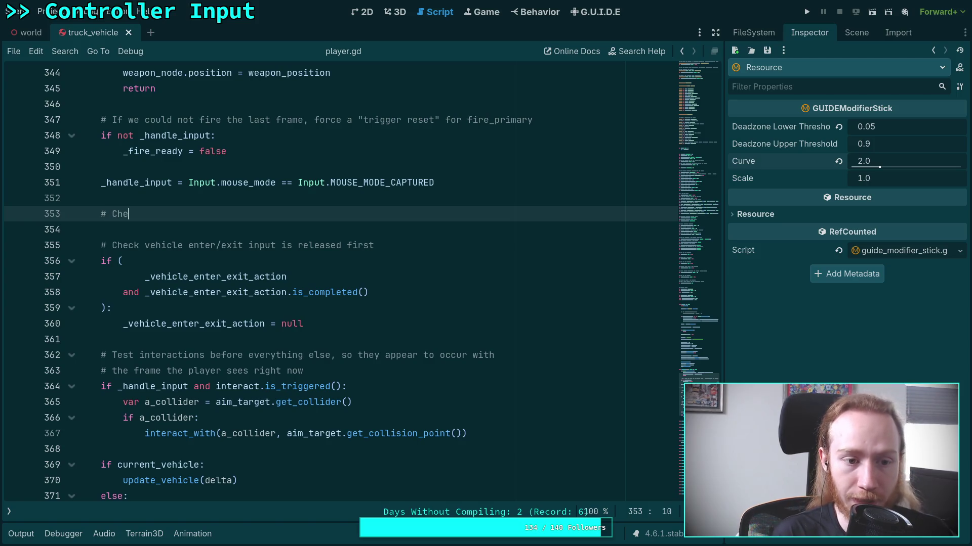
pyautogui.write(' con')
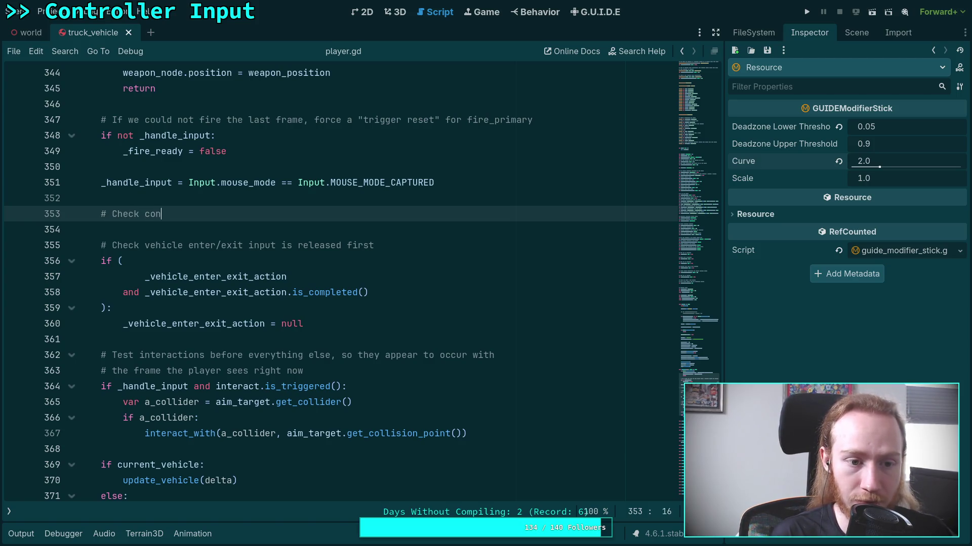
pyautogui.write('troller contex')
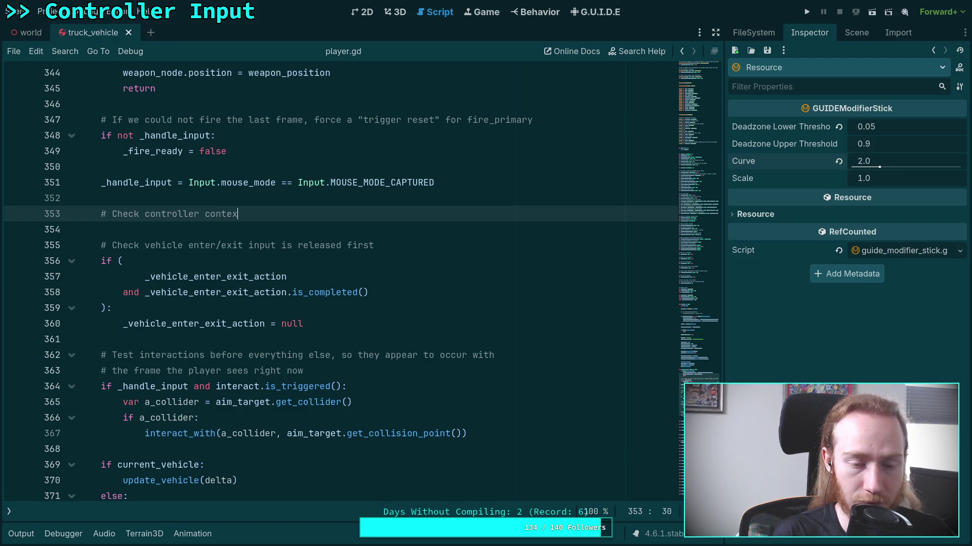
pyautogui.write('t switching')
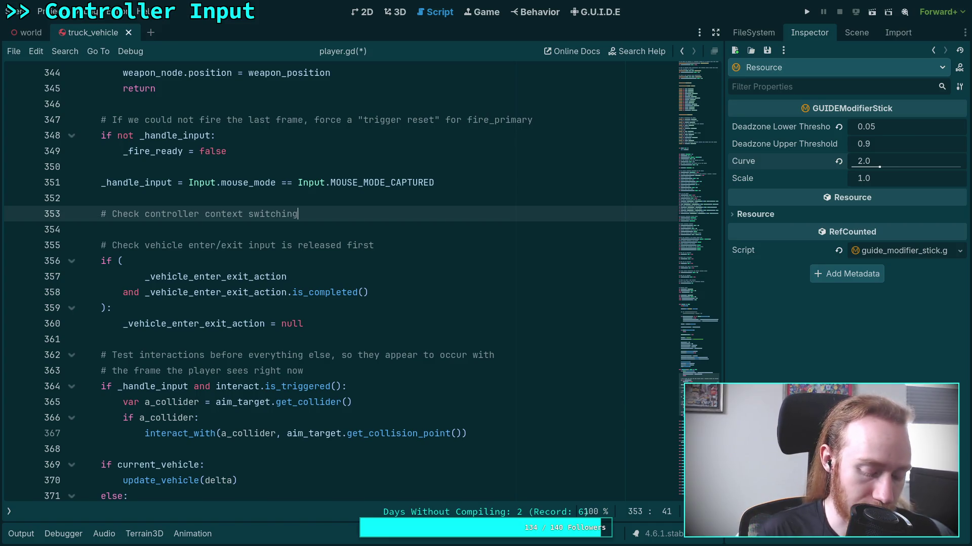
pyautogui.press('Return')
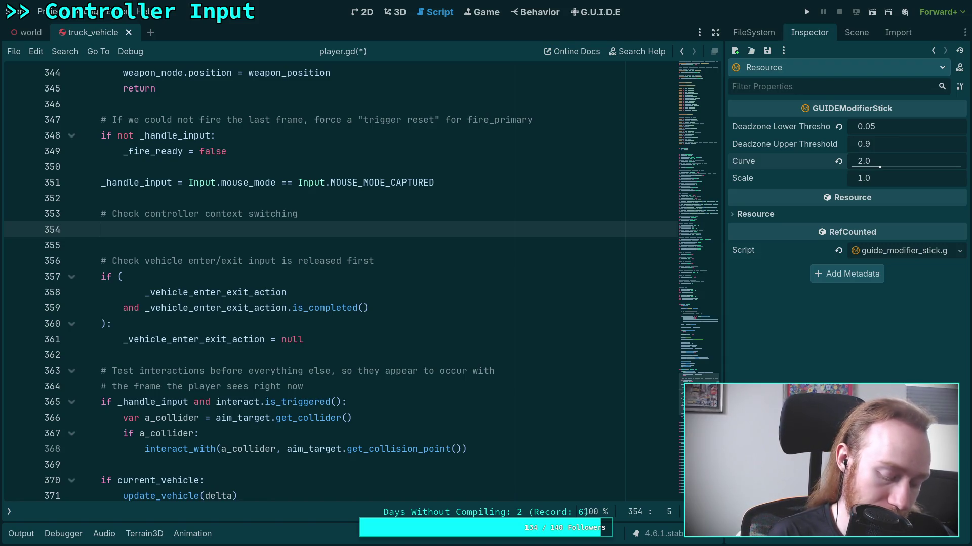
pyautogui.write('update_')
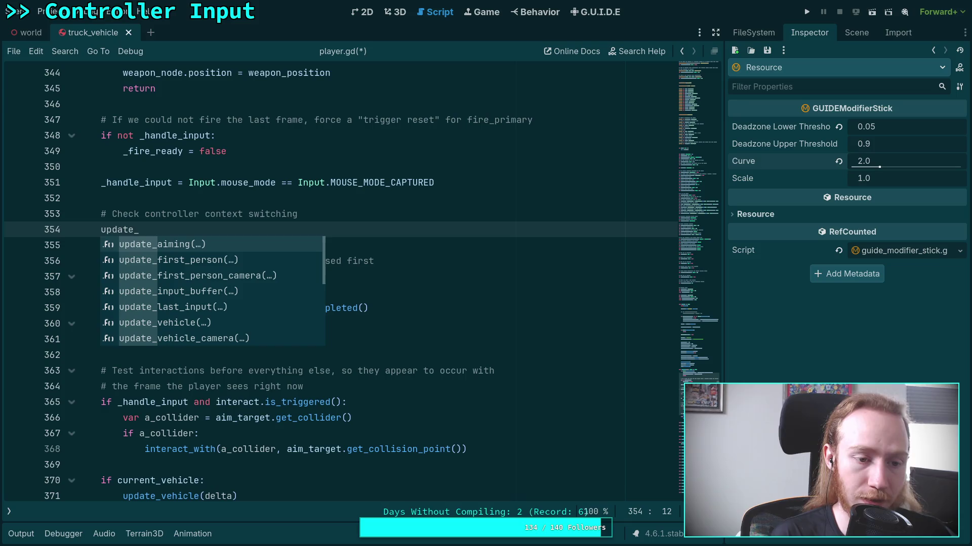
pyautogui.write('contre')
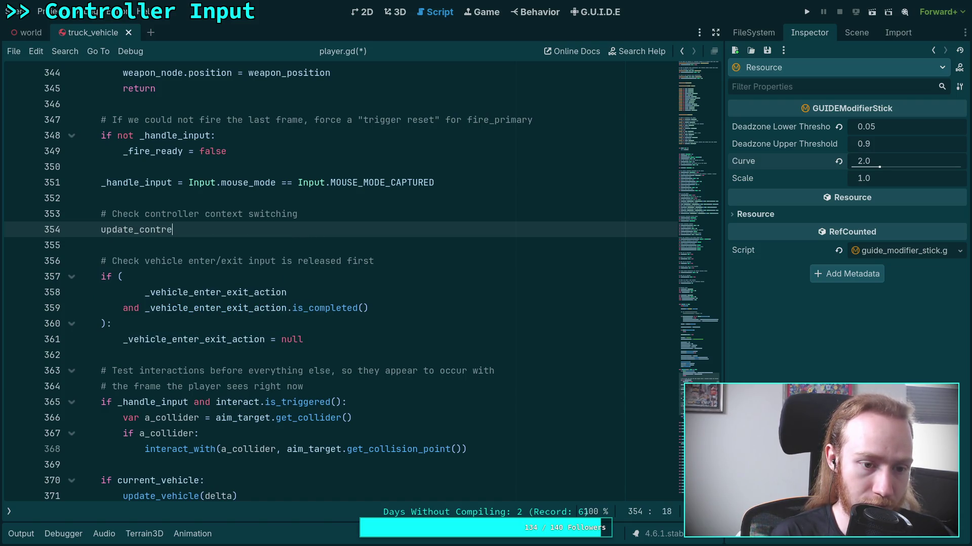
pyautogui.press('BackSpace')
pyautogui.write('oller_key')
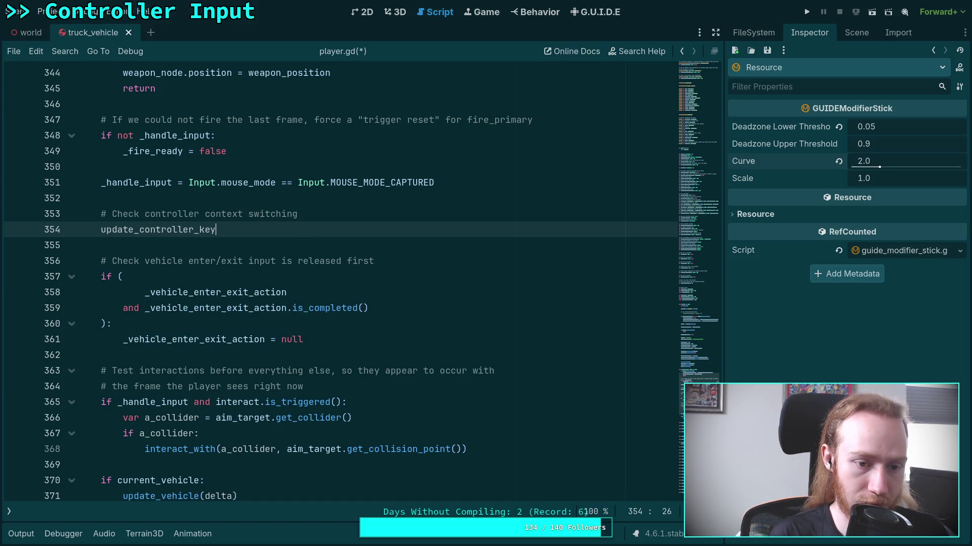
pyautogui.write('board_conte')
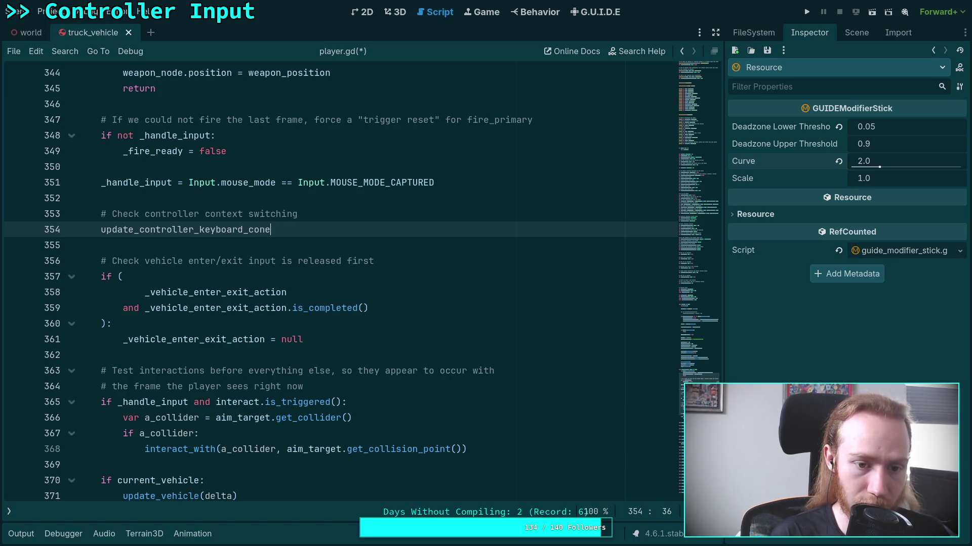
pyautogui.write('xt')
pyautogui.press('Return')
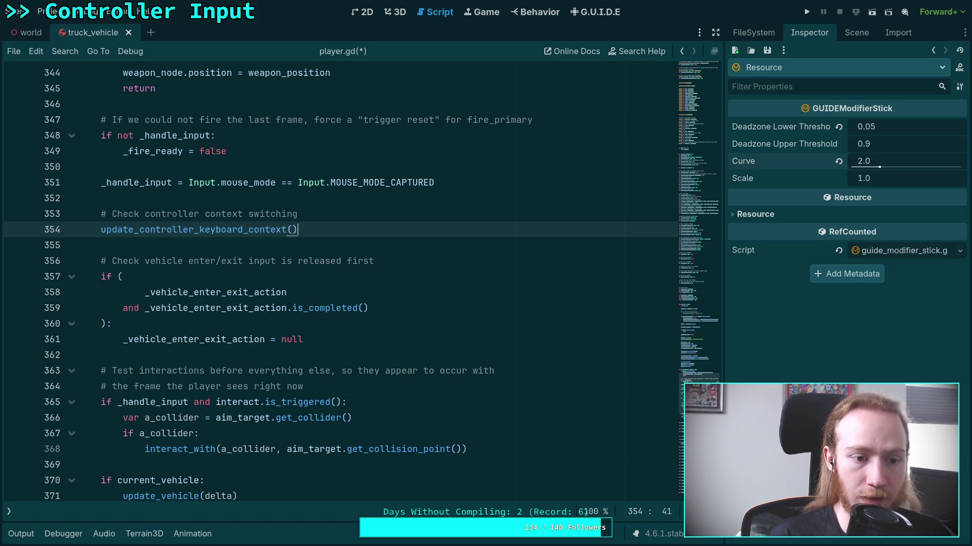
pyautogui.click(428, 262)
pyautogui.scroll(-3, 422, 257)
pyautogui.scroll(3, 354, 223)
# Step: Delete the comment line above the new call and save player.gd
pyautogui.click(342, 212)
pyautogui.hotkey('shift', 'Up')
pyautogui.press('BackSpace')
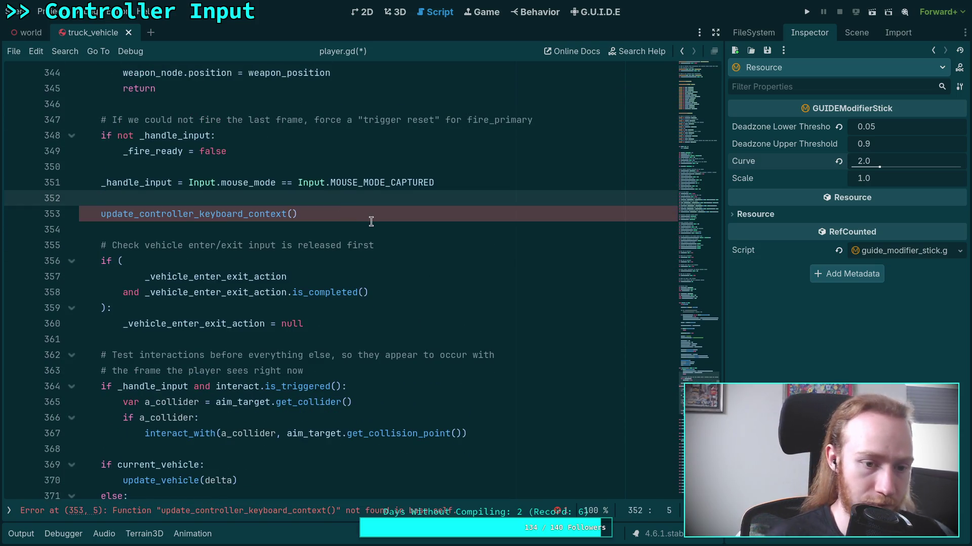
pyautogui.hotkey('ctrl', 's')
pyautogui.scroll(-20, 122, 284)
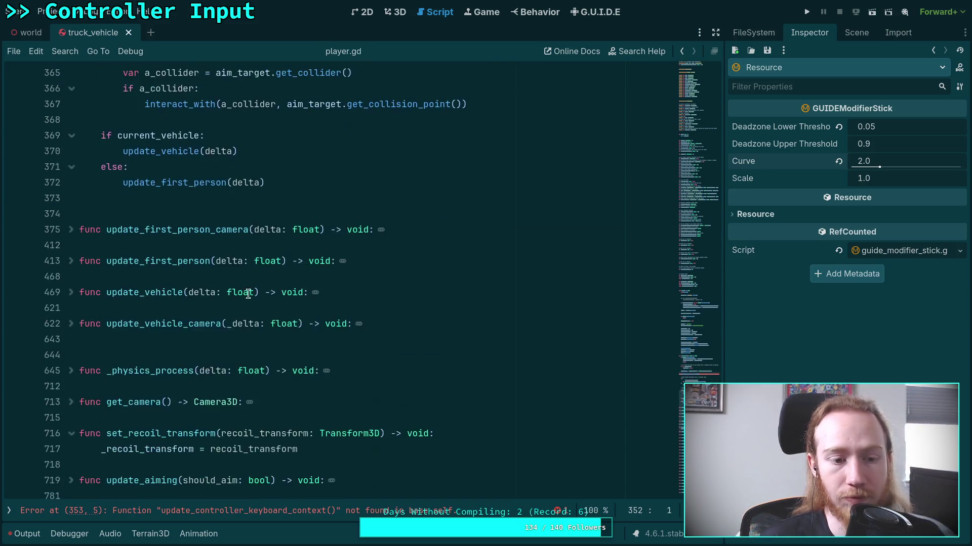
# Step: Add 'func update_controller_keyboard_context() -> void:' on a new line after _process
pyautogui.scroll(3, 122, 284)
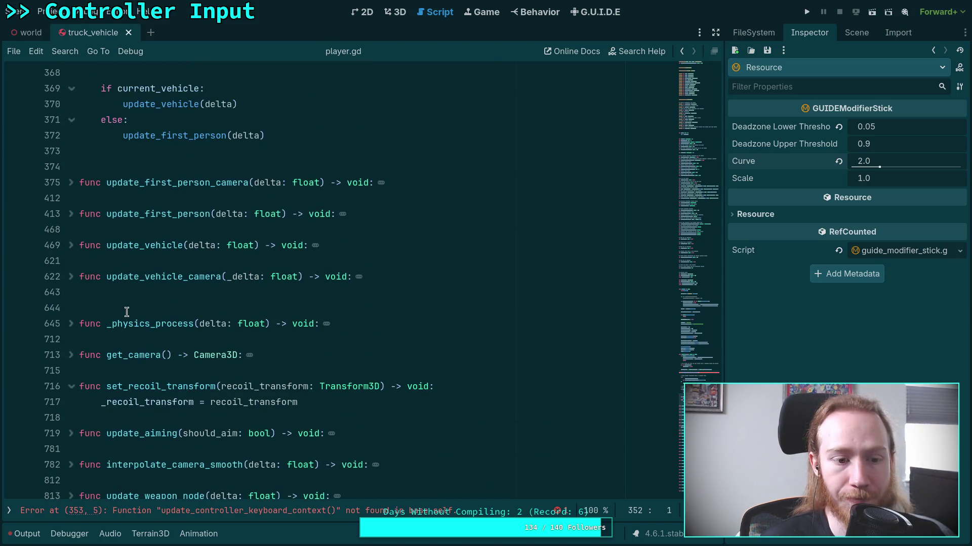
pyautogui.click(141, 167)
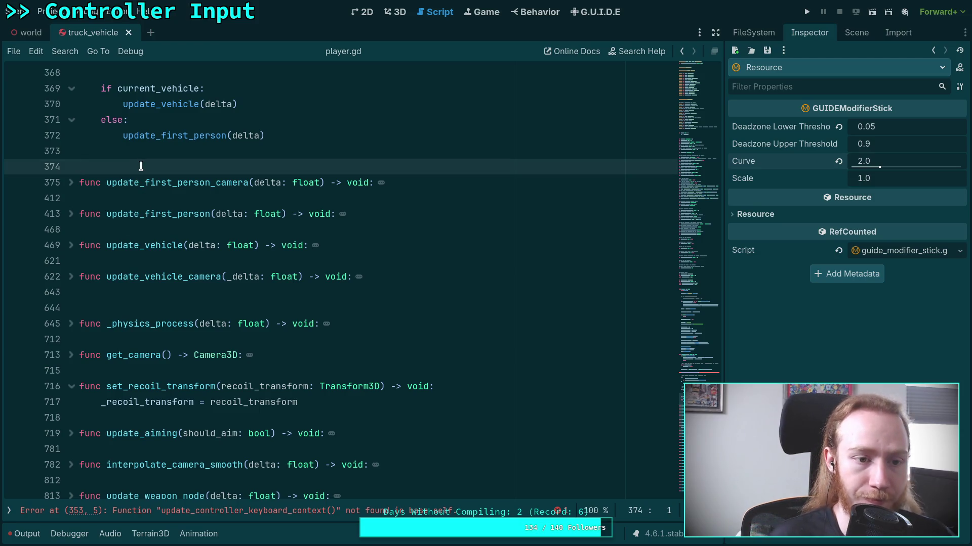
pyautogui.scroll(2, 120, 159)
pyautogui.scroll(10, 191, 256)
pyautogui.scroll(-10, 188, 304)
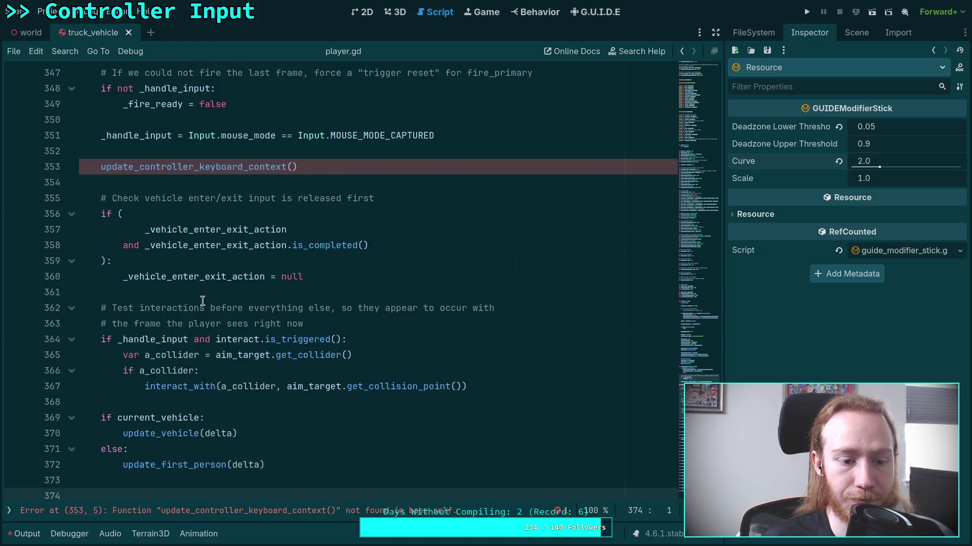
pyautogui.press('Return')
pyautogui.press('Up')
pyautogui.write('func update_')
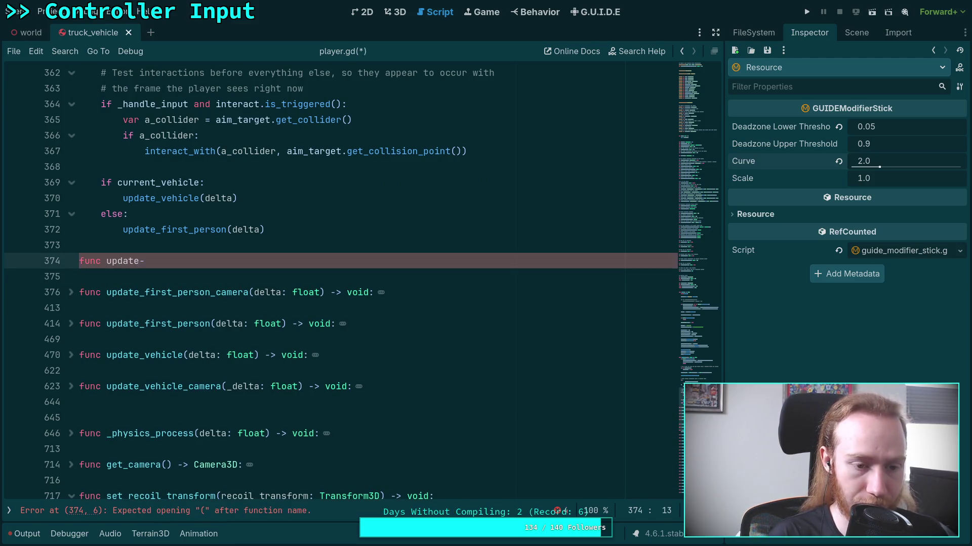
pyautogui.write('controller')
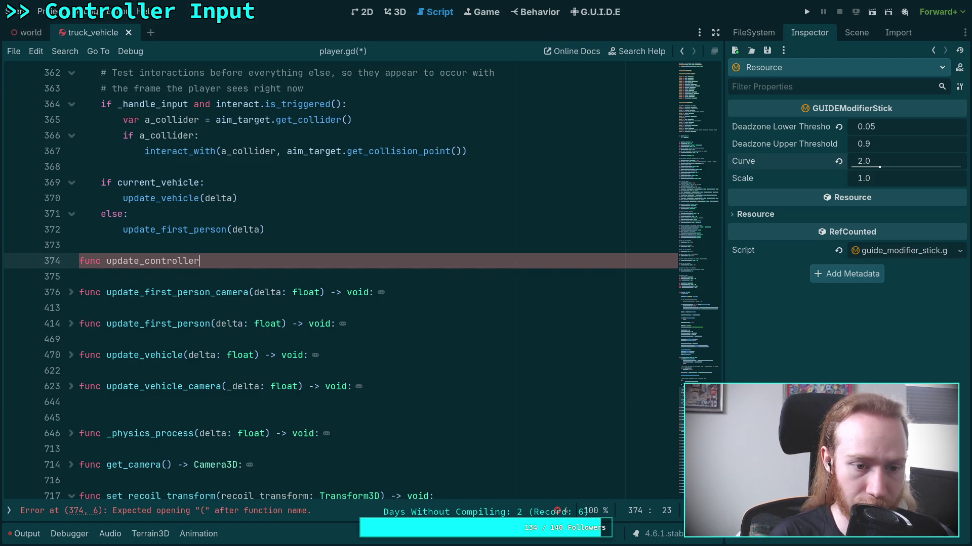
pyautogui.write('_keyboard_co')
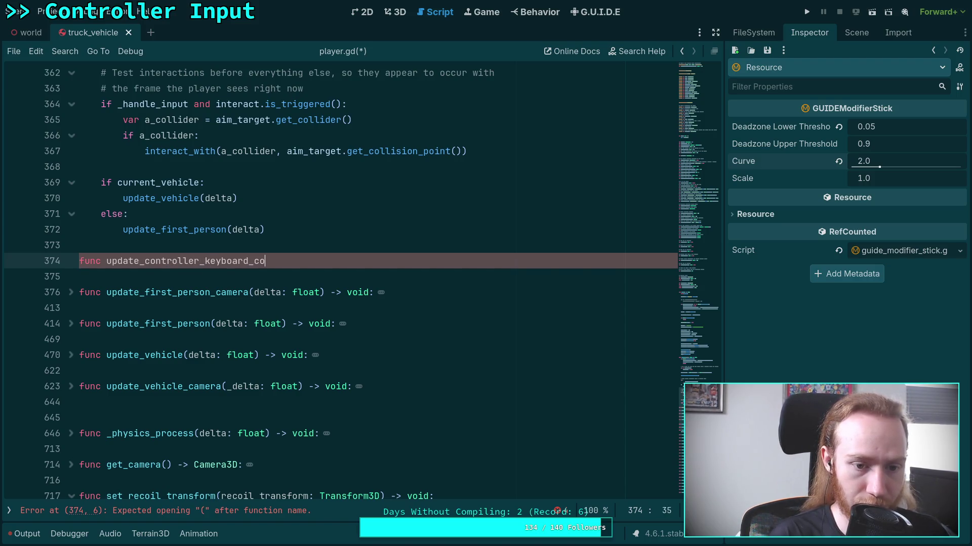
pyautogui.write('ntext() -> void')
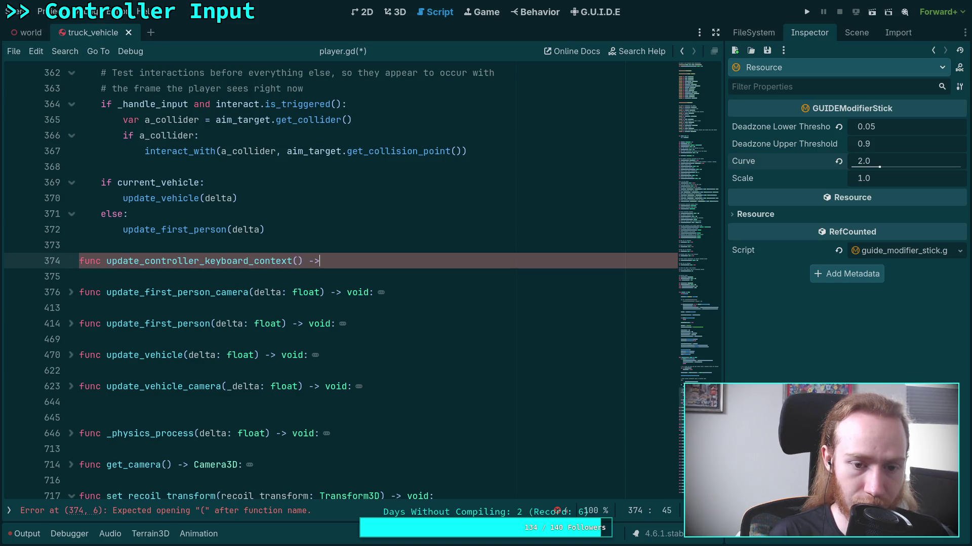
pyautogui.write(':')
pyautogui.press('Return')
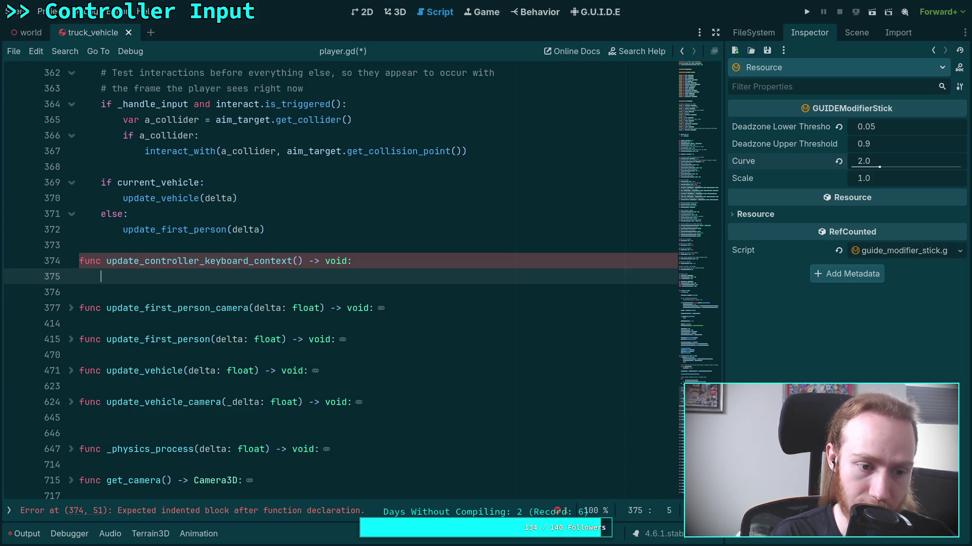
pyautogui.scroll(20, 477, 343)
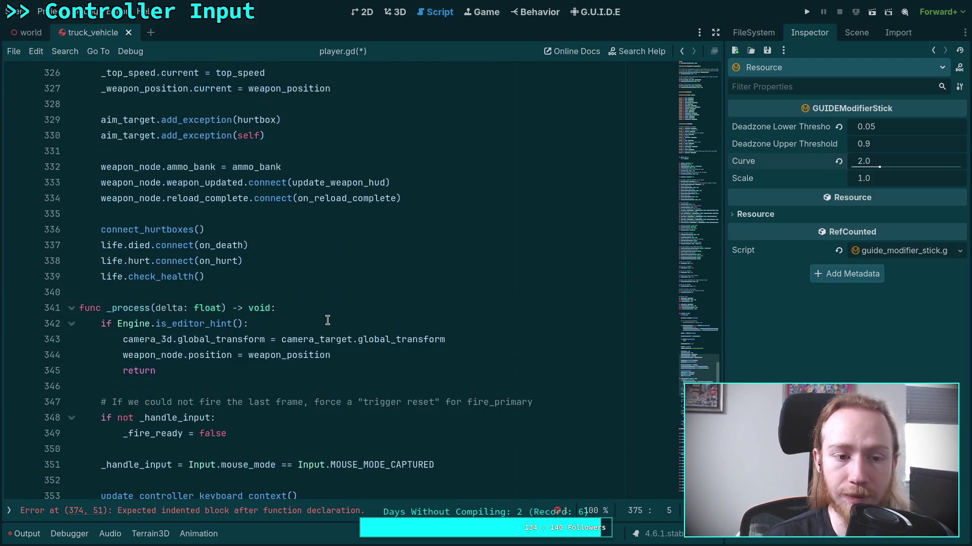
pyautogui.scroll(3, 478, 343)
pyautogui.scroll(-2, 384, 336)
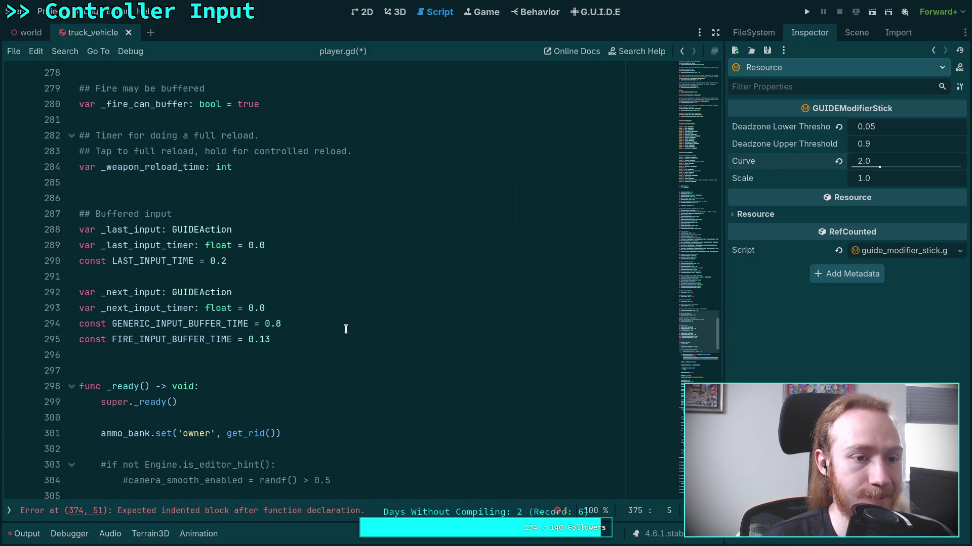
pyautogui.scroll(7, 344, 330)
pyautogui.scroll(10, 346, 330)
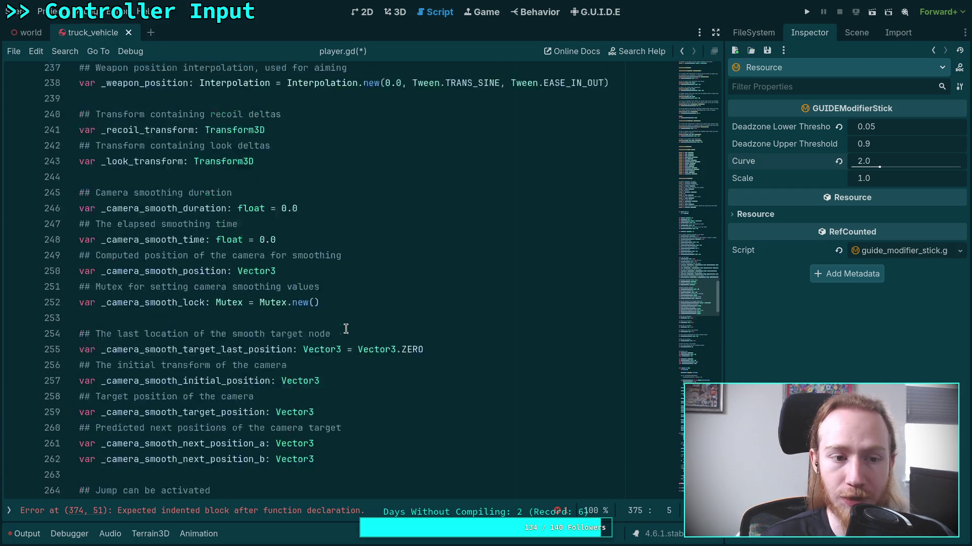
pyautogui.scroll(6, 292, 317)
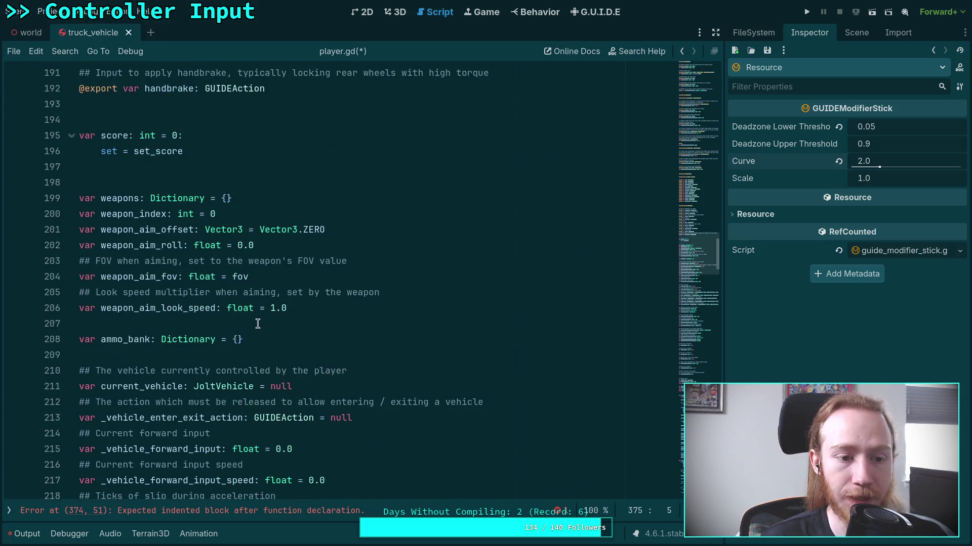
pyautogui.scroll(2, 260, 325)
pyautogui.scroll(-4, 267, 325)
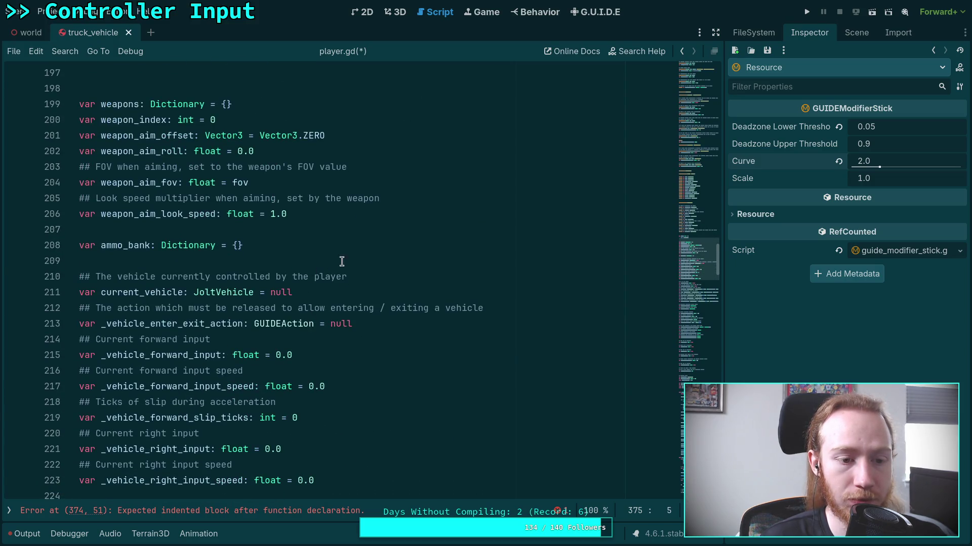
pyautogui.click(348, 260)
pyautogui.press('Return')
pyautogui.press('Return')
pyautogui.press('BackSpace')
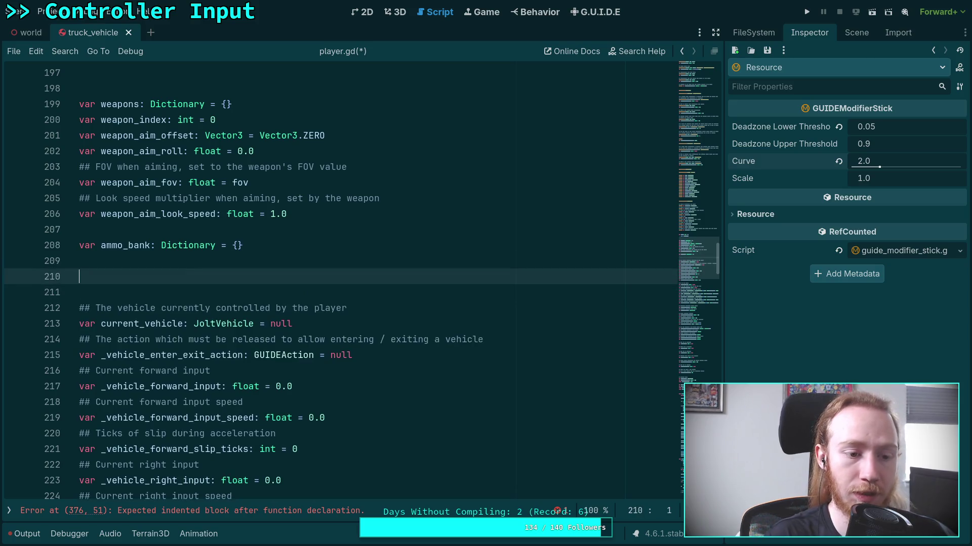
pyautogui.press('BackSpace')
pyautogui.press('Up')
pyautogui.press('End')
pyautogui.scroll(3, 351, 259)
pyautogui.click(245, 223)
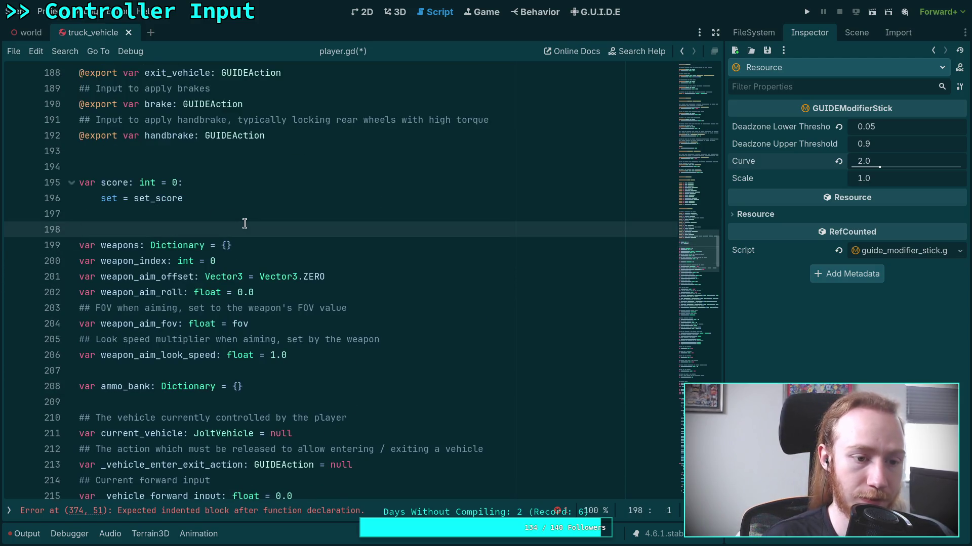
pyautogui.press('Return')
pyautogui.press('Return')
pyautogui.press('Up')
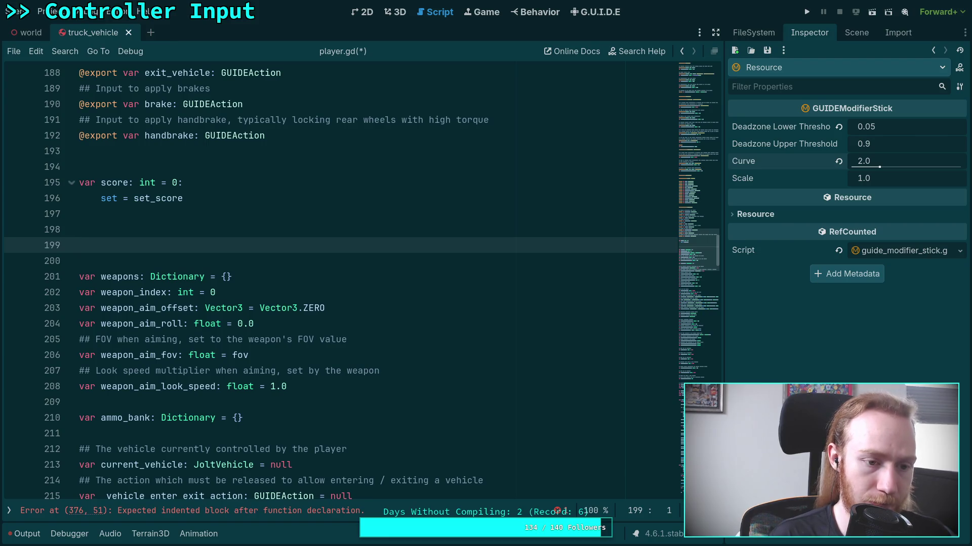
pyautogui.scroll(3, 187, 322)
pyautogui.press('BackSpace')
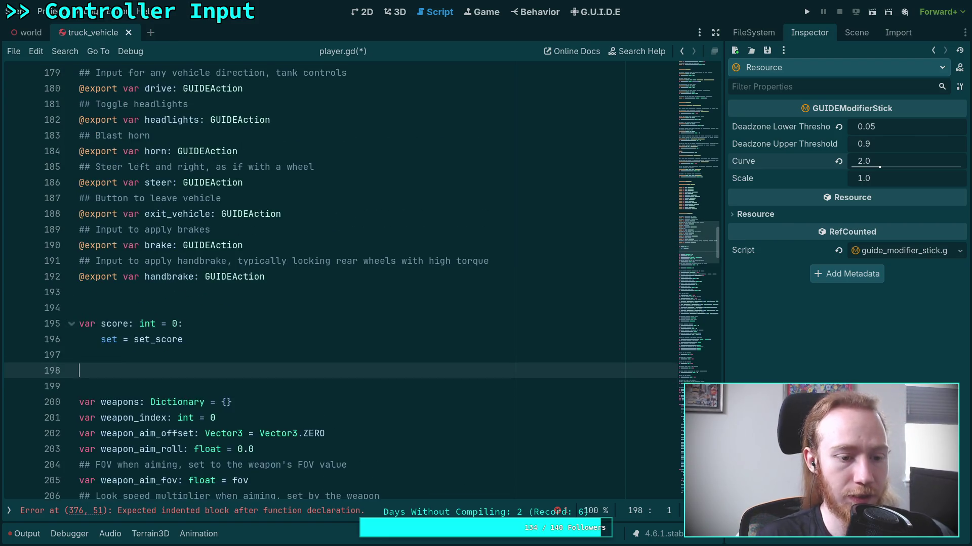
pyautogui.press('BackSpace')
pyautogui.click(181, 297)
pyautogui.scroll(6, 180, 296)
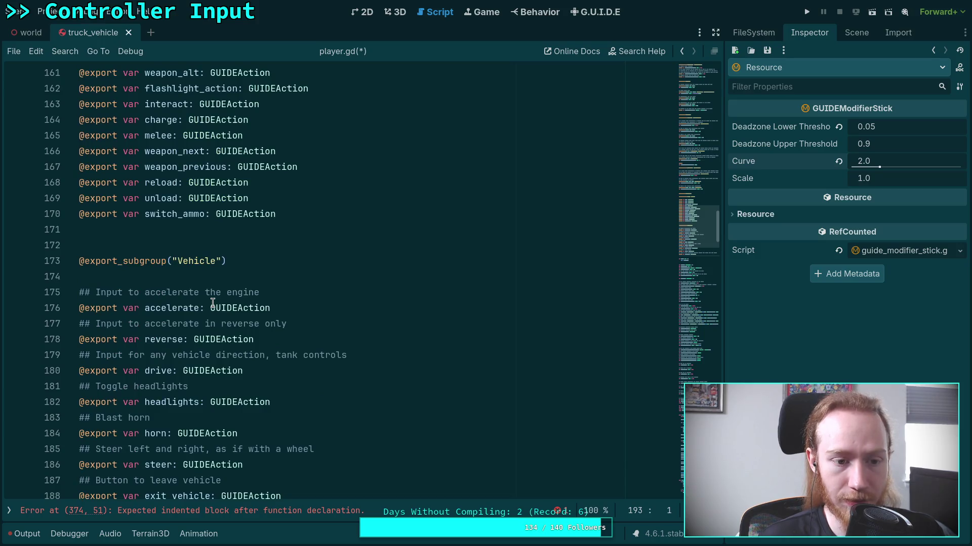
pyautogui.scroll(6, 213, 303)
pyautogui.scroll(10, 213, 303)
pyautogui.scroll(-13, 212, 303)
pyautogui.scroll(-10, 213, 302)
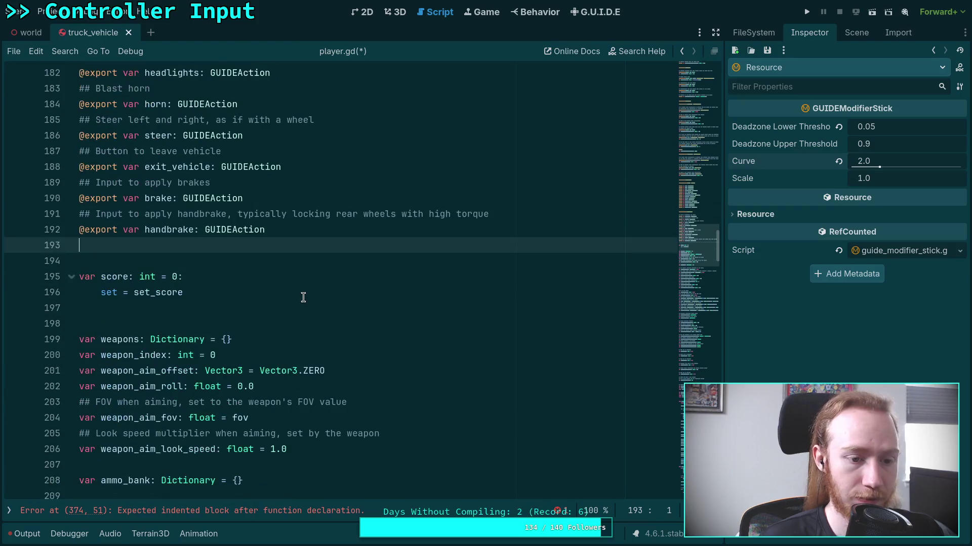
pyautogui.press('Return')
pyautogui.press('Return')
pyautogui.press('Up')
# Step: Declare a variable input_context of type InputContext
pyautogui.press('Return')
pyautogui.write('var')
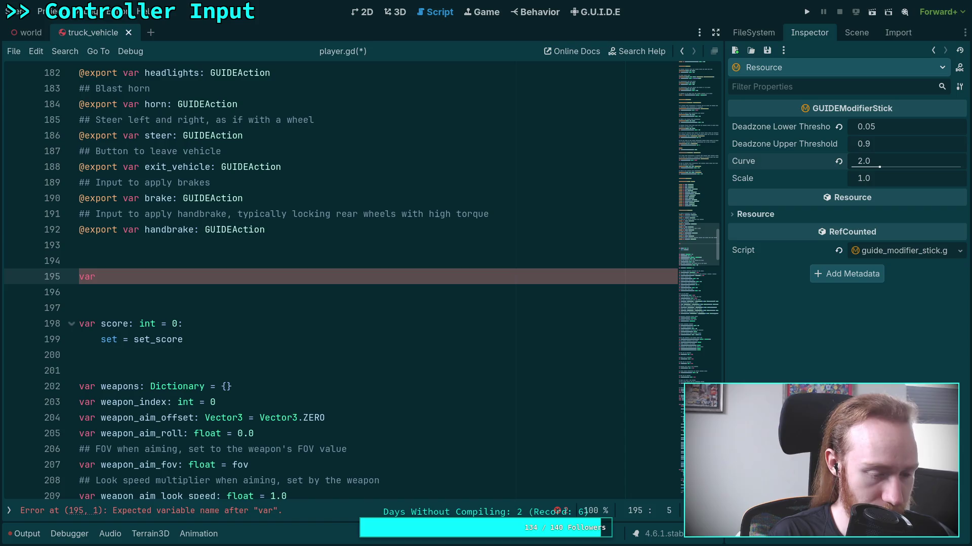
pyautogui.write('input_con')
pyautogui.press('BackSpace')
pyautogui.press('BackSpace')
pyautogui.write('mode_con')
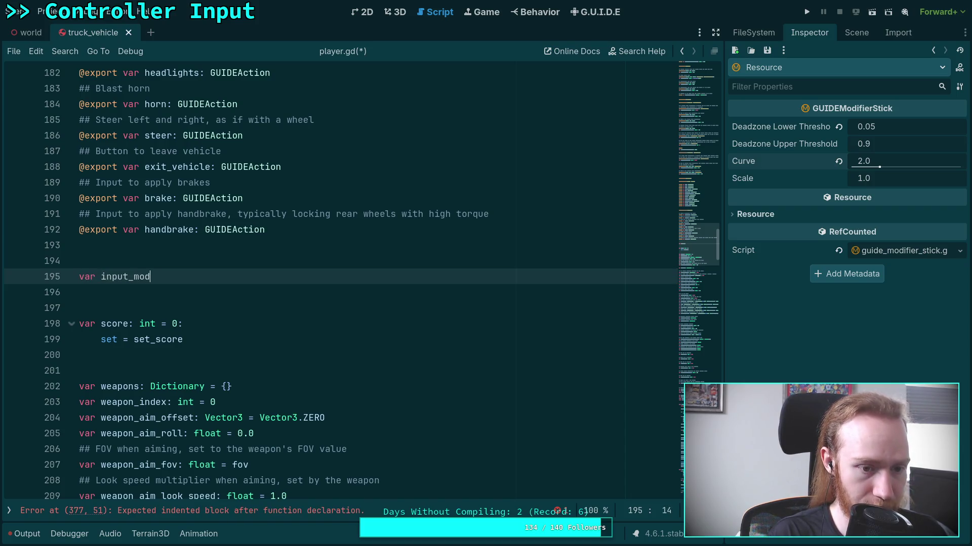
pyautogui.press('BackSpace')
pyautogui.press('BackSpace')
pyautogui.press('BackSpace')
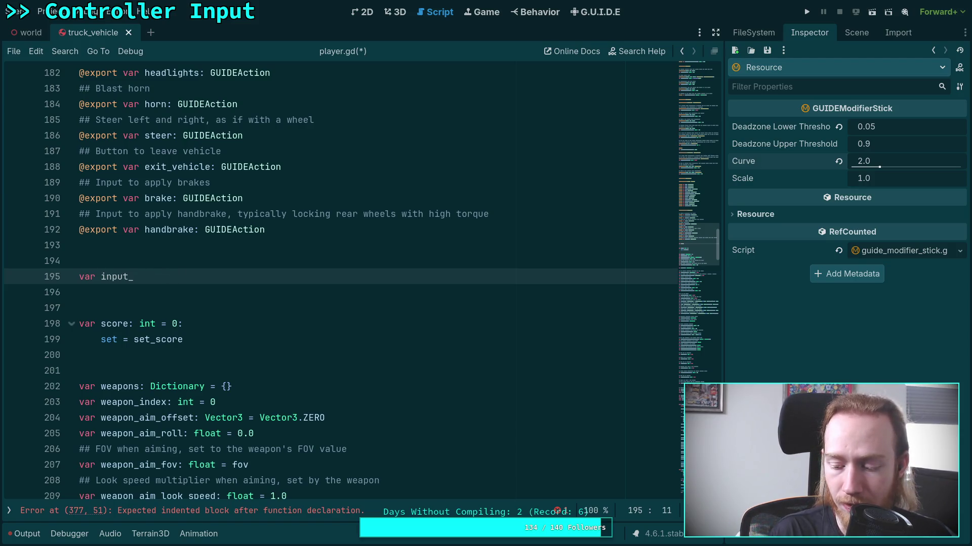
pyautogui.write('context: ')
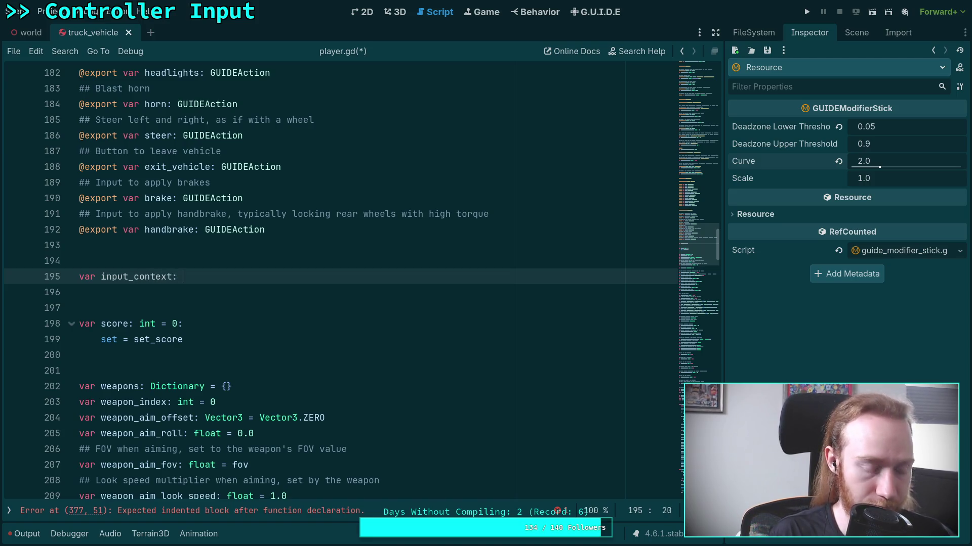
pyautogui.write('Input')
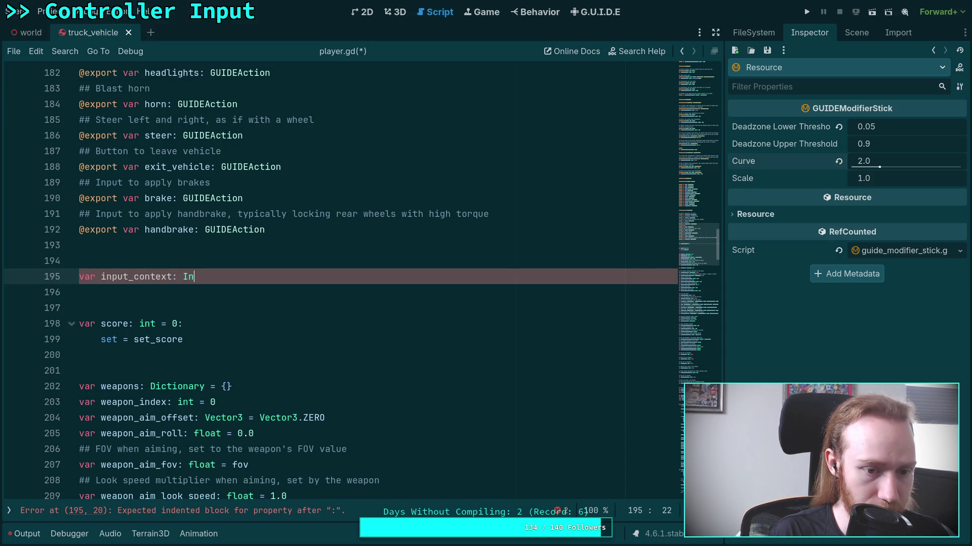
pyautogui.write('Context')
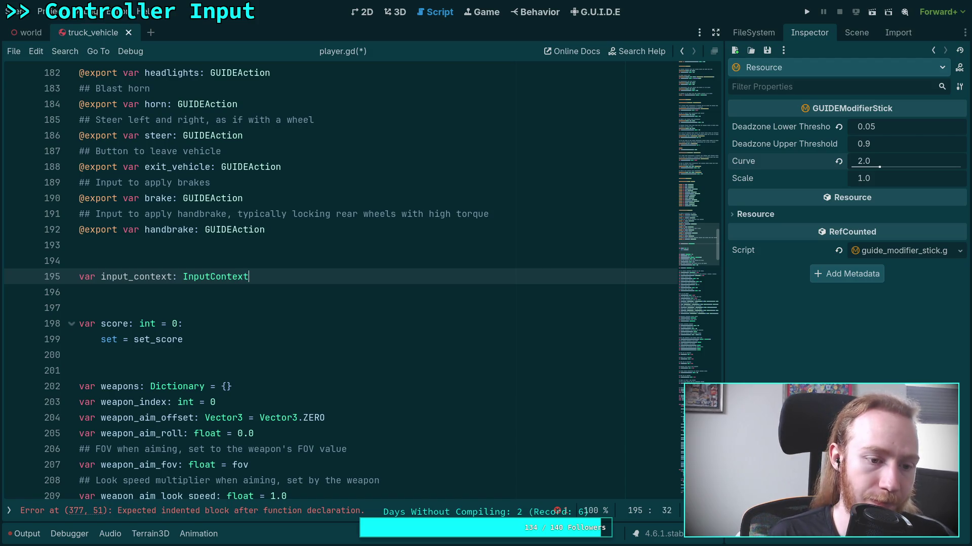
# Step: Insert an enum InputContext with KEYBOARD and CONTROLLER values above the variable
pyautogui.click(79, 260)
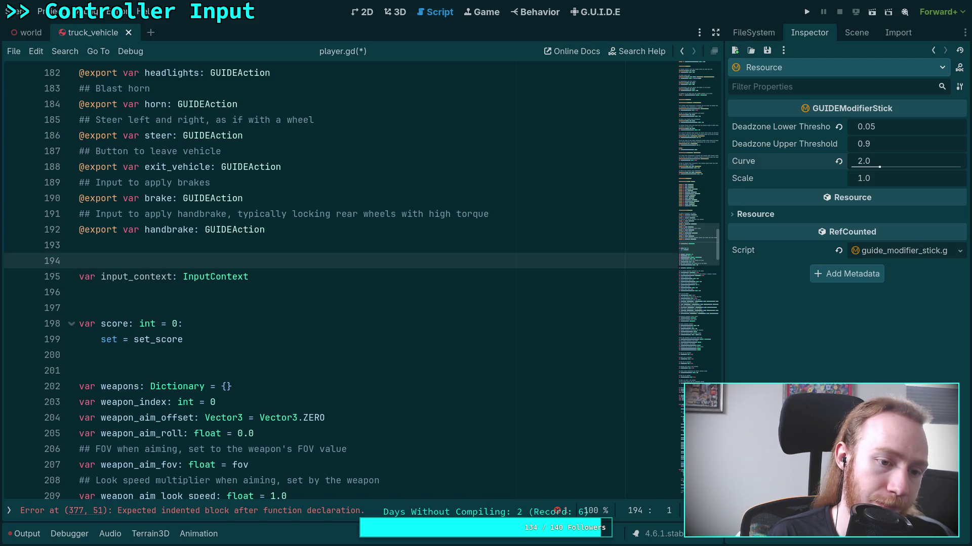
pyautogui.press('Return')
pyautogui.press('Return')
pyautogui.press('Up')
pyautogui.write('enum InputContex')
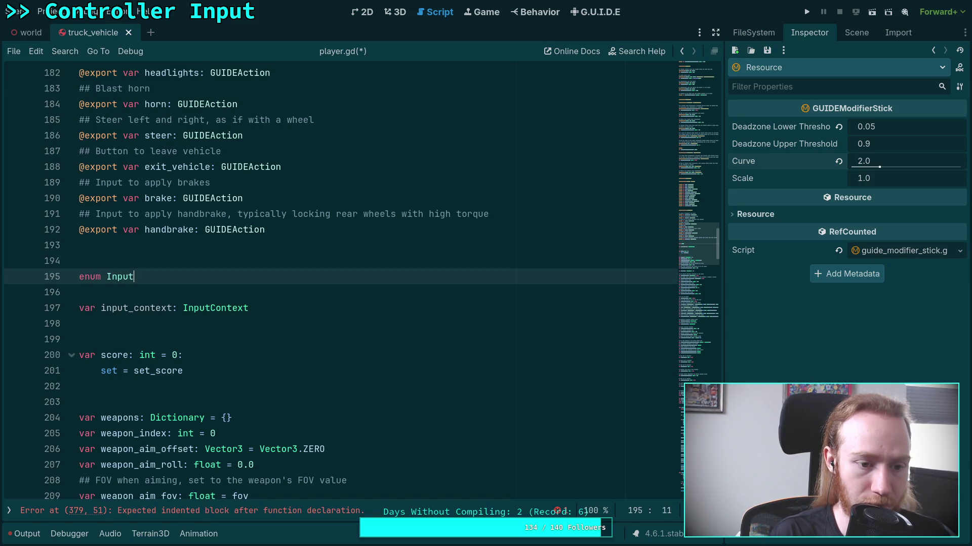
pyautogui.write('t {')
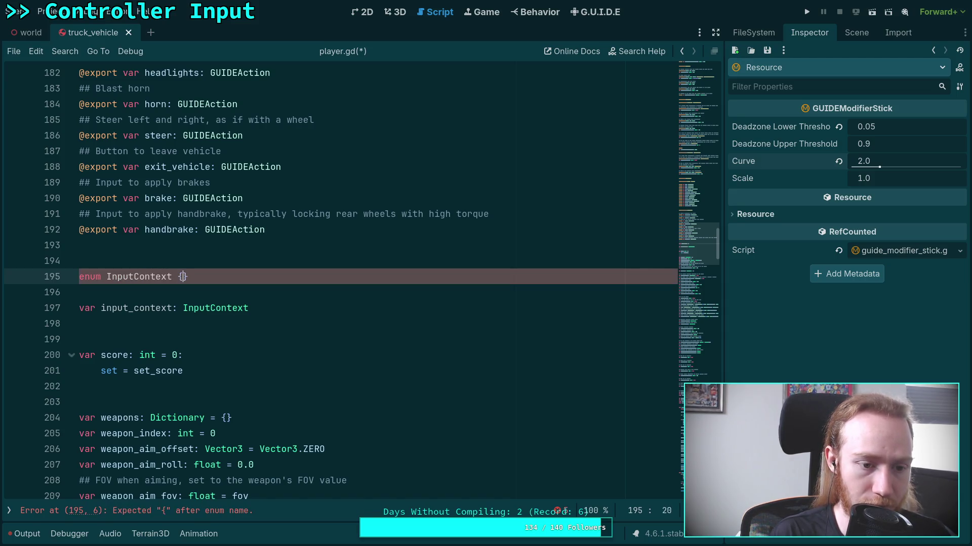
pyautogui.press('Return')
pyautogui.write('KEPBOARD,')
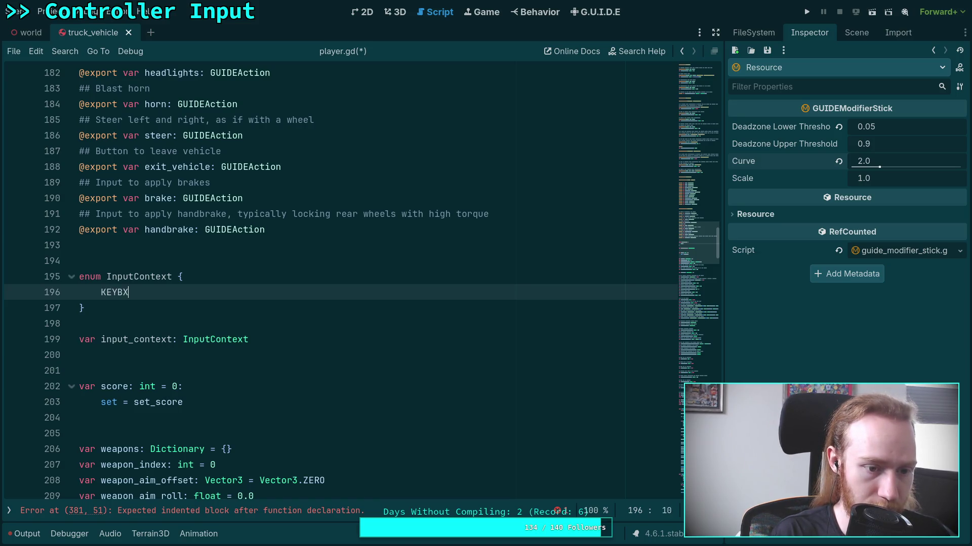
pyautogui.press('Return')
pyautogui.write('CONTROLLER,')
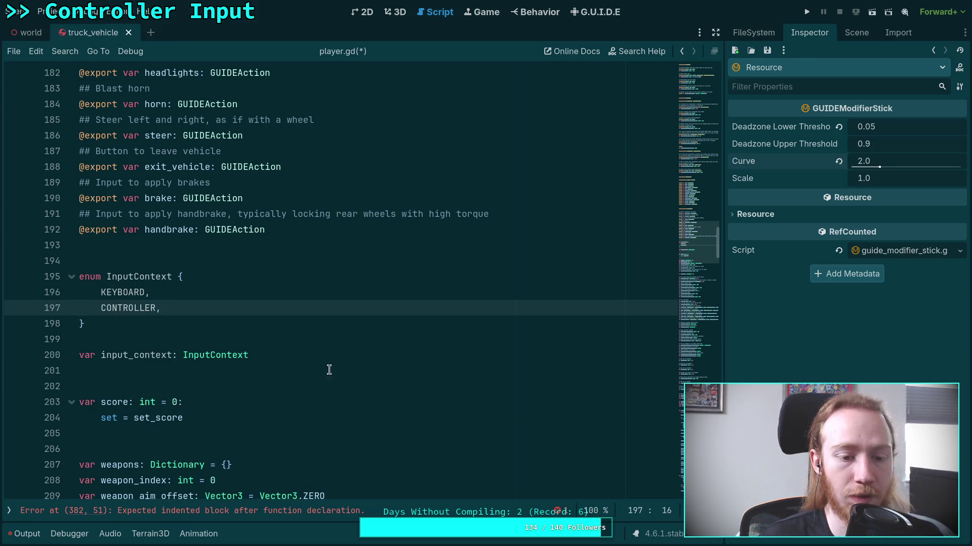
# Step: Set input_context's default to InputContext.KEYBOARD using autocomplete
pyautogui.click(360, 360)
pyautogui.write('= KEY')
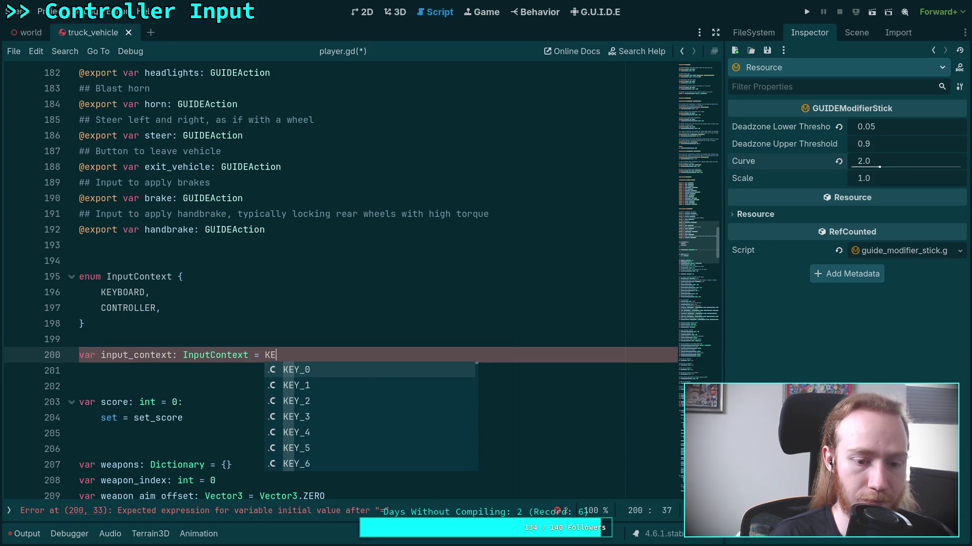
pyautogui.press('BackSpace')
pyautogui.press('BackSpace')
pyautogui.press('BackSpace')
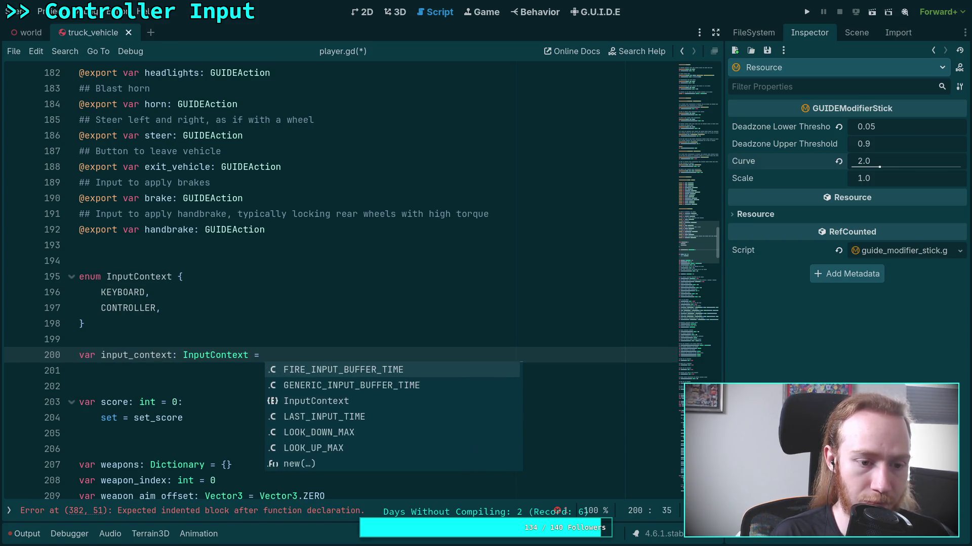
pyautogui.write('Inp.u')
pyautogui.press('BackSpace')
pyautogui.press('BackSpace')
pyautogui.write('ut')
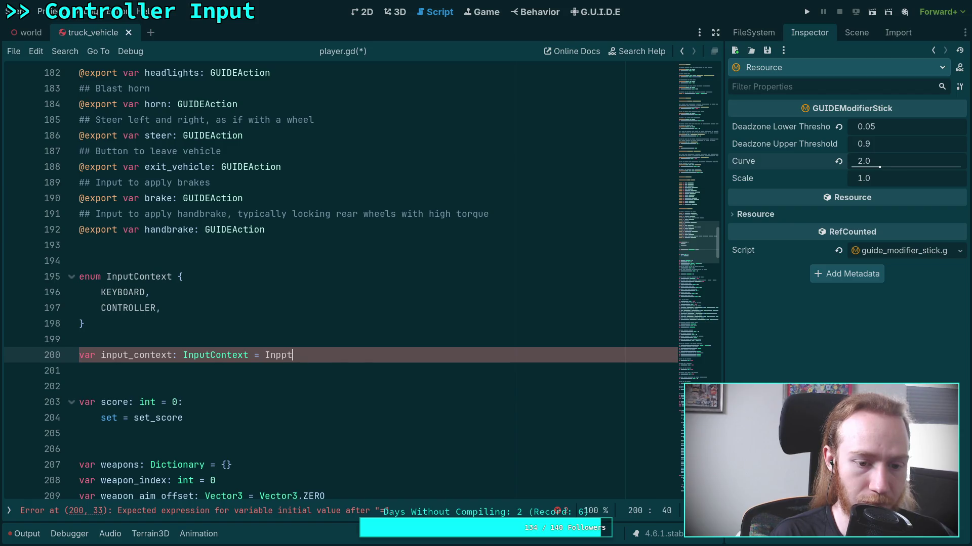
pyautogui.press('Return')
pyautogui.write('.')
pyautogui.press('Return')
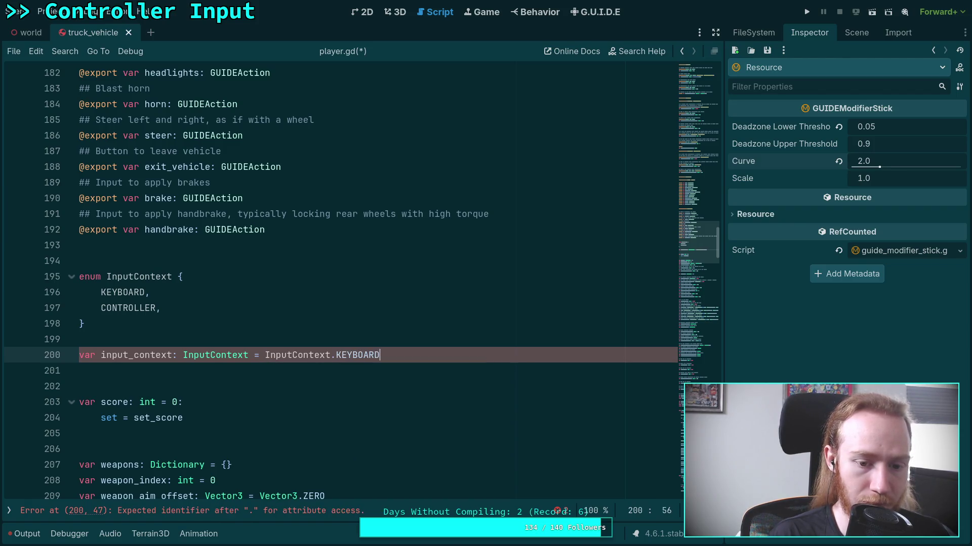
pyautogui.click(332, 385)
pyautogui.scroll(-1, 380, 342)
# Step: Type GUIDE on line 383 and browse its autocomplete suggestions
pyautogui.scroll(-20, 379, 342)
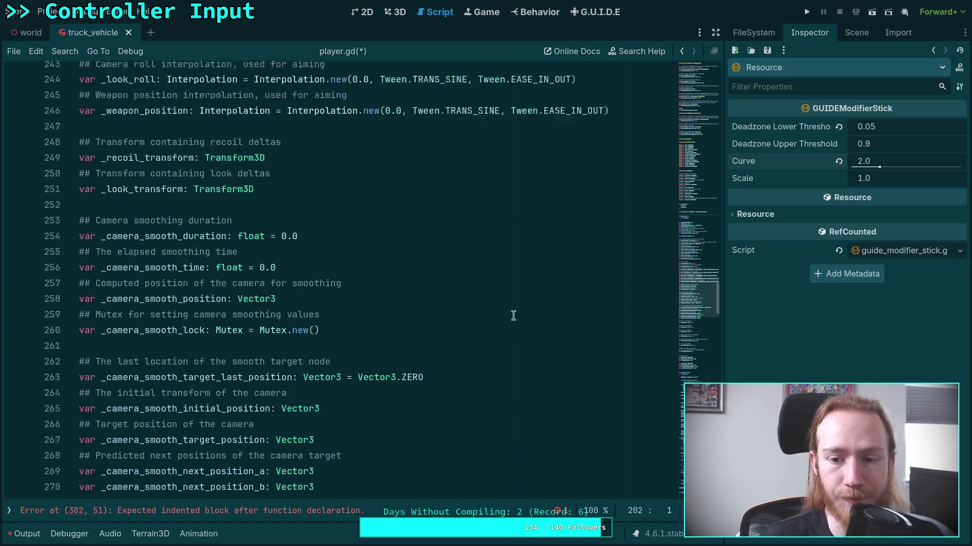
pyautogui.scroll(-1, 300, 353)
pyautogui.click(300, 353)
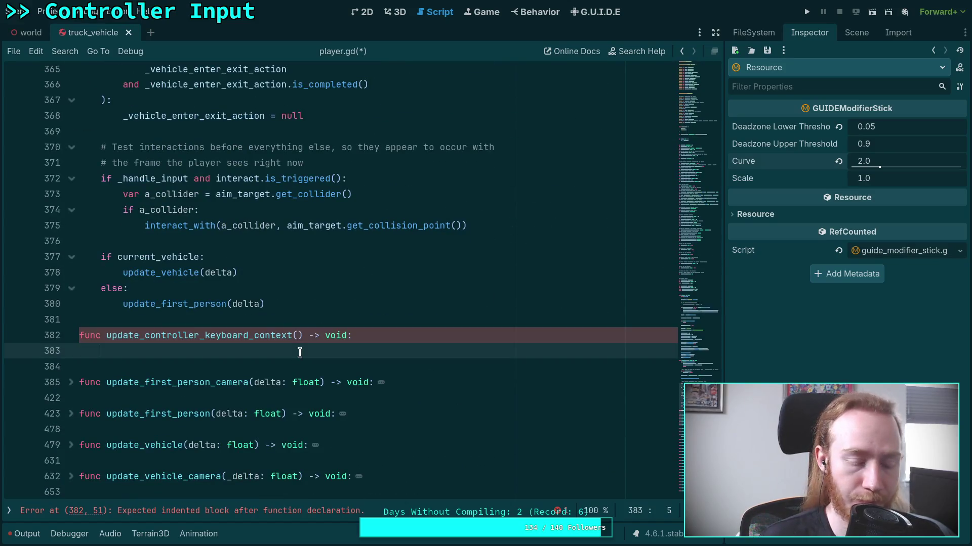
pyautogui.write('G')
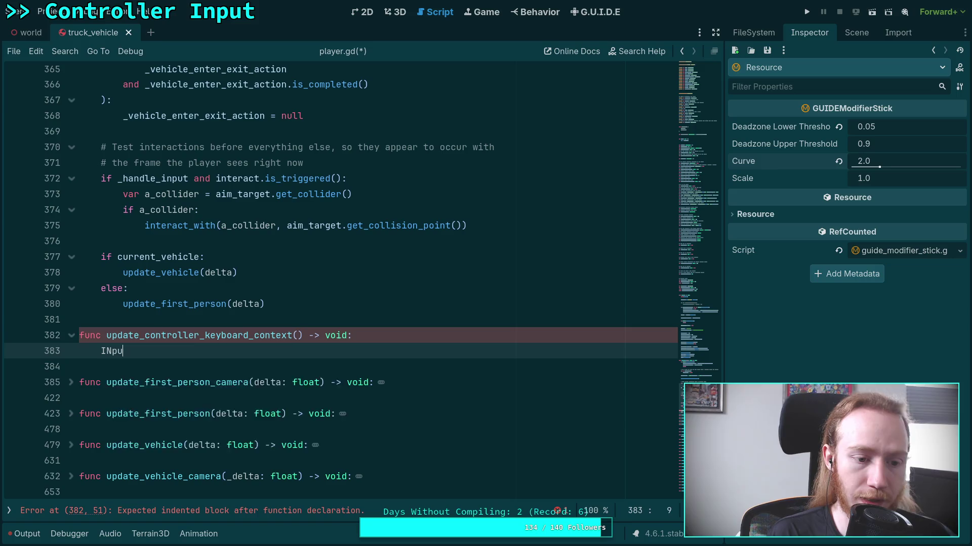
pyautogui.write('UIDE')
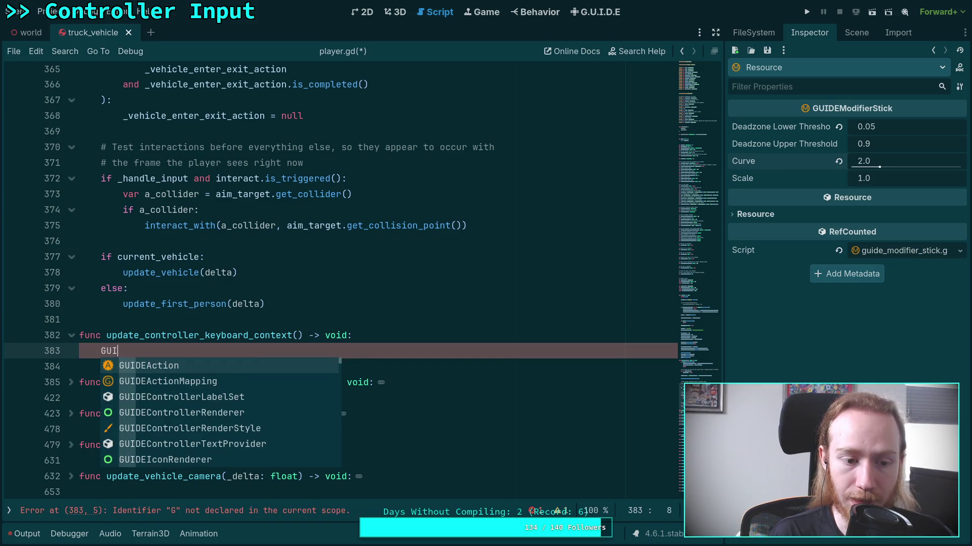
pyautogui.press('Down')
pyautogui.press('Down')
pyautogui.press('Down')
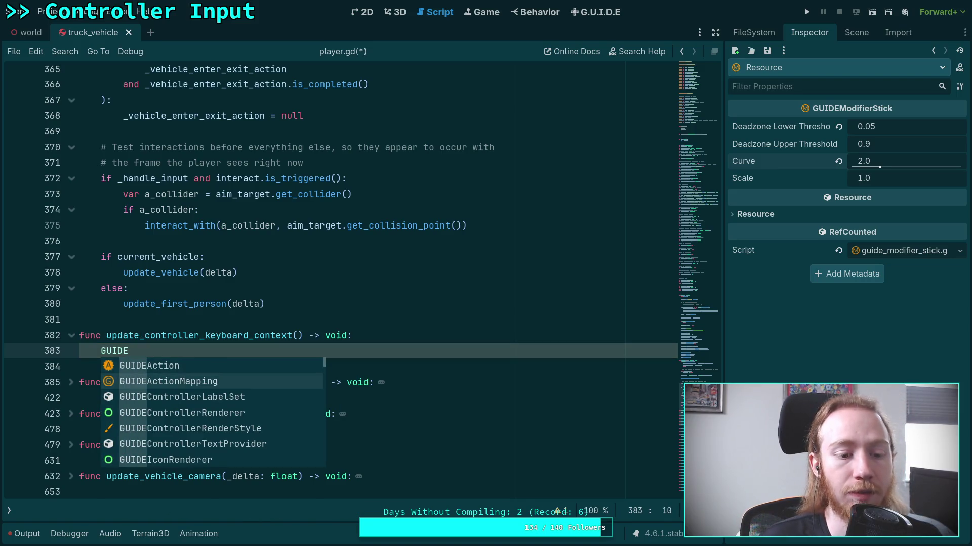
pyautogui.press('Down')
pyautogui.press('Down')
pyautogui.press('Down')
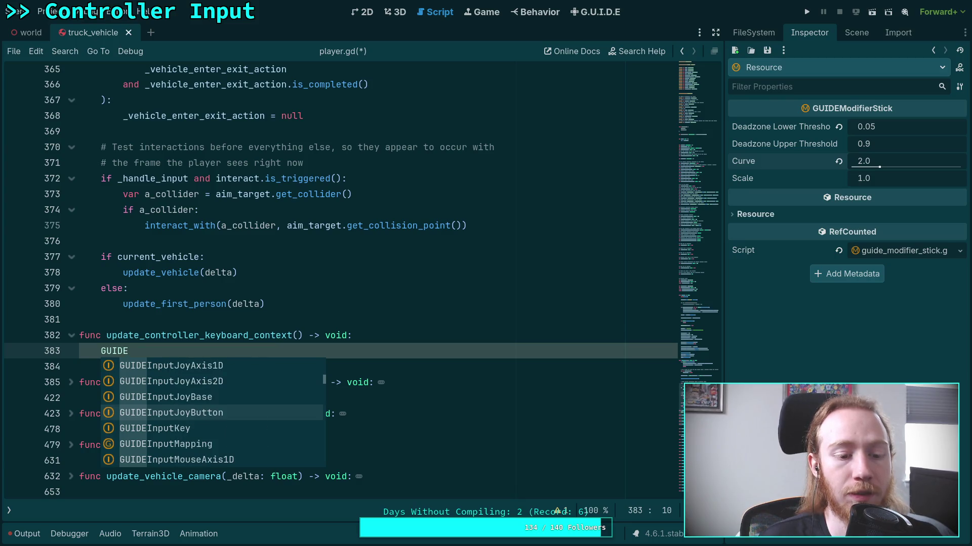
pyautogui.press('Down')
pyautogui.press('Down')
pyautogui.press('Down')
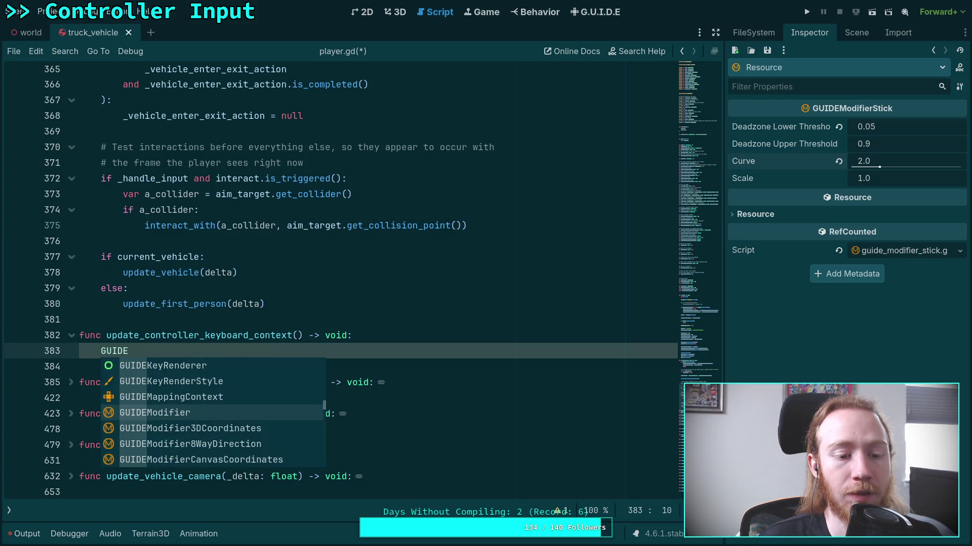
pyautogui.press('Down')
pyautogui.press('Down')
pyautogui.press('Down')
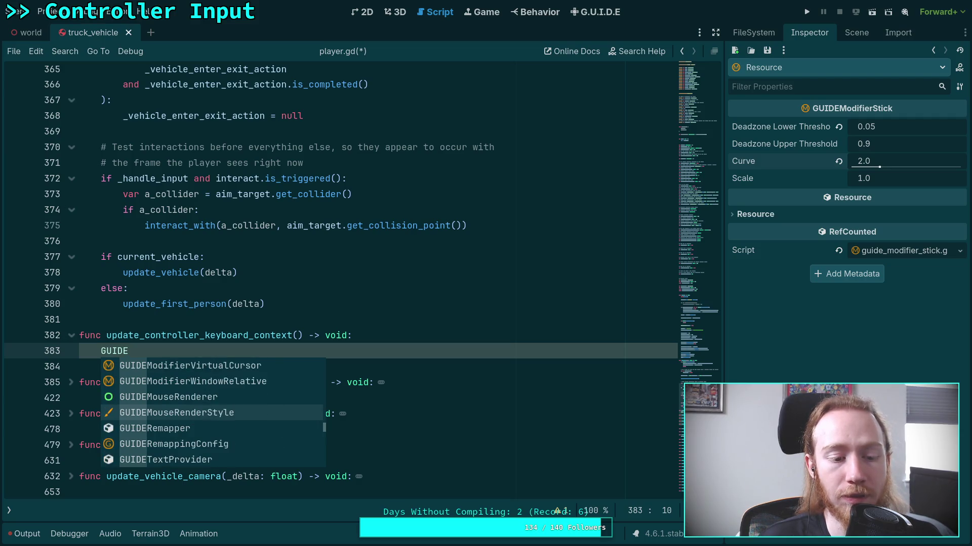
pyautogui.click(232, 178)
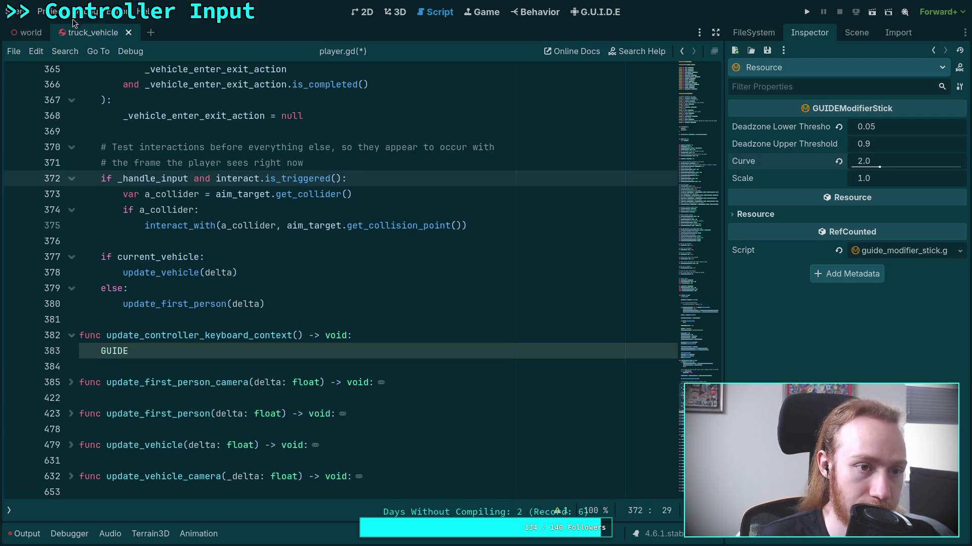
# Step: Confirm GUIDE is a registered autoload in Project Settings' Globals
pyautogui.click(53, 11)
pyautogui.click(61, 28)
pyautogui.click(251, 98)
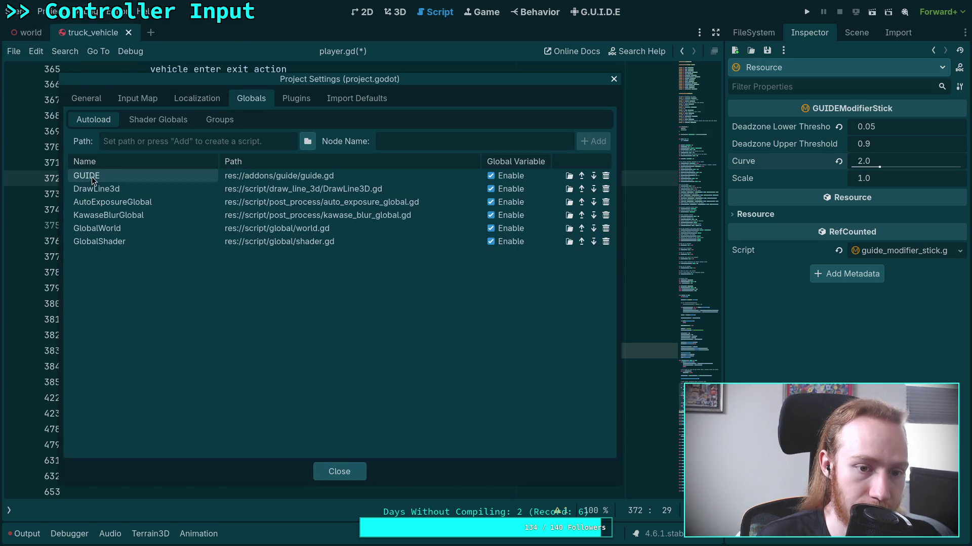
pyautogui.click(347, 471)
# Step: Browse the members available on GUIDE after the GUIDE reference
pyautogui.click(145, 353)
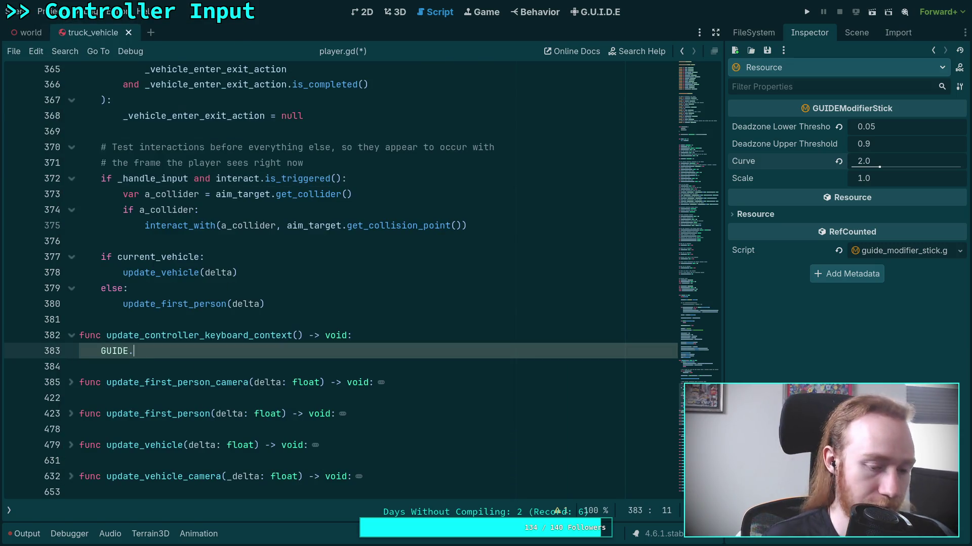
pyautogui.press('Down')
pyautogui.press('Down')
pyautogui.press('Down')
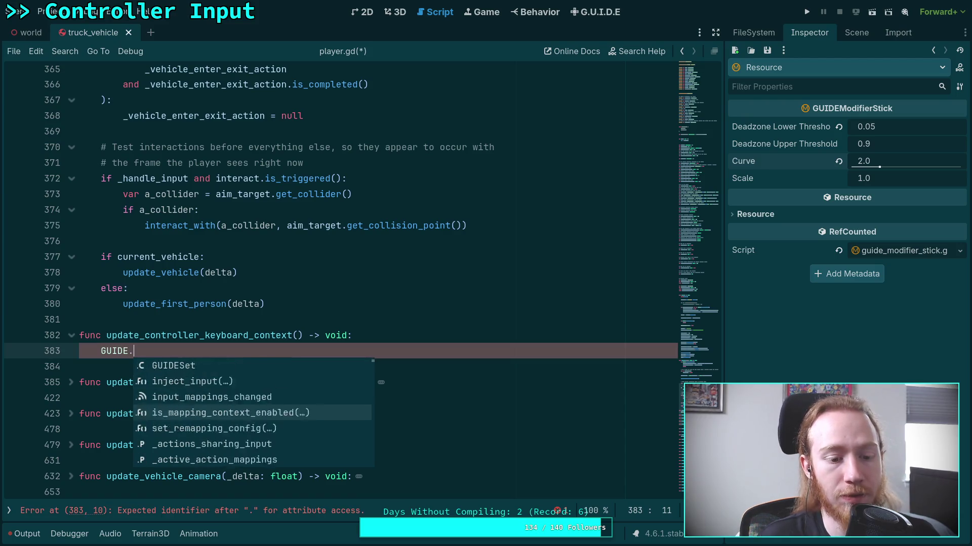
pyautogui.press('Down')
pyautogui.press('Down')
pyautogui.press('Down')
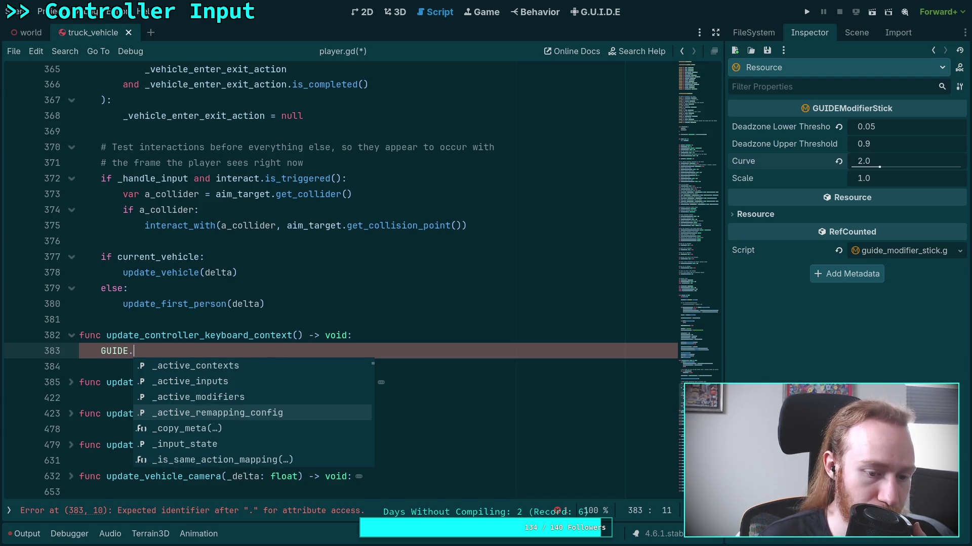
pyautogui.press('Down')
pyautogui.press('Down')
pyautogui.press('Down')
pyautogui.press('Down')
pyautogui.press('Down')
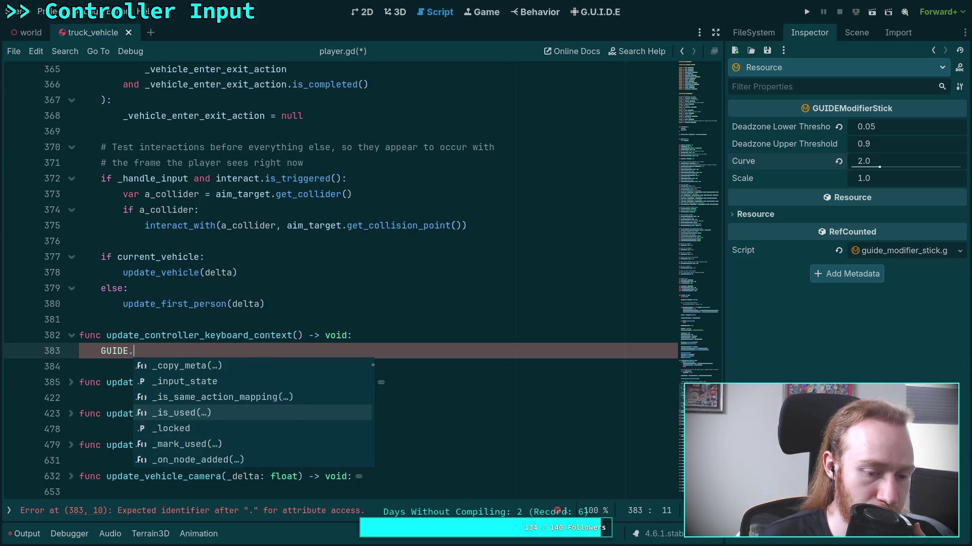
pyautogui.press('Down')
pyautogui.press('Down')
pyautogui.press('Down')
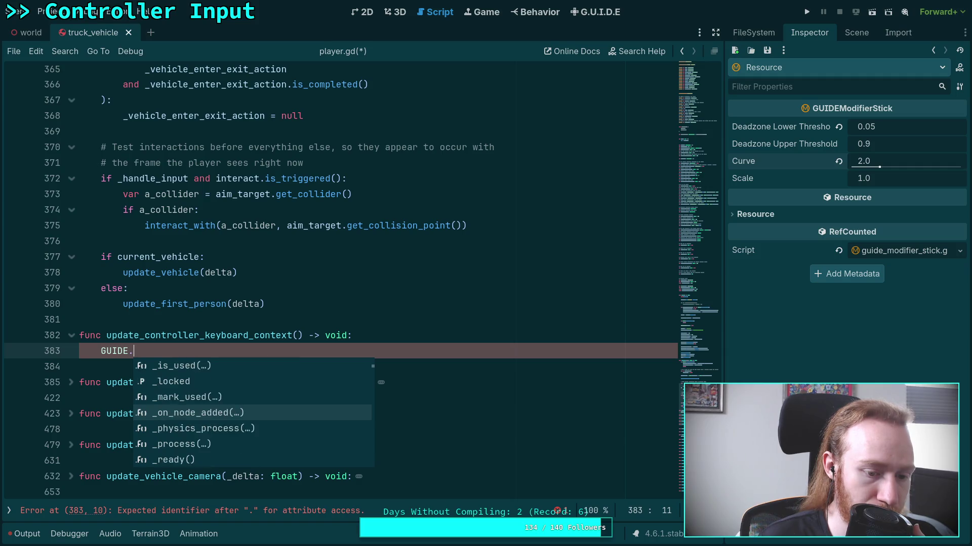
pyautogui.press('Down')
pyautogui.press('Down')
pyautogui.press('Down')
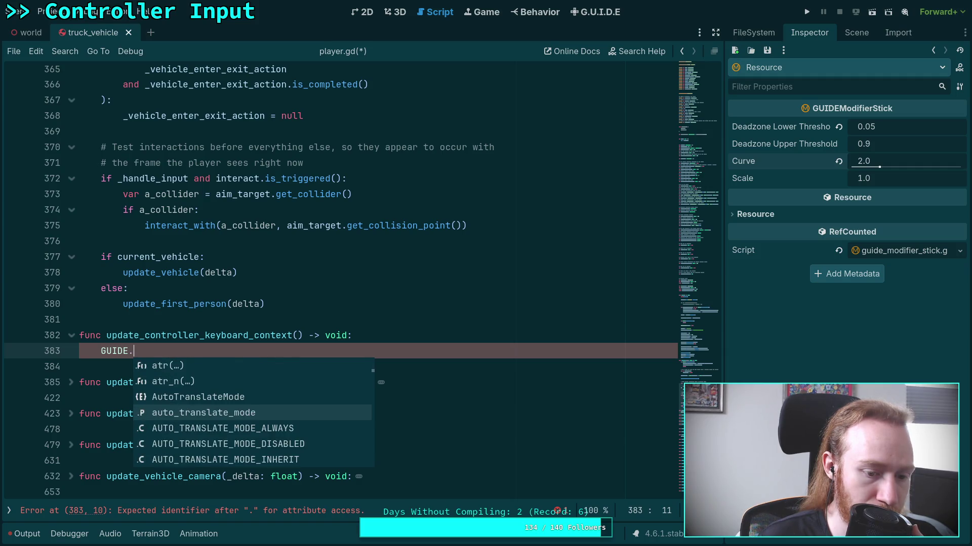
pyautogui.rightClick(108, 349)
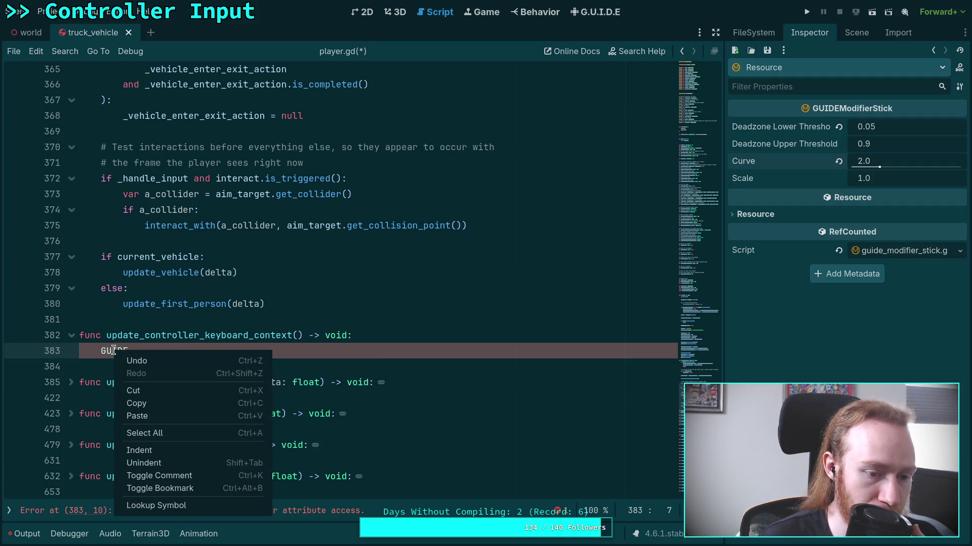
# Step: Look up the GUIDE symbol to open guide.gd and scroll to its _ready() function
pyautogui.click(184, 506)
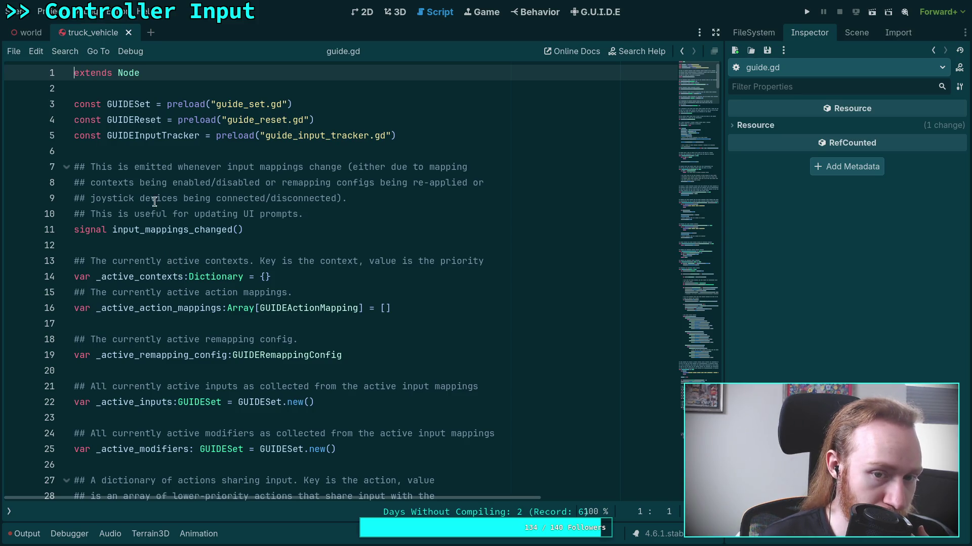
pyautogui.rightClick(145, 137)
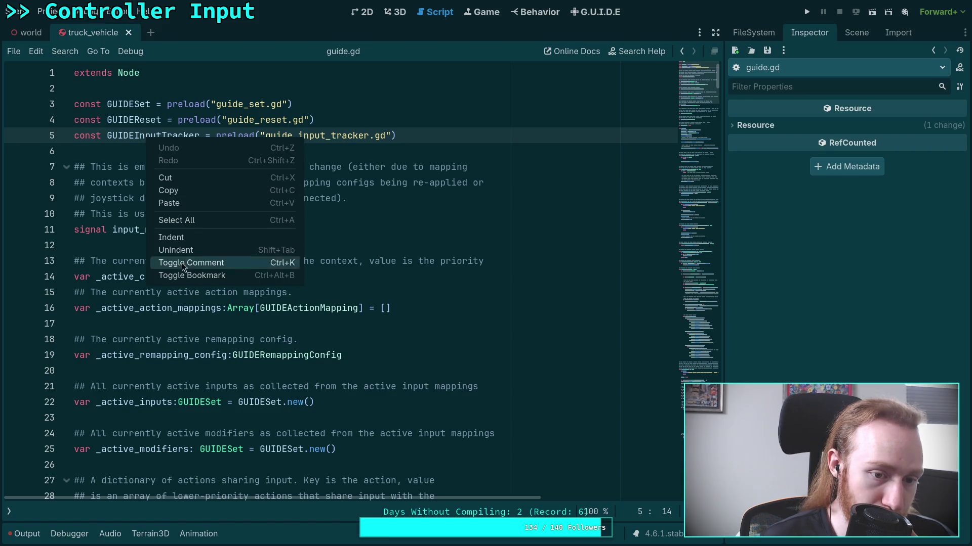
pyautogui.click(168, 151)
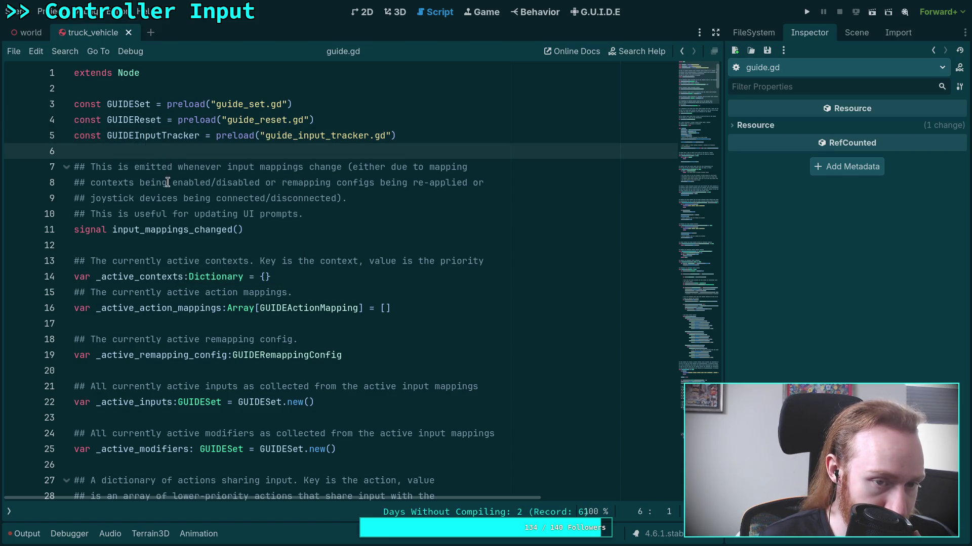
pyautogui.scroll(-4, 168, 187)
pyautogui.scroll(-8, 168, 195)
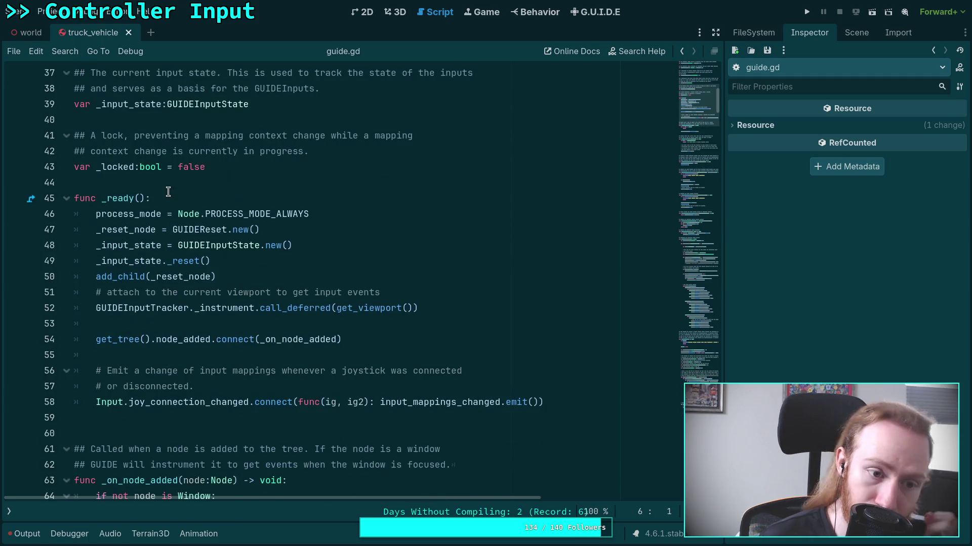
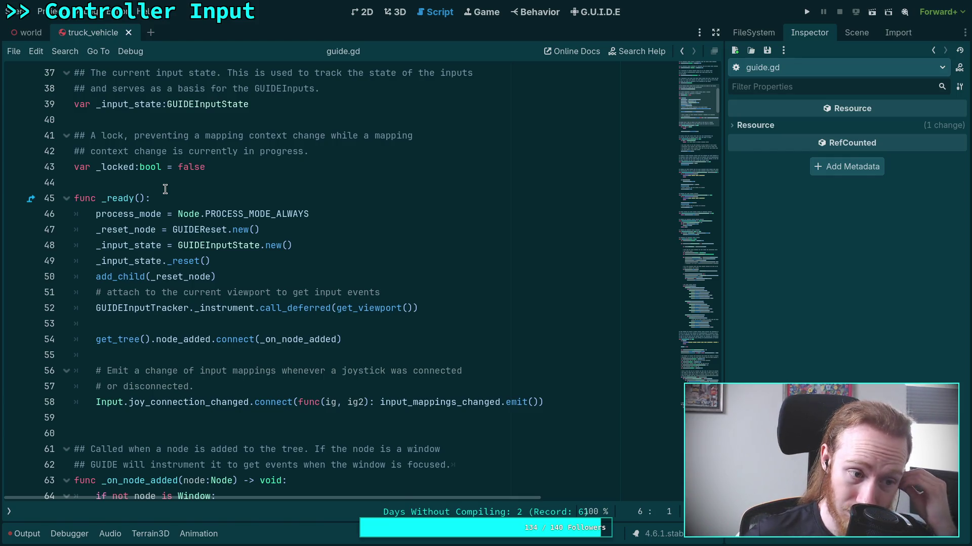
# Step: Open GUIDE's main script guide.gd from the FileSystem dock and scroll through it
pyautogui.scroll(-7, 165, 189)
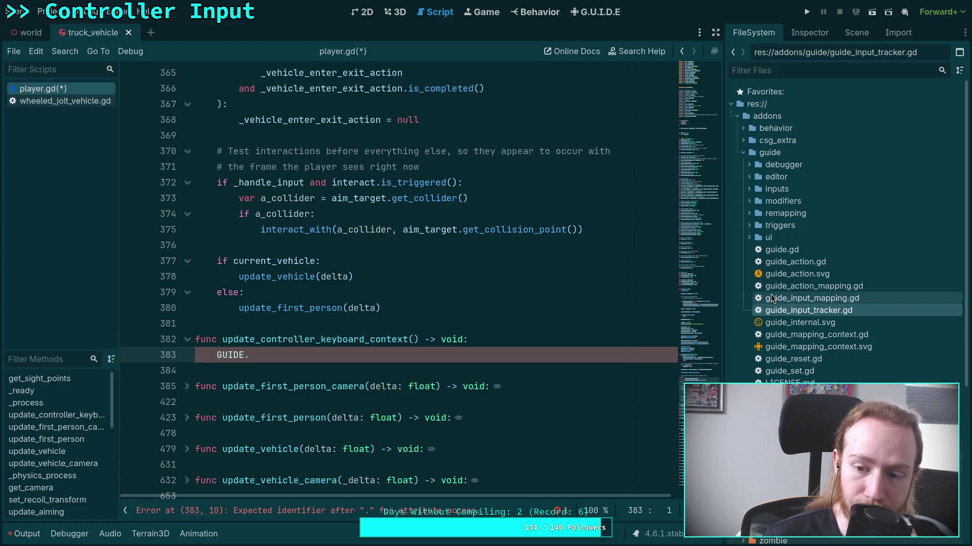
pyautogui.doubleClick(782, 249)
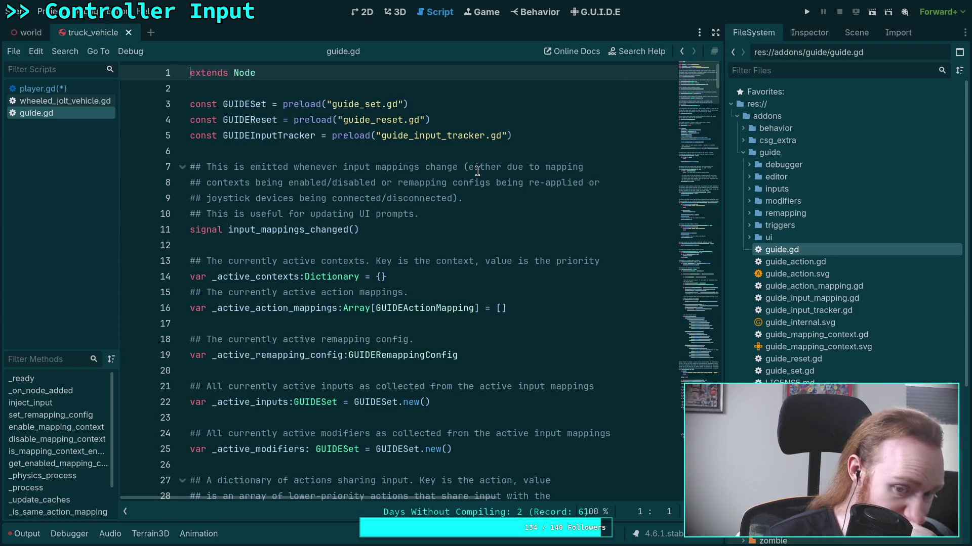
pyautogui.scroll(-4, 476, 170)
pyautogui.scroll(2, 477, 170)
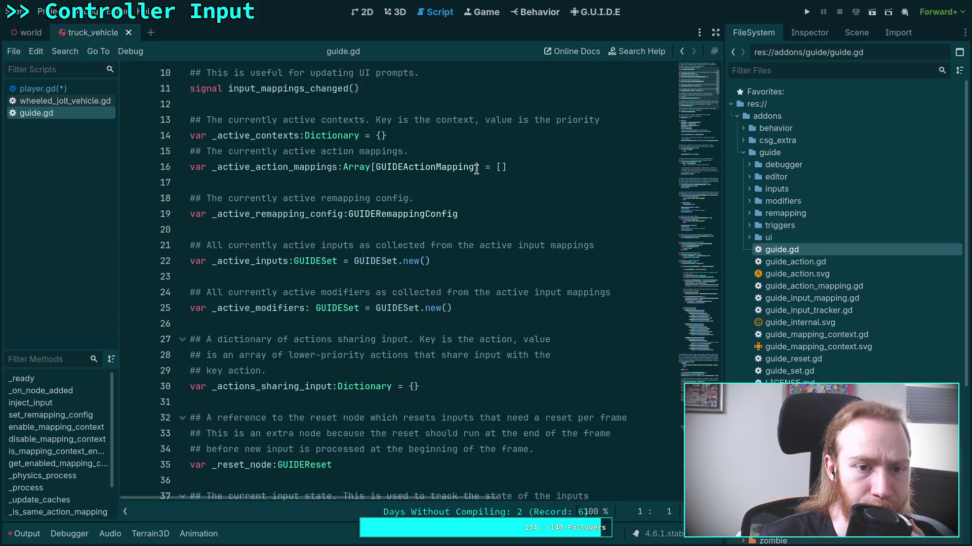
pyautogui.scroll(-1, 477, 170)
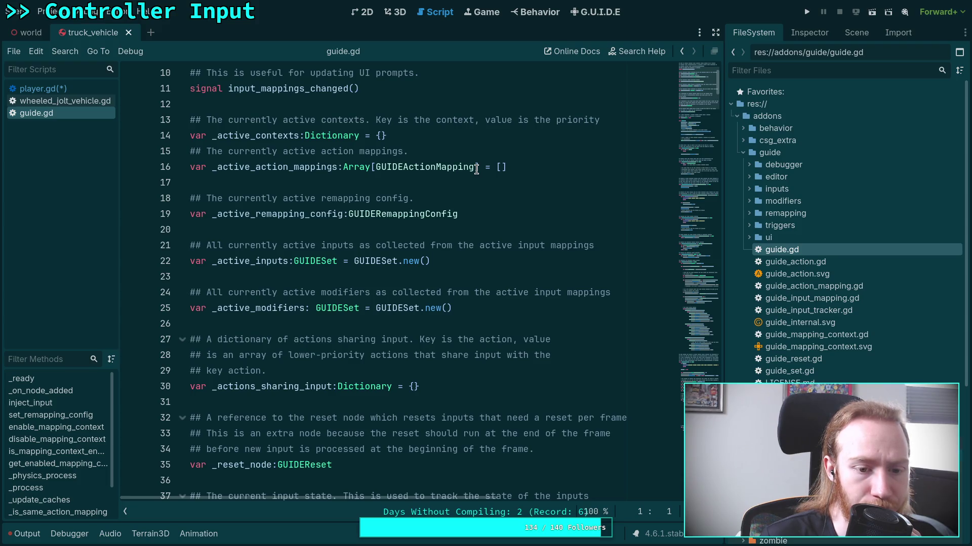
# Step: Use Lookup Symbol on GUIDEInputState at line 48 to open guide_input_state.gd
pyautogui.scroll(-6, 477, 170)
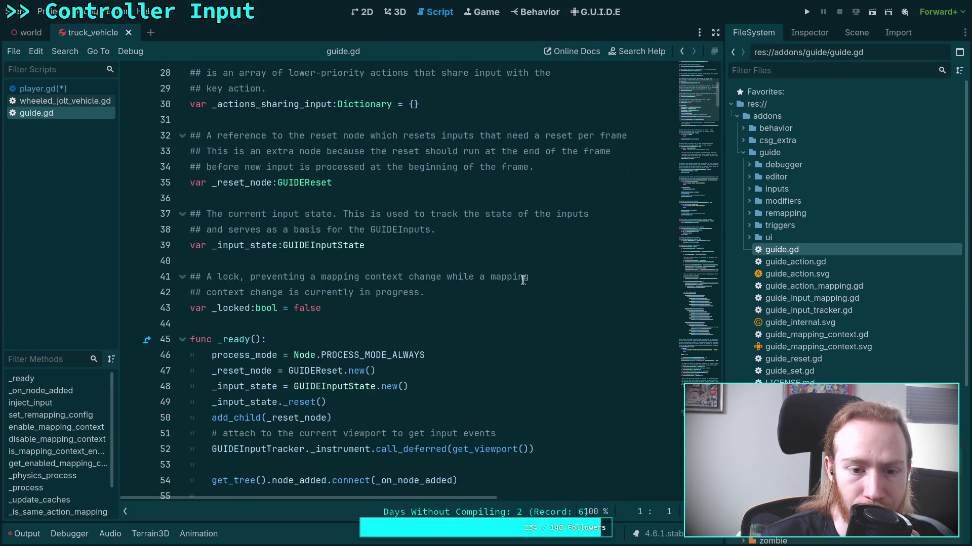
pyautogui.scroll(9, 527, 281)
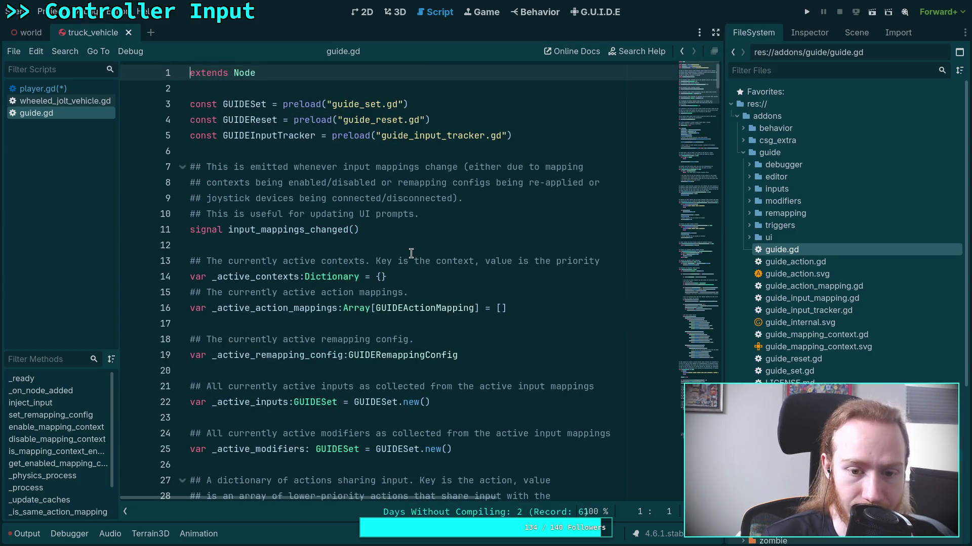
pyautogui.scroll(-6, 411, 253)
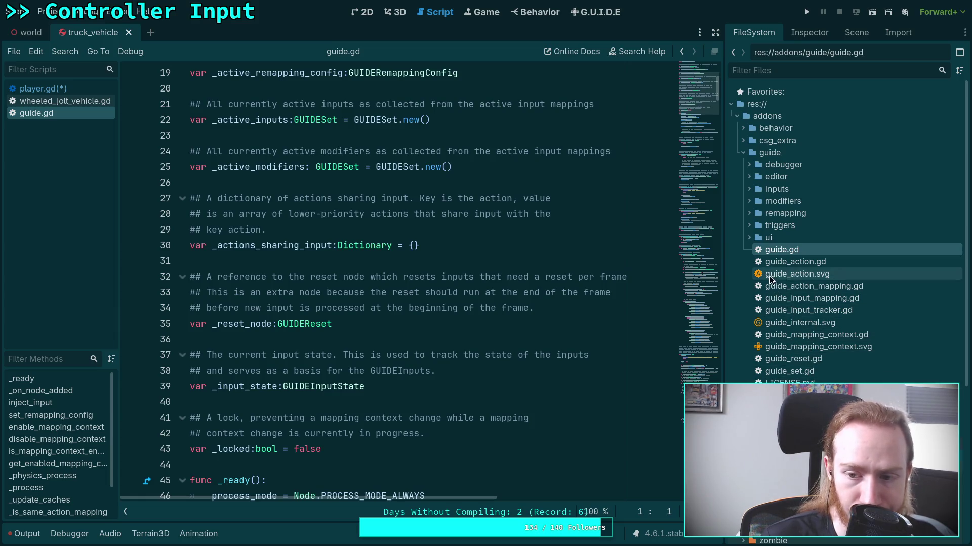
pyautogui.scroll(-5, 354, 290)
pyautogui.rightClick(332, 289)
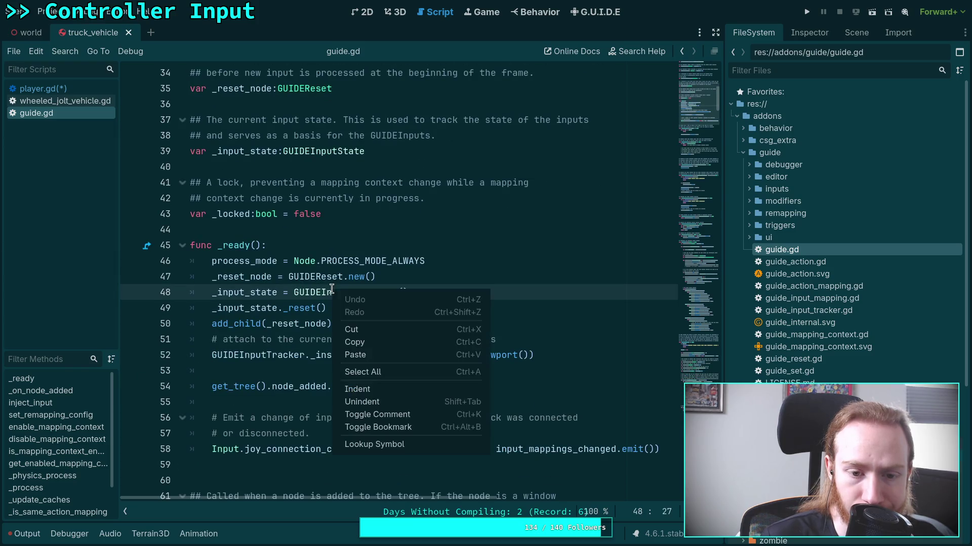
pyautogui.click(374, 444)
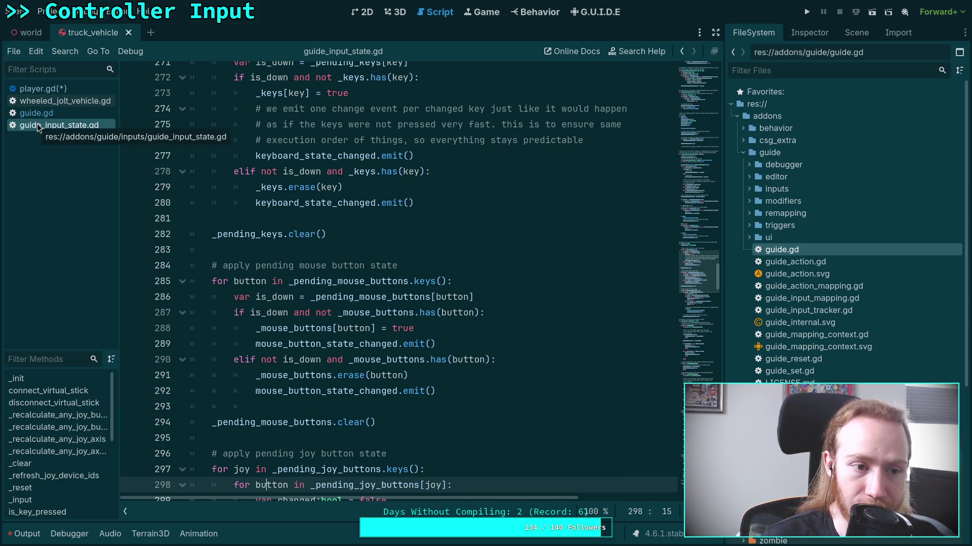
# Step: Expand the addons/guide/inputs folder in the FileSystem dock to list the input scripts
pyautogui.click(746, 190)
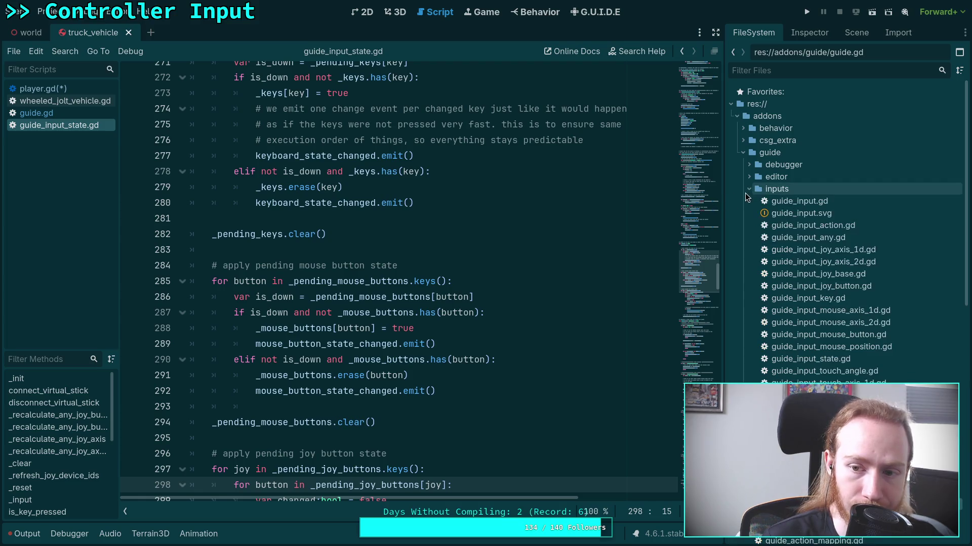
pyautogui.moveTo(696, 310); pyautogui.dragTo(698, 68)
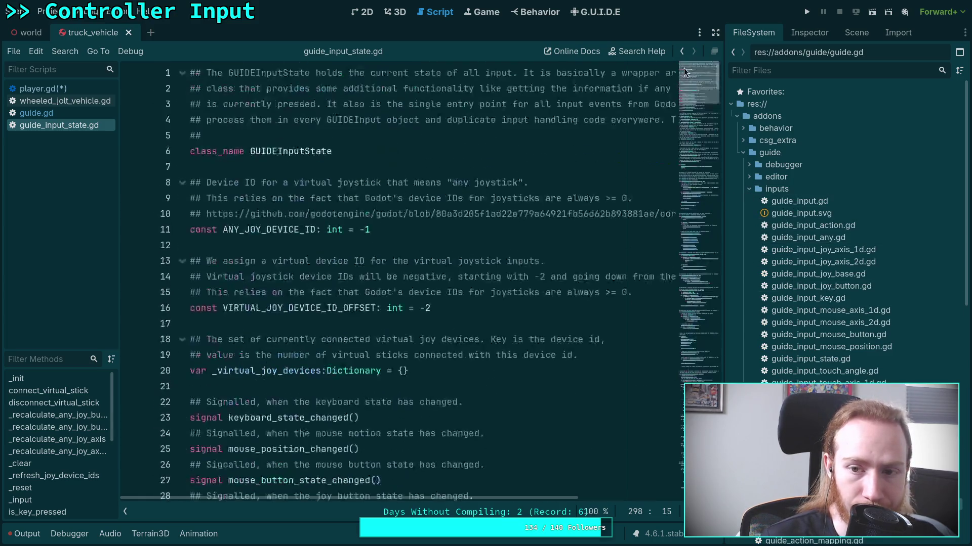
pyautogui.scroll(-4, 371, 226)
pyautogui.scroll(2, 371, 227)
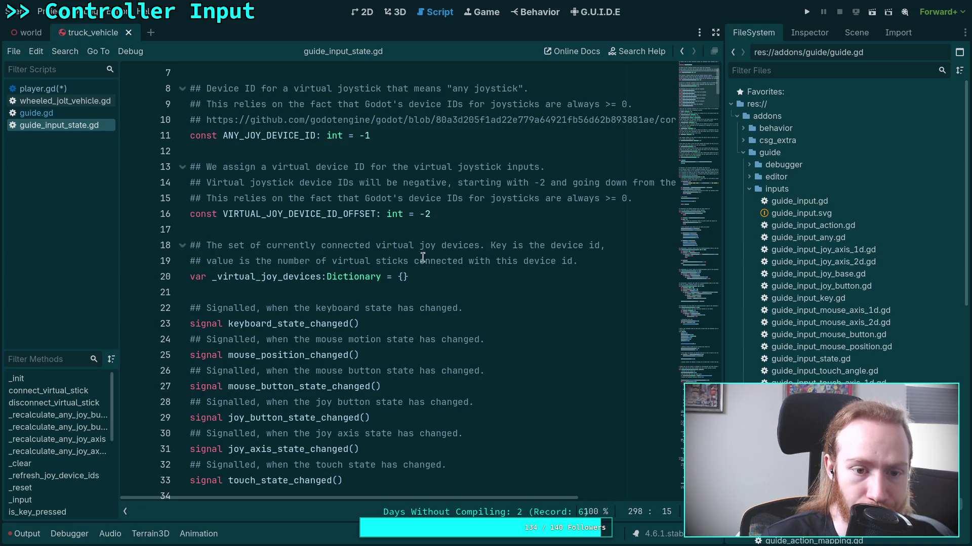
pyautogui.scroll(-2, 465, 263)
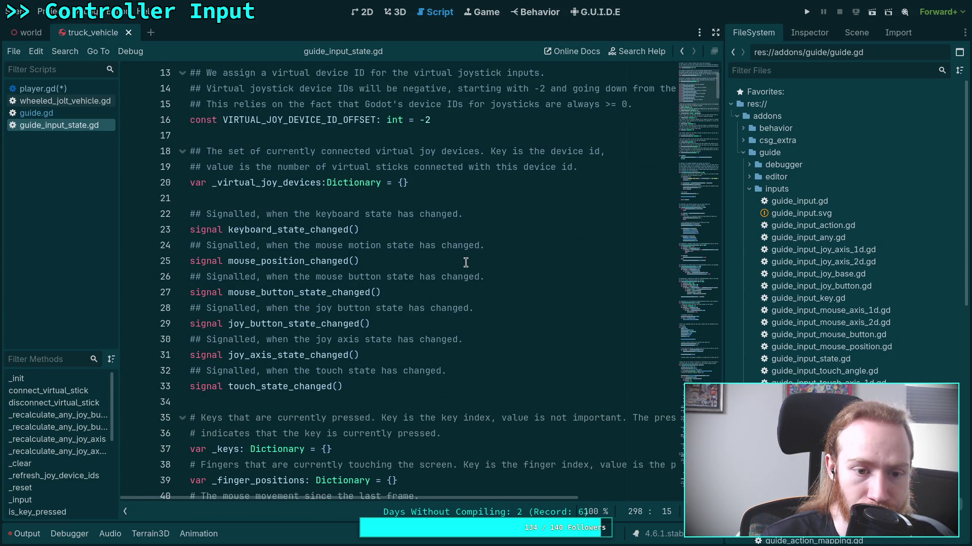
pyautogui.scroll(-3, 466, 262)
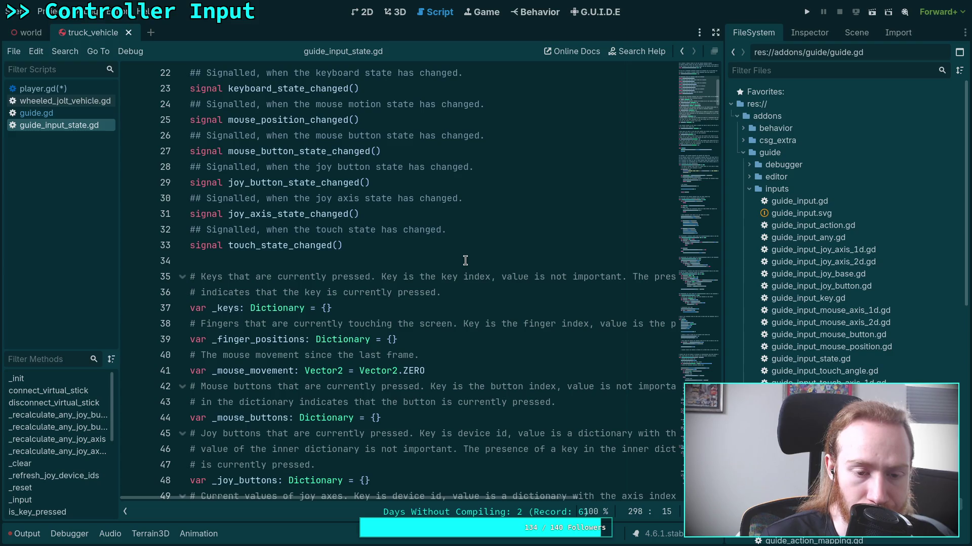
pyautogui.scroll(2, 466, 260)
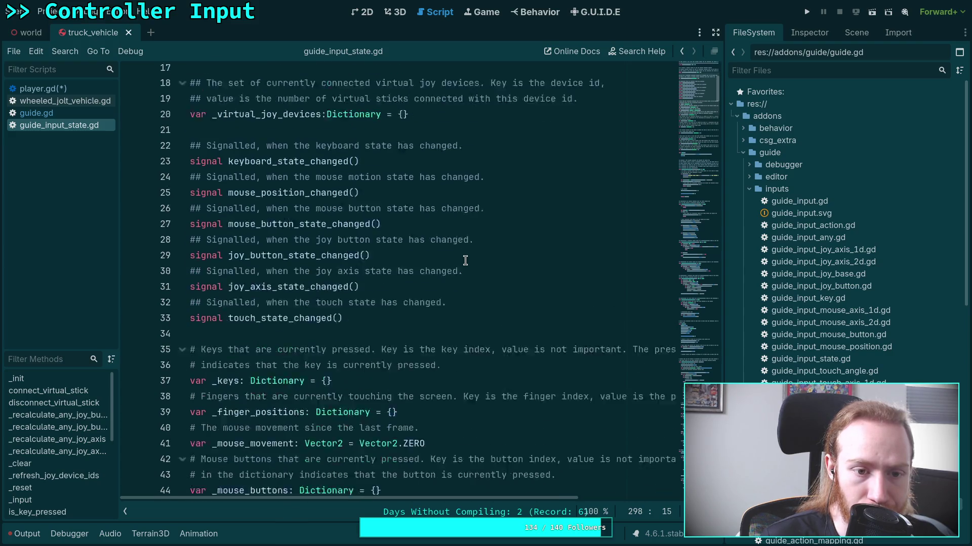
# Step: Select the keyboard_state_changed signal, review the rest, then open guide_input_joy_base.gd
pyautogui.moveTo(380, 186); pyautogui.dragTo(188, 183)
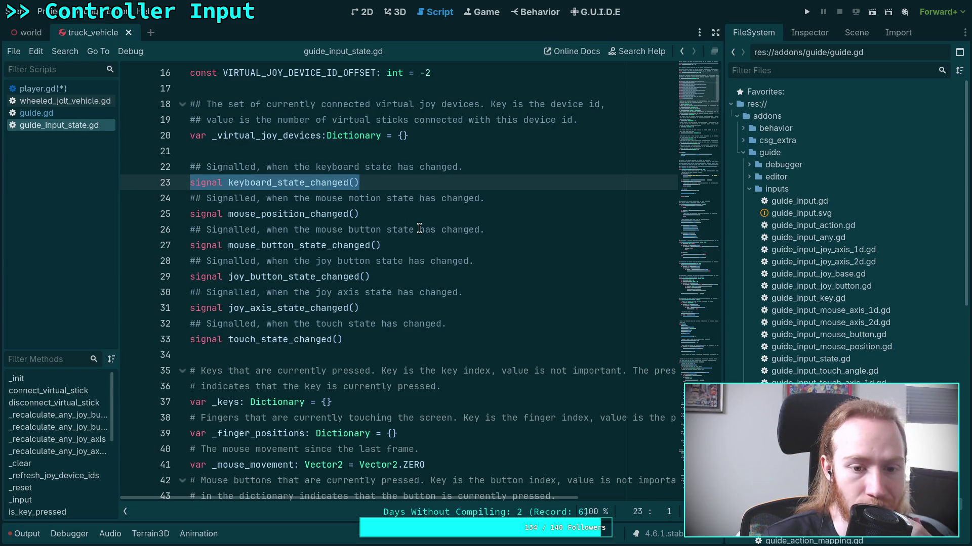
pyautogui.scroll(-2, 387, 276)
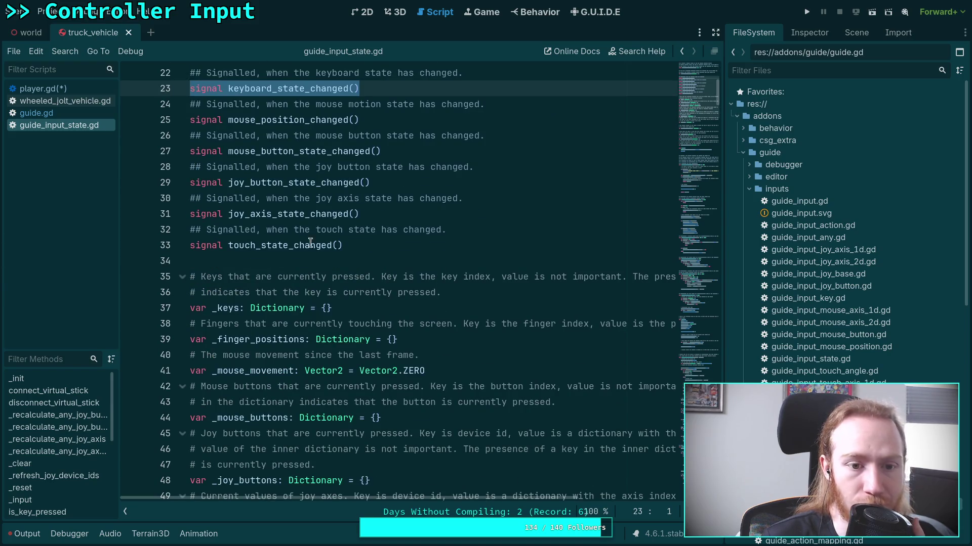
pyautogui.scroll(-4, 313, 242)
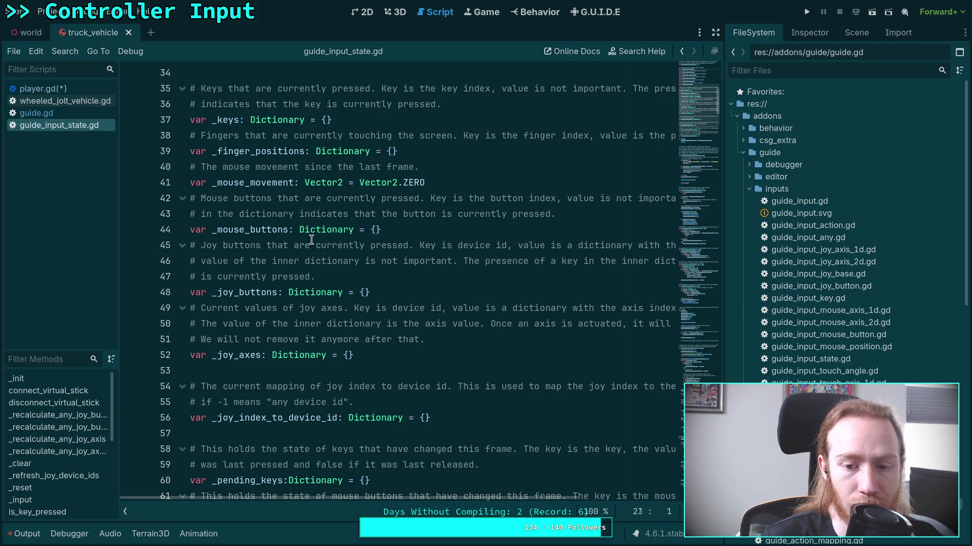
pyautogui.scroll(-2, 311, 240)
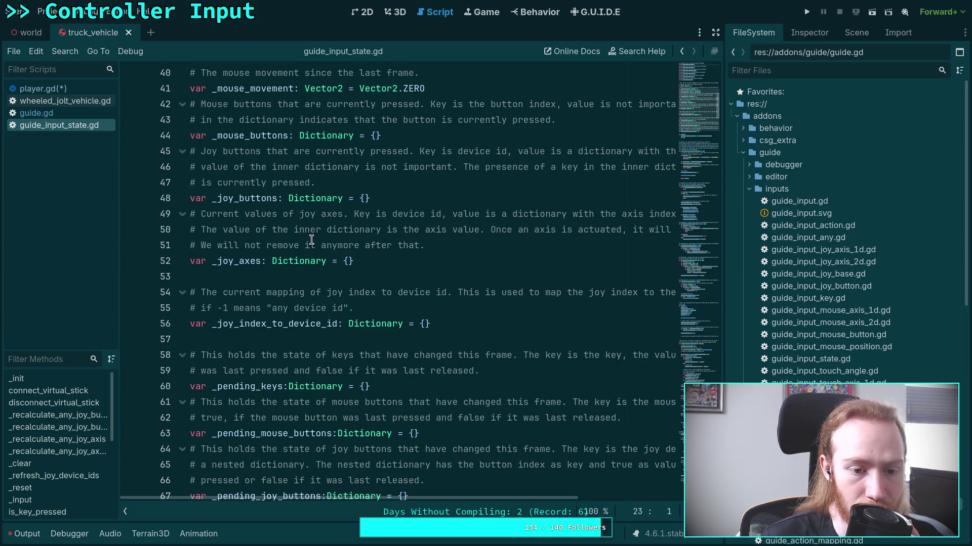
pyautogui.scroll(-17, 312, 240)
pyautogui.scroll(20, 367, 242)
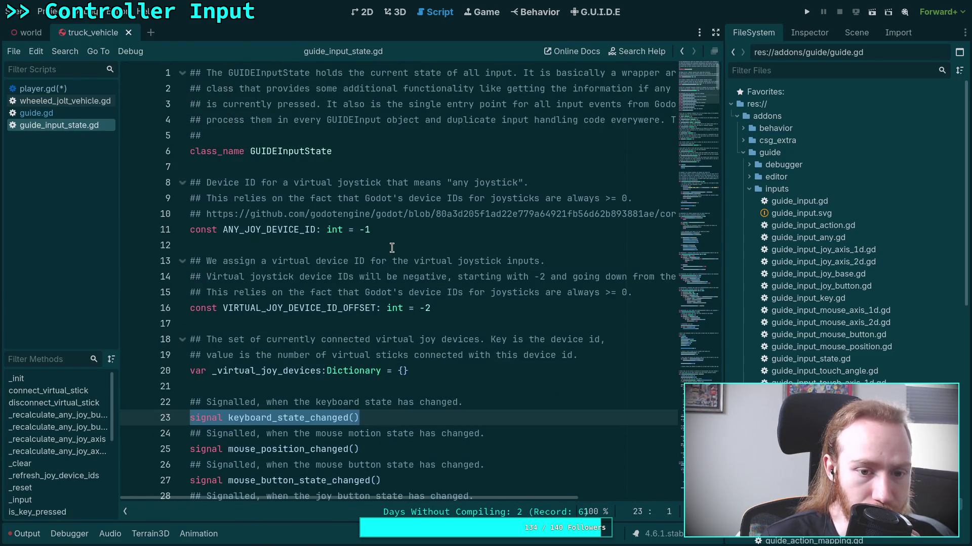
pyautogui.scroll(-2, 388, 247)
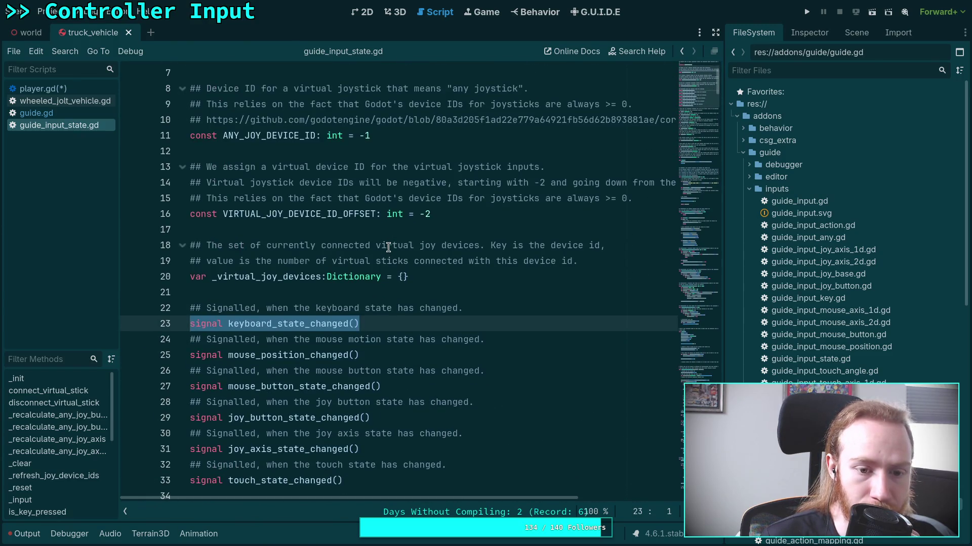
pyautogui.scroll(-11, 388, 247)
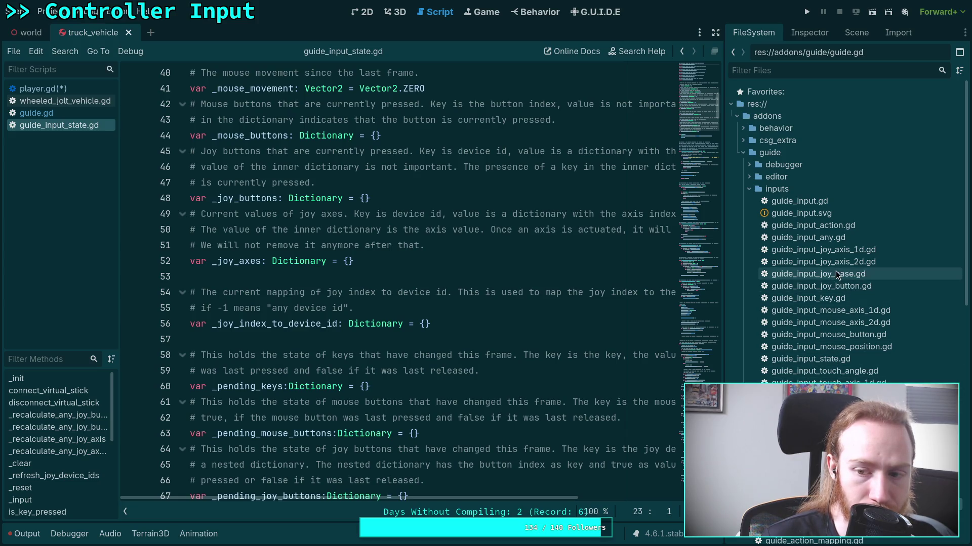
pyautogui.click(812, 276)
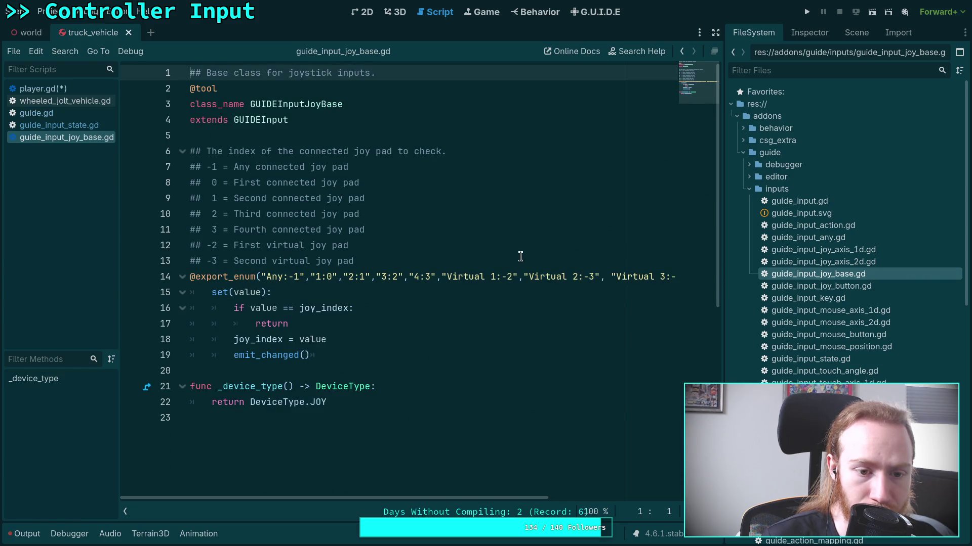
# Step: Close the guide_input_joy_base.gd script
pyautogui.scroll(-1, 516, 255)
pyautogui.scroll(1, 513, 256)
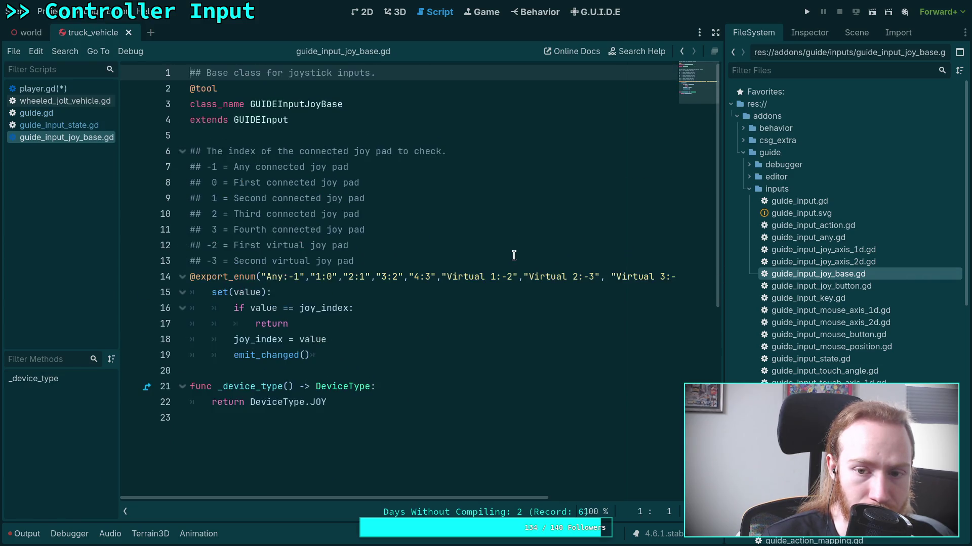
pyautogui.moveTo(416, 502)
pyautogui.mouseDown()
pyautogui.moveTo(613, 496)
pyautogui.moveTo(405, 499)
pyautogui.mouseUp()
pyautogui.rightClick(64, 139)
pyautogui.click(92, 171)
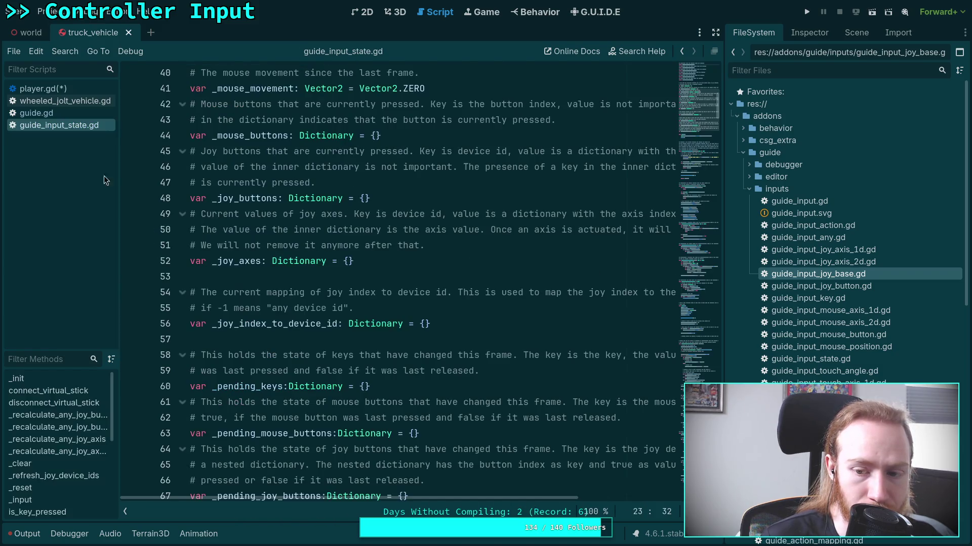
# Step: Open guide_input_joy_axis_1d.gd, read through it, and close it again
pyautogui.click(837, 251)
pyautogui.doubleClick(838, 251)
pyautogui.scroll(-7, 579, 215)
pyautogui.scroll(7, 579, 214)
pyautogui.scroll(-4, 578, 214)
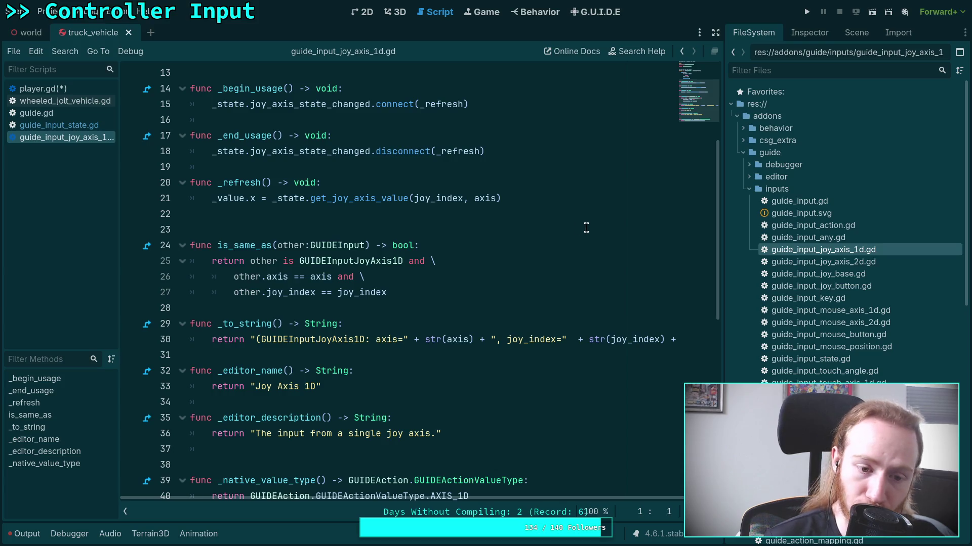
pyautogui.scroll(4, 475, 251)
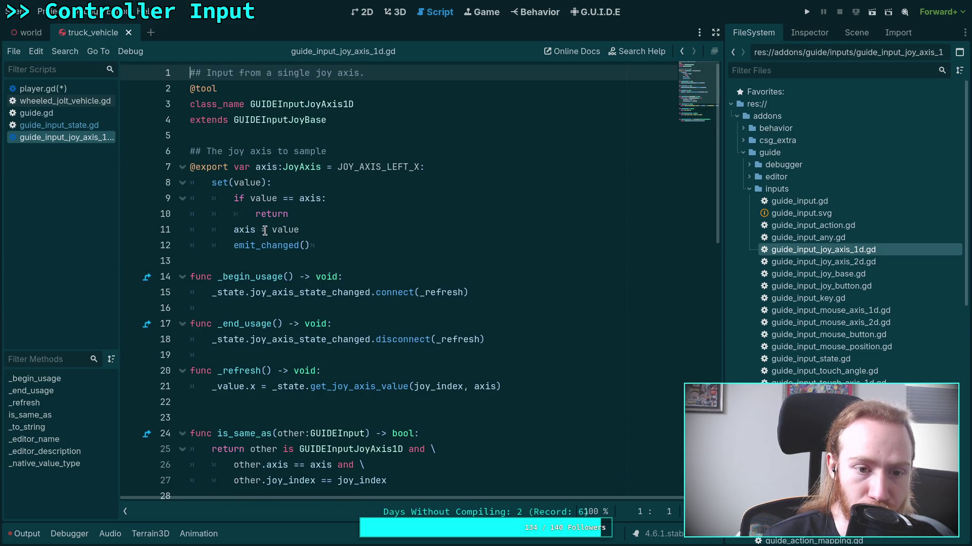
pyautogui.scroll(-7, 265, 231)
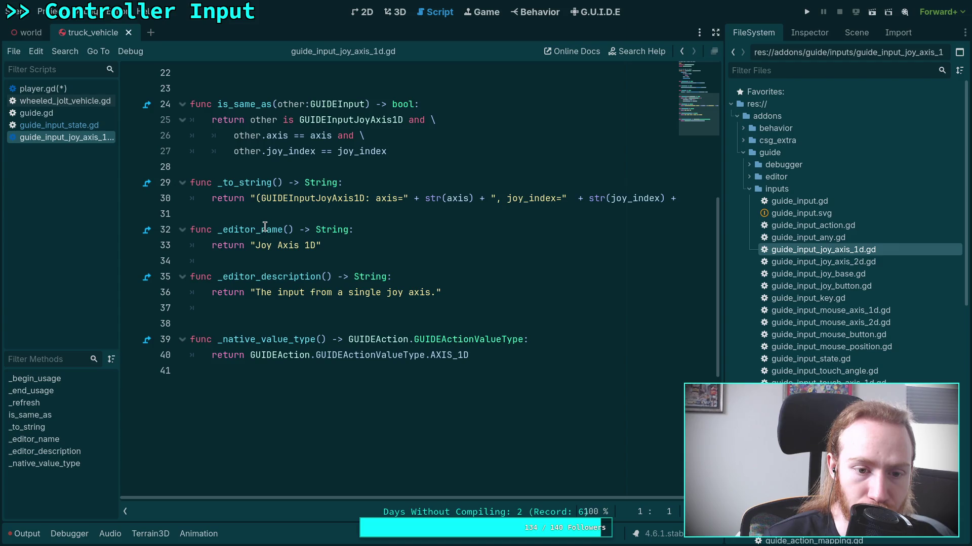
pyautogui.scroll(5, 265, 227)
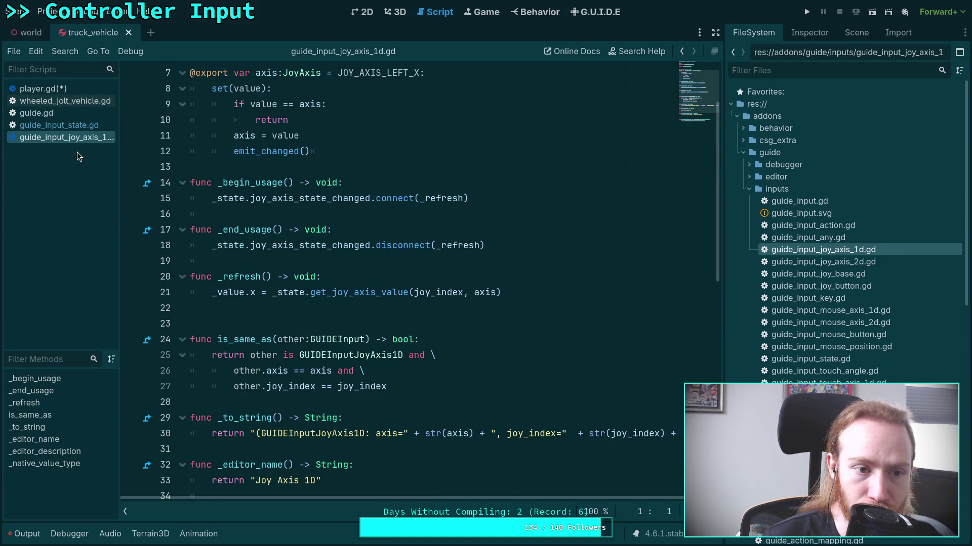
pyautogui.rightClick(100, 141)
pyautogui.click(118, 175)
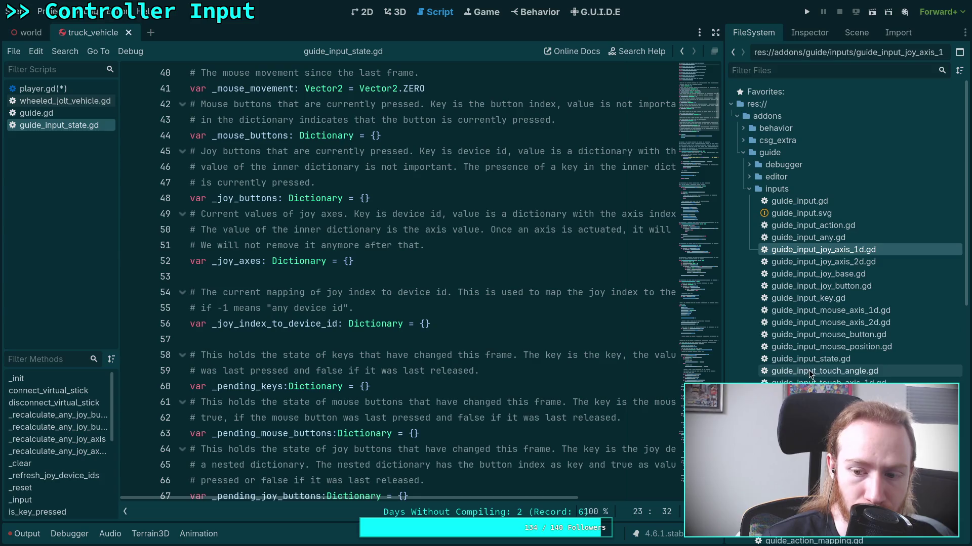
# Step: Reopen guide_input_joy_base.gd for reading, then close it
pyautogui.doubleClick(830, 275)
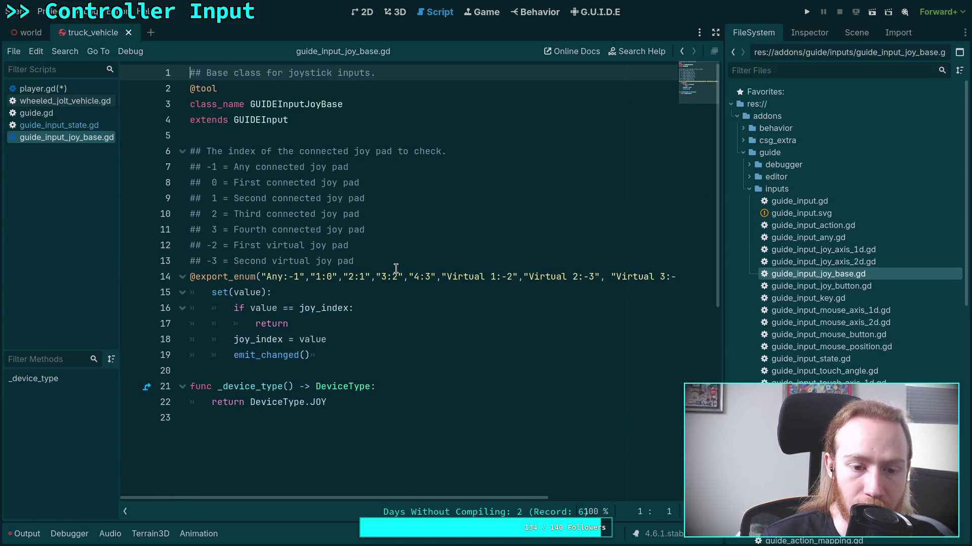
pyautogui.moveTo(463, 497)
pyautogui.mouseDown()
pyautogui.moveTo(617, 498)
pyautogui.moveTo(296, 476)
pyautogui.mouseUp()
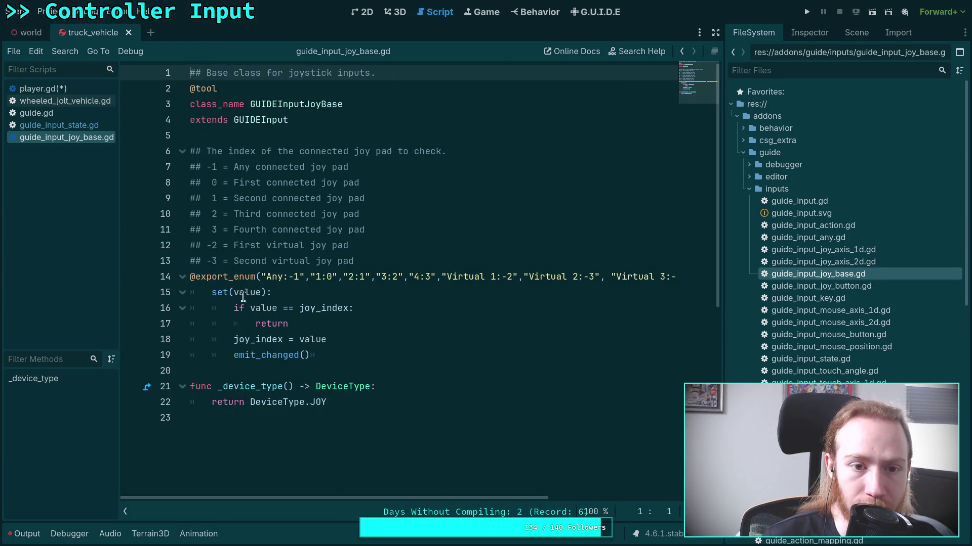
pyautogui.rightClick(53, 139)
pyautogui.click(84, 173)
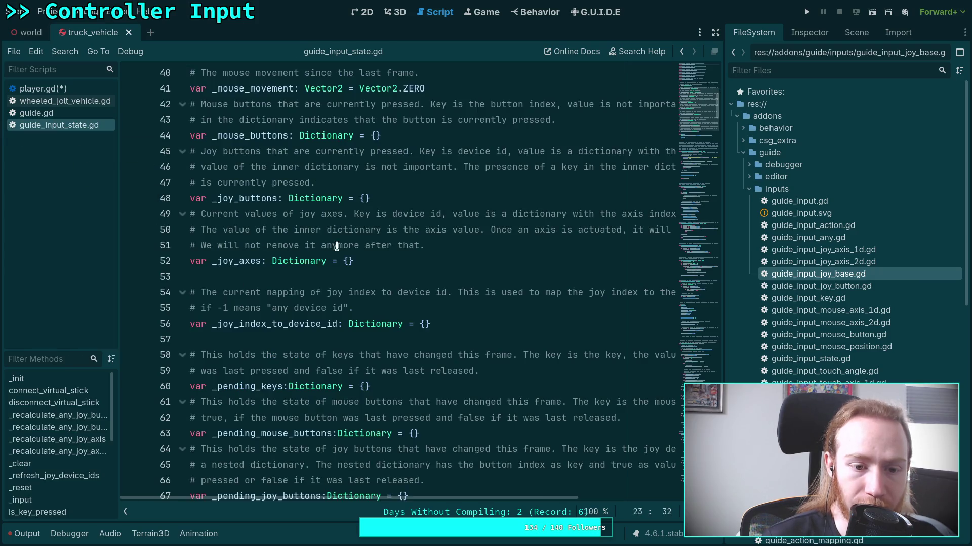
pyautogui.doubleClick(838, 253)
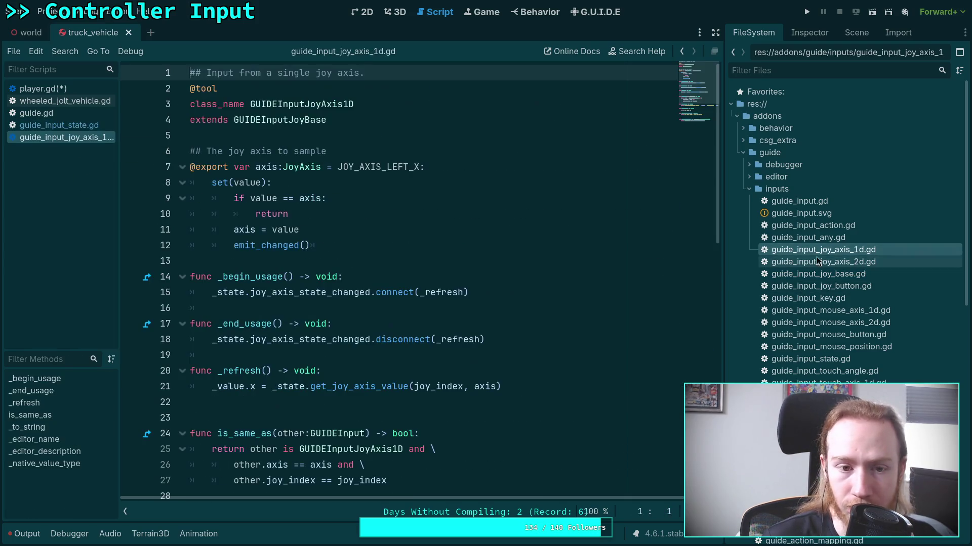
pyautogui.click(304, 120)
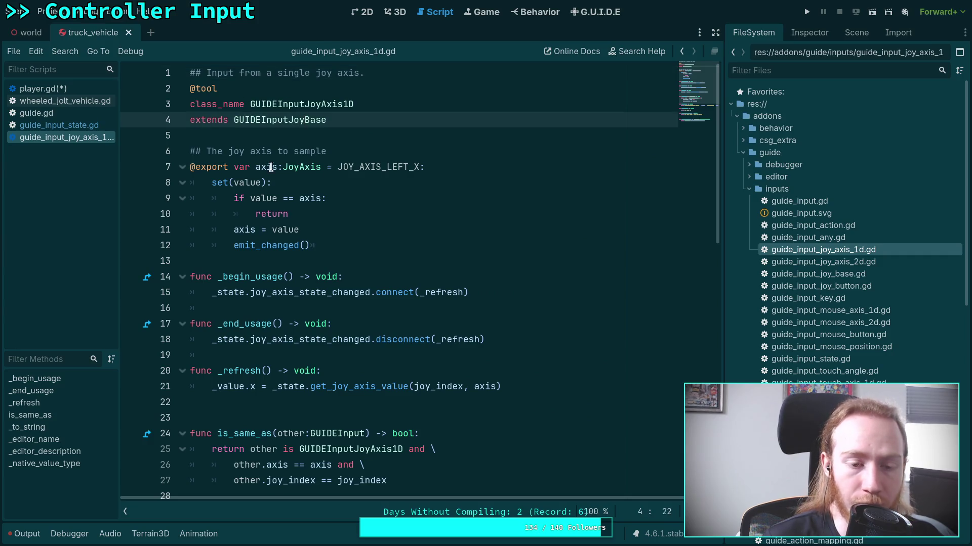
pyautogui.doubleClick(370, 168)
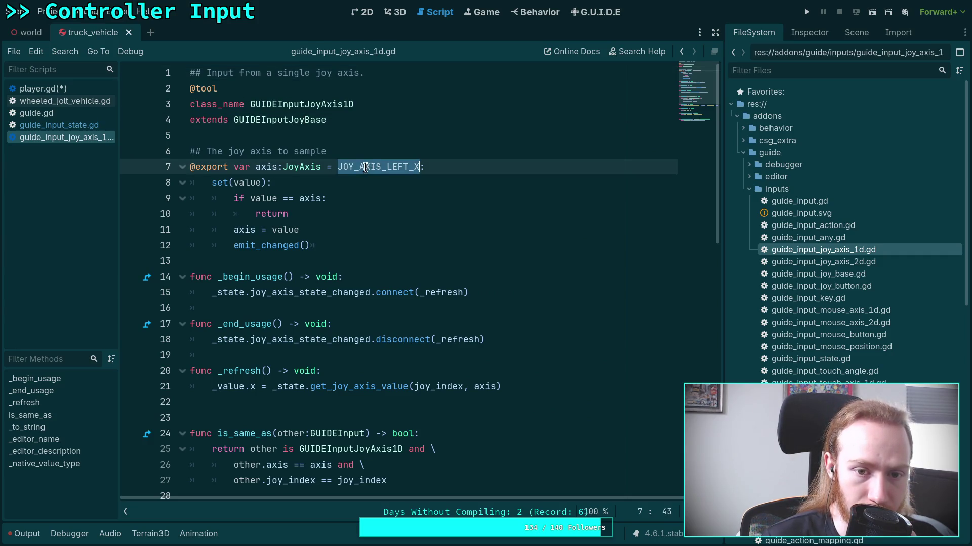
pyautogui.rightClick(370, 168)
pyautogui.click(405, 390)
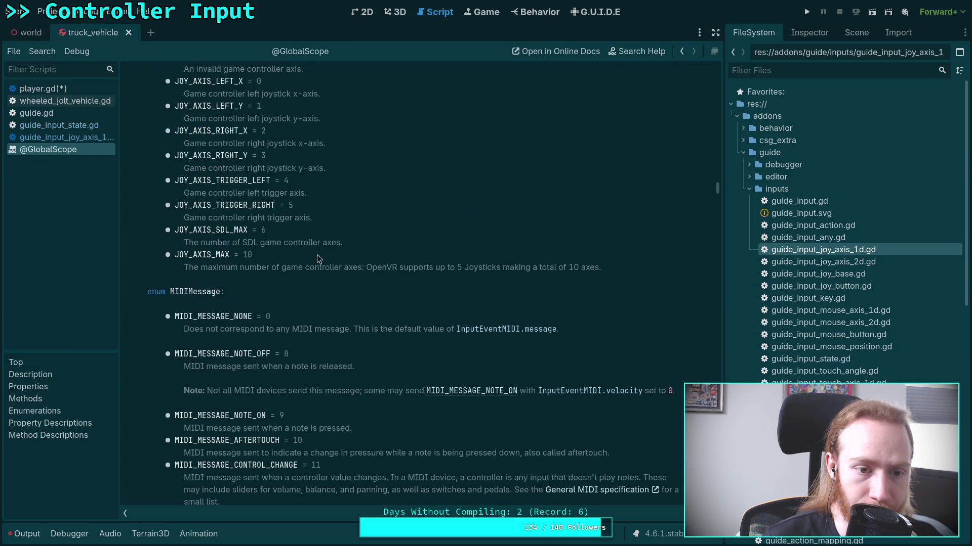
# Step: Close the guide_input_joy_axis_1d.gd script from the script list
pyautogui.scroll(3, 306, 263)
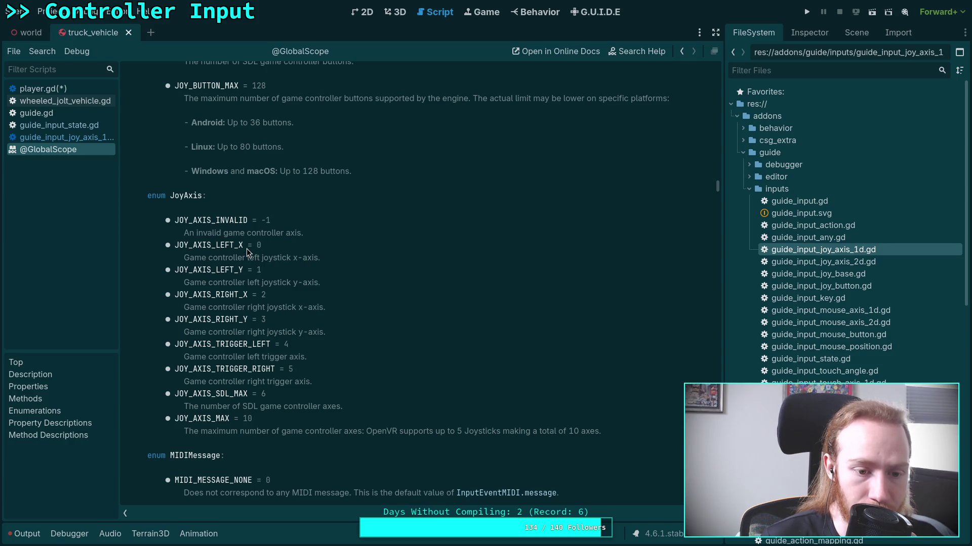
pyautogui.click(60, 138)
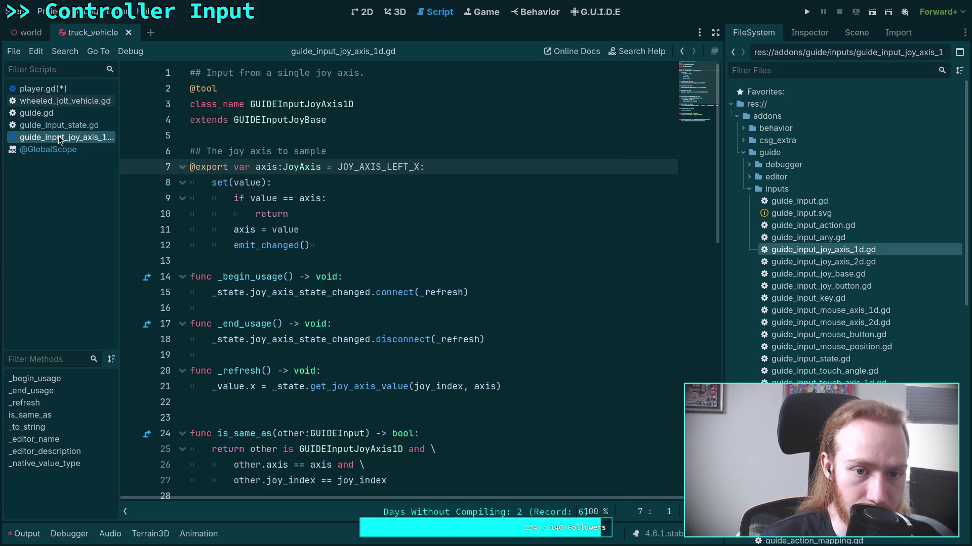
pyautogui.rightClick(60, 137)
pyautogui.click(76, 168)
pyautogui.click(77, 127)
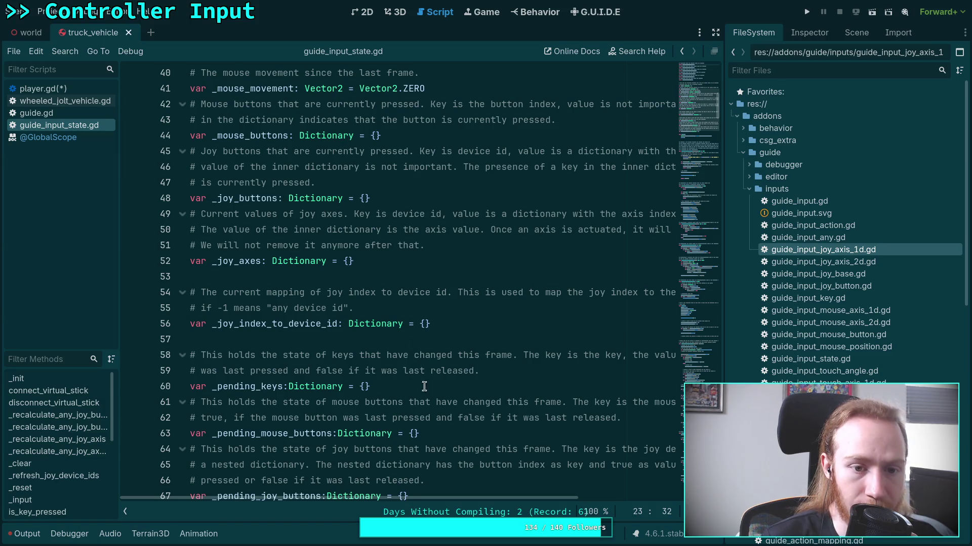
# Step: Scroll guide_input_state.gd from keyboard_state_changed to the _joy_buttons and _joy_axes dictionaries
pyautogui.moveTo(468, 501)
pyautogui.mouseDown()
pyautogui.moveTo(569, 493)
pyautogui.moveTo(152, 405)
pyautogui.mouseUp()
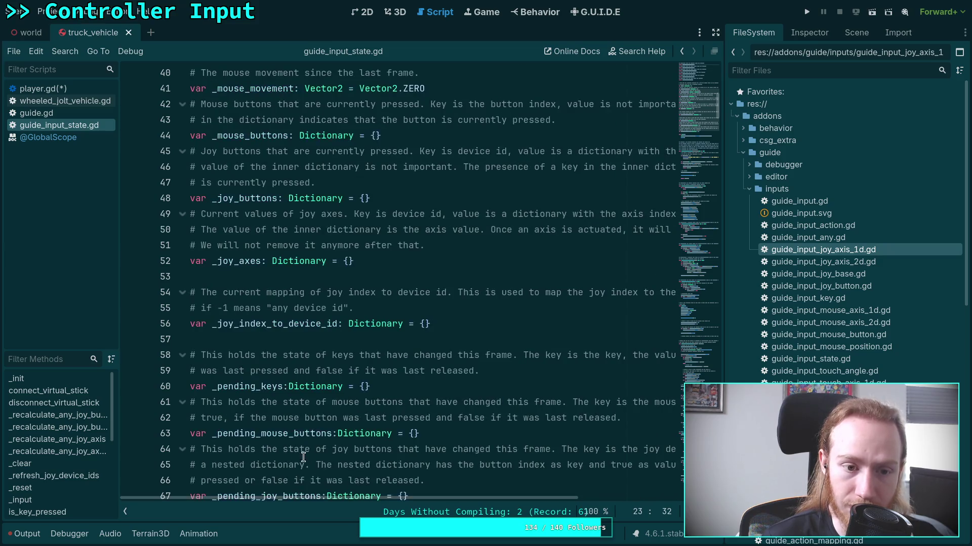
pyautogui.click(74, 128)
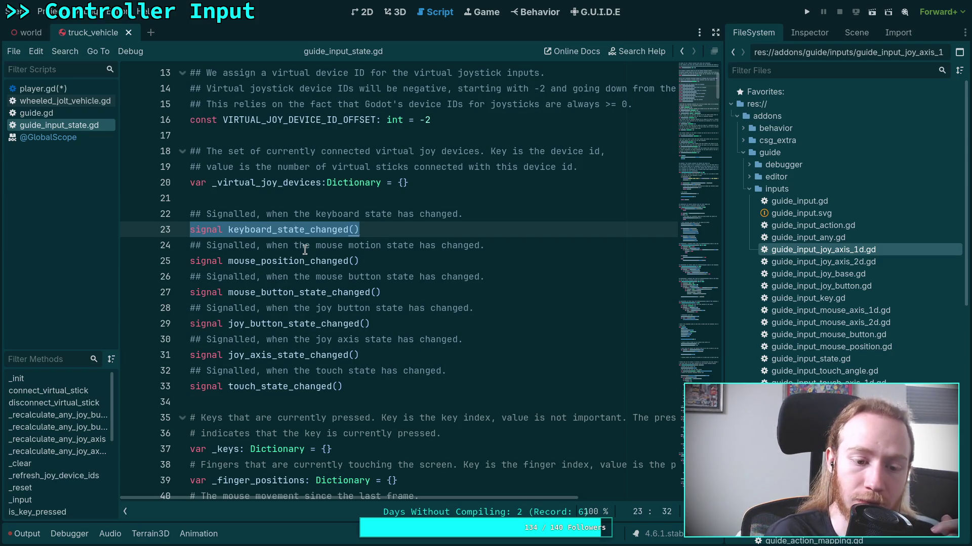
pyautogui.scroll(3, 305, 250)
pyautogui.scroll(-8, 356, 263)
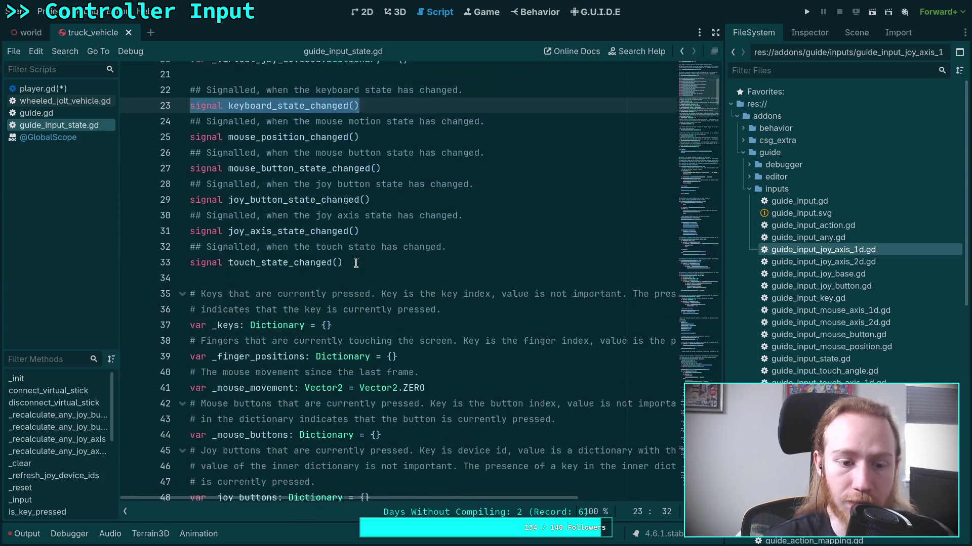
pyautogui.scroll(-3, 356, 263)
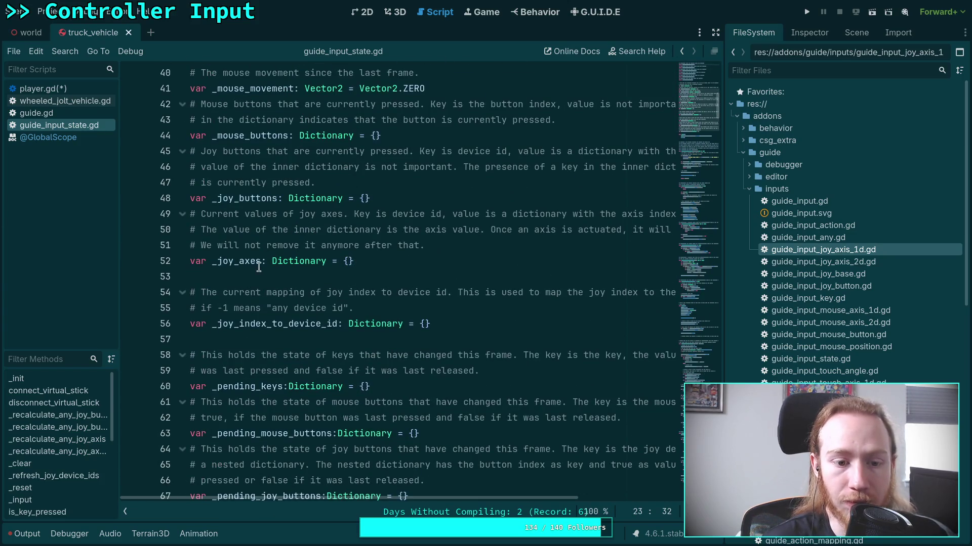
pyautogui.scroll(-4, 292, 271)
pyautogui.scroll(1, 292, 272)
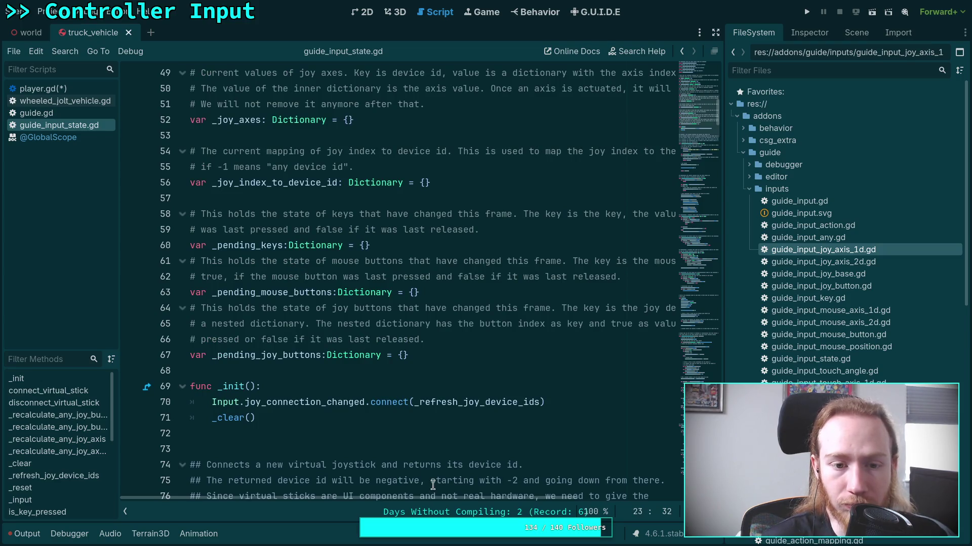
pyautogui.moveTo(451, 503)
pyautogui.mouseDown()
pyautogui.moveTo(472, 498)
pyautogui.moveTo(454, 499)
pyautogui.mouseUp()
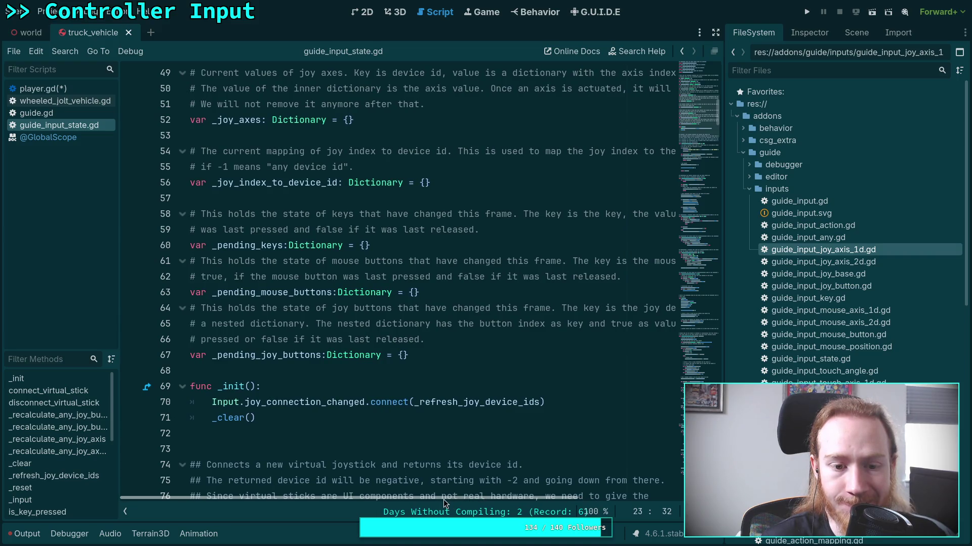
pyautogui.scroll(4, 410, 414)
pyautogui.scroll(1, 410, 414)
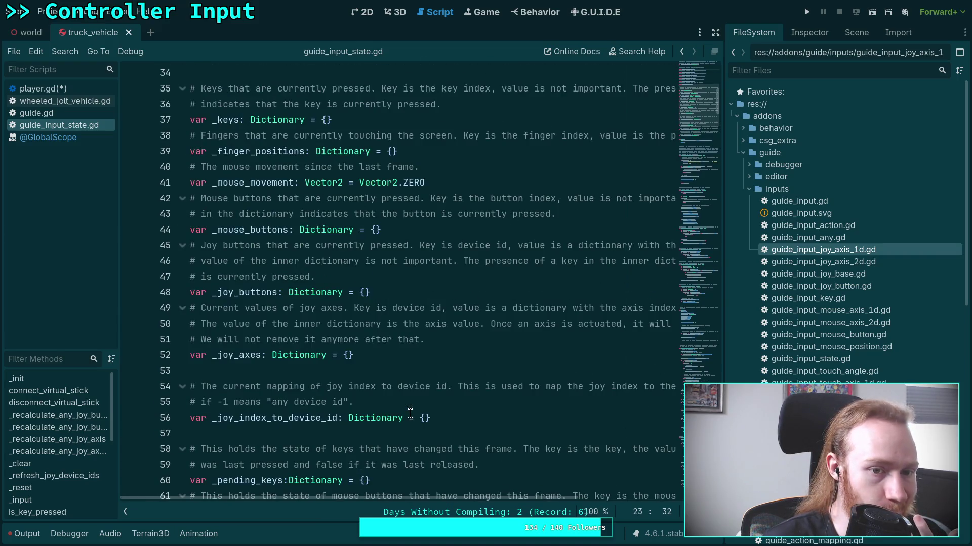
pyautogui.scroll(1, 410, 414)
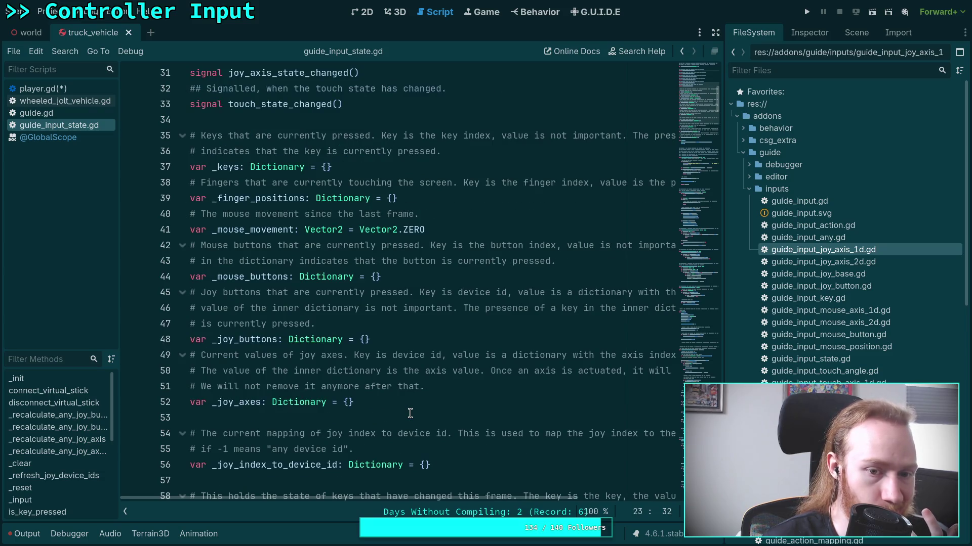
pyautogui.scroll(1, 410, 413)
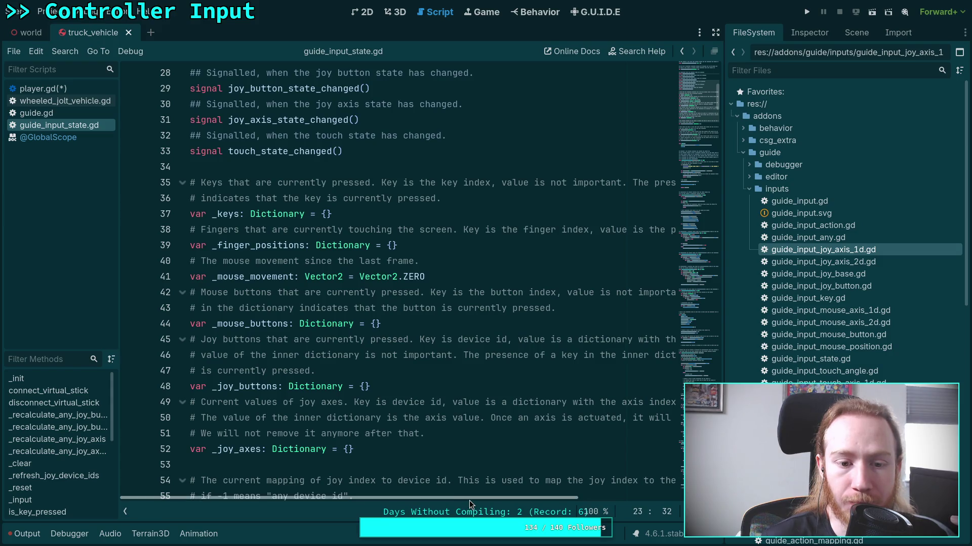
pyautogui.moveTo(487, 497)
pyautogui.mouseDown()
pyautogui.moveTo(633, 503)
pyautogui.moveTo(443, 507)
pyautogui.mouseUp()
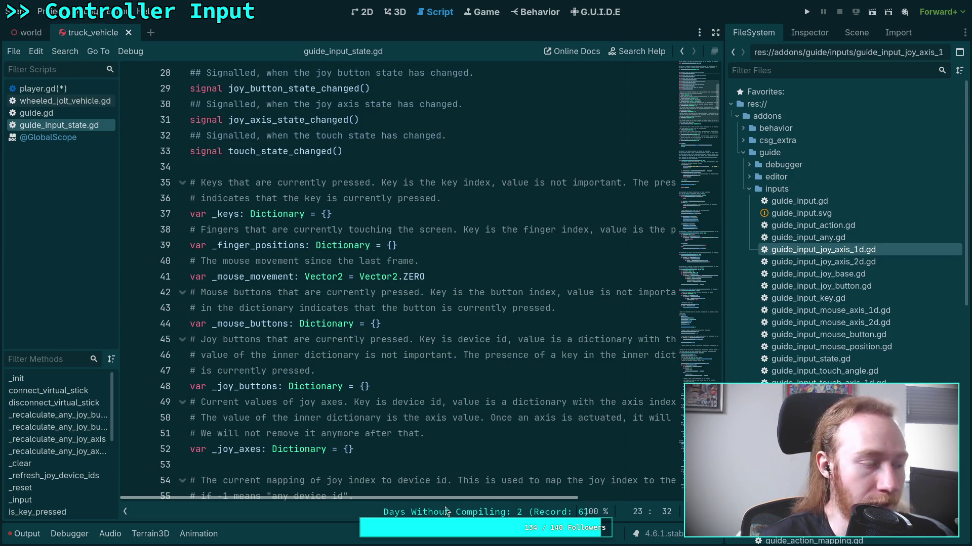
pyautogui.moveTo(446, 512)
pyautogui.mouseDown()
pyautogui.moveTo(612, 511)
pyautogui.moveTo(446, 512)
pyautogui.mouseUp()
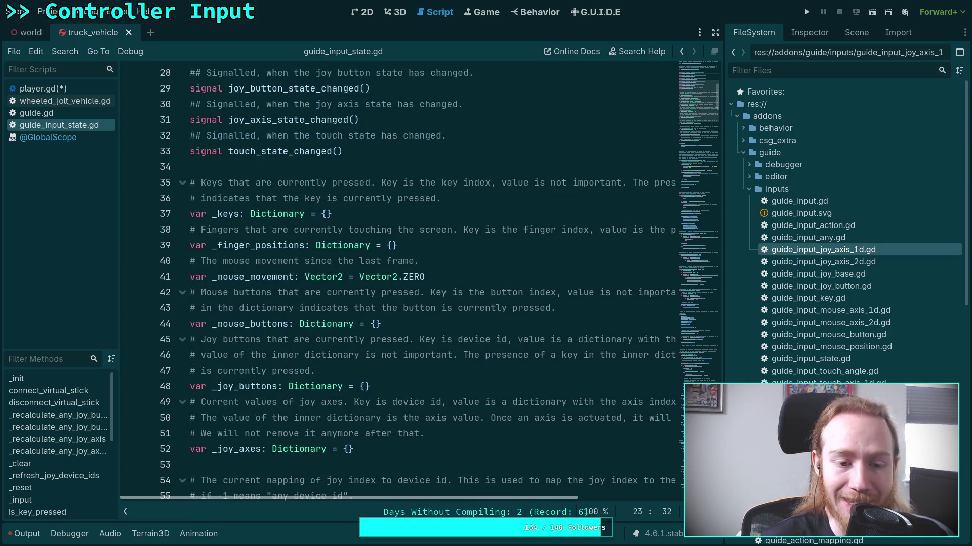
# Step: Search guide_input_state.gd for _mouse_buttons and step through every usage
pyautogui.doubleClick(257, 323)
pyautogui.hotkey('ctrl', 'f')
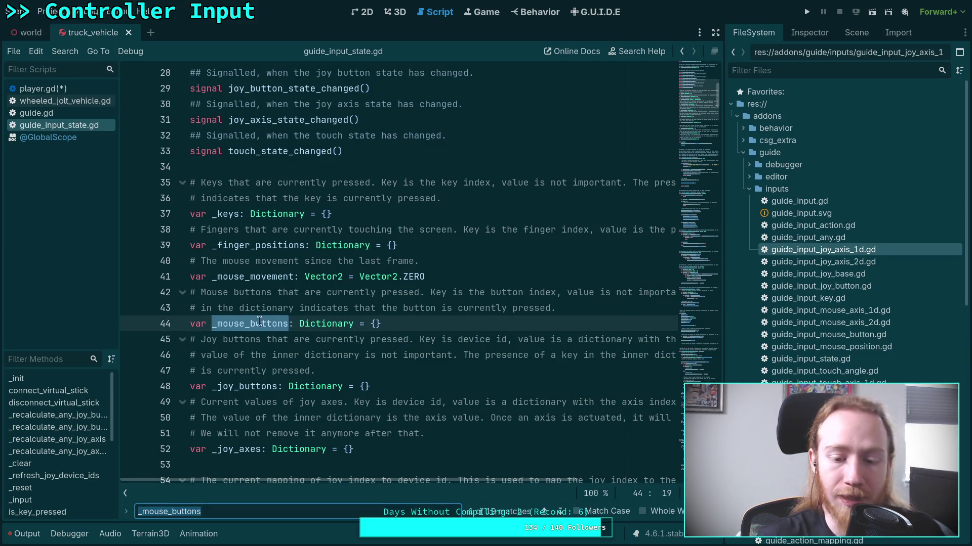
pyautogui.click(561, 511)
pyautogui.click(561, 511)
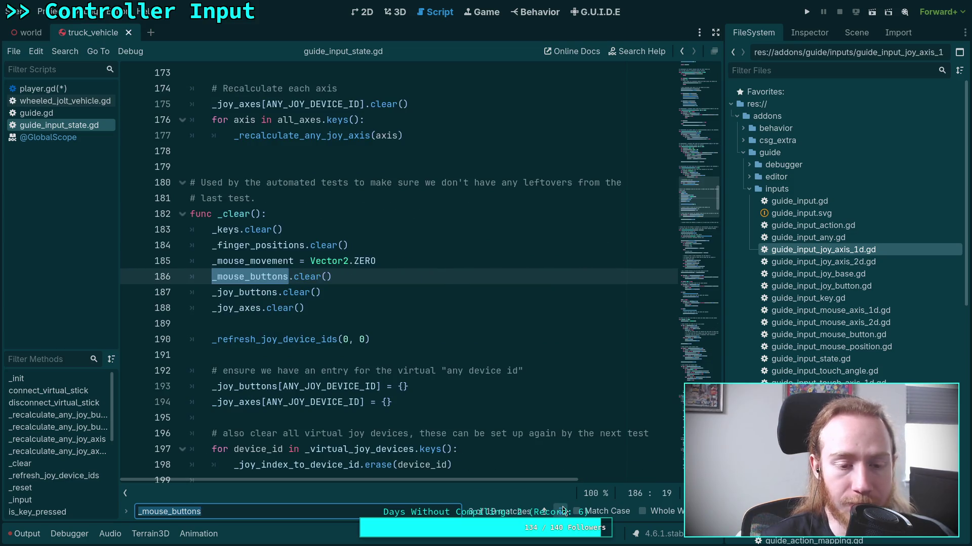
pyautogui.click(562, 511)
pyautogui.click(561, 511)
pyautogui.click(561, 511)
pyautogui.click(562, 511)
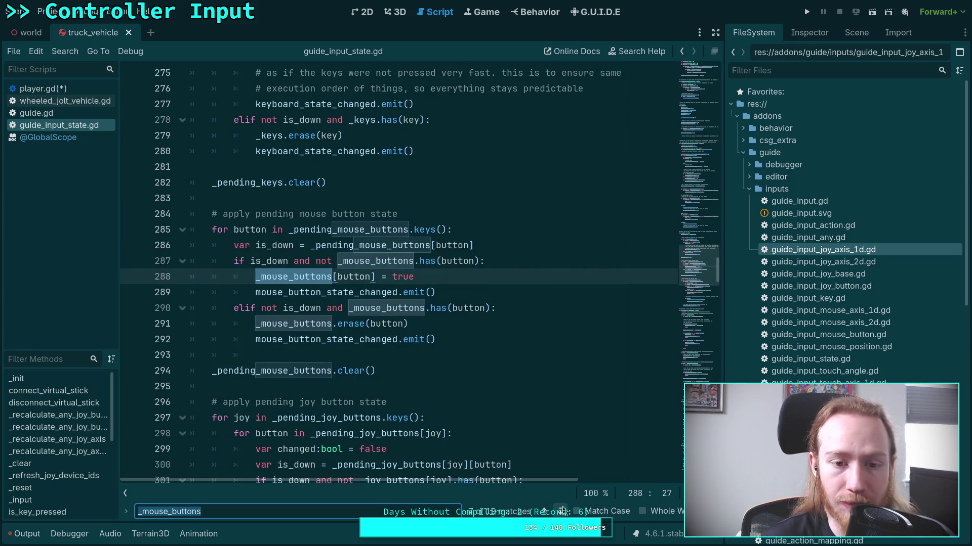
pyautogui.click(562, 511)
pyautogui.click(562, 511)
pyautogui.click(562, 511)
pyautogui.click(561, 511)
pyautogui.click(561, 511)
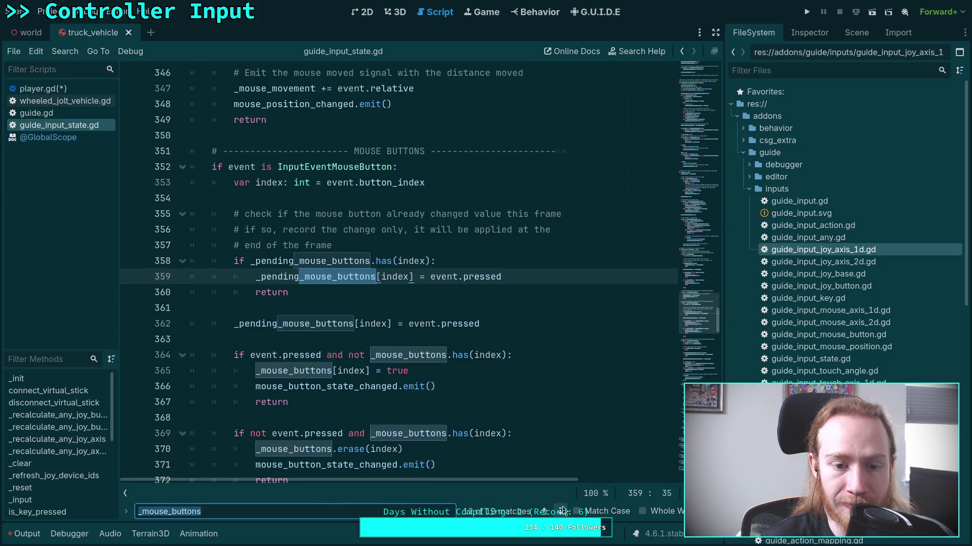
pyautogui.click(562, 511)
pyautogui.click(562, 511)
pyautogui.click(562, 511)
pyautogui.click(562, 511)
pyautogui.click(562, 511)
pyautogui.click(561, 511)
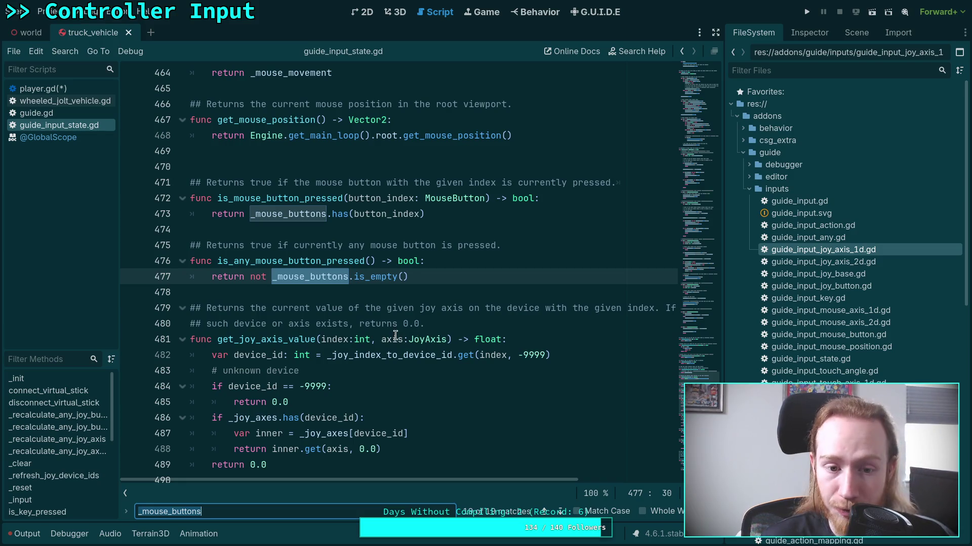
# Step: Fold the joy-button functions to read get_joy_axis_value, then select player.gd's stray GUIDE. text
pyautogui.scroll(2, 395, 335)
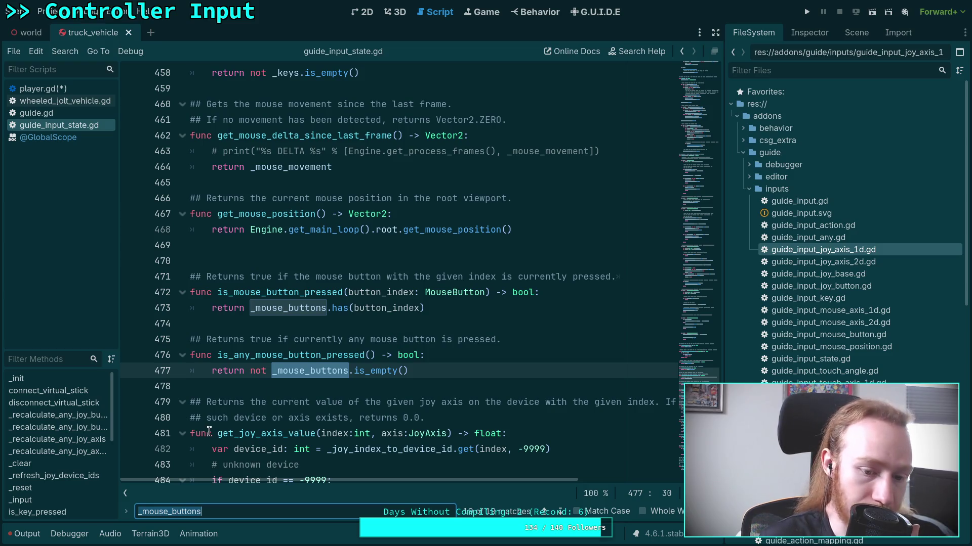
pyautogui.click(182, 433)
pyautogui.scroll(-2, 220, 429)
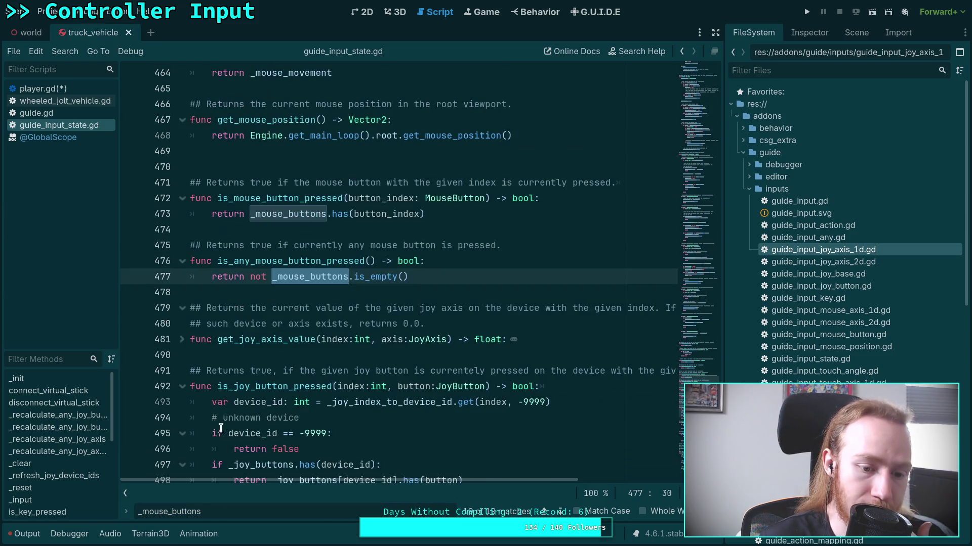
pyautogui.click(183, 388)
pyautogui.scroll(-2, 187, 365)
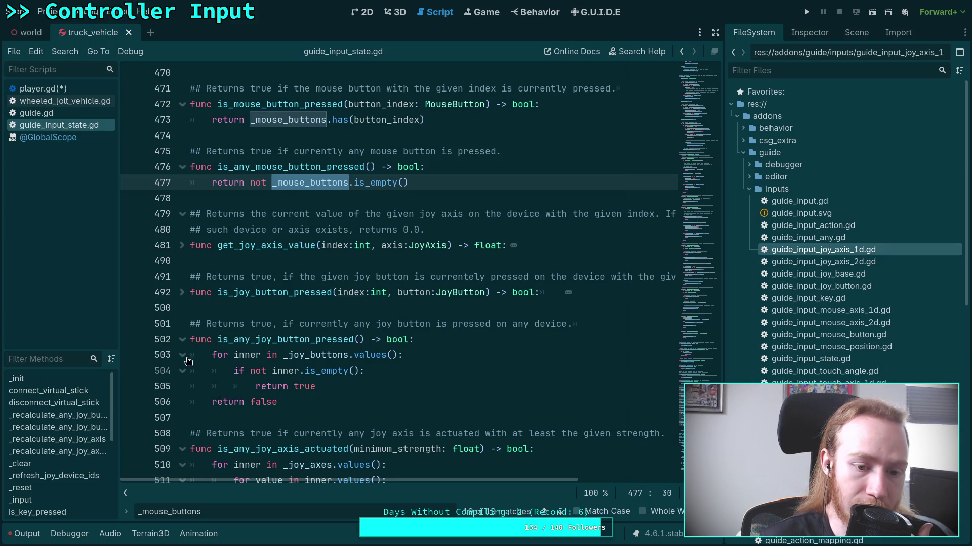
pyautogui.click(183, 340)
pyautogui.scroll(-3, 213, 355)
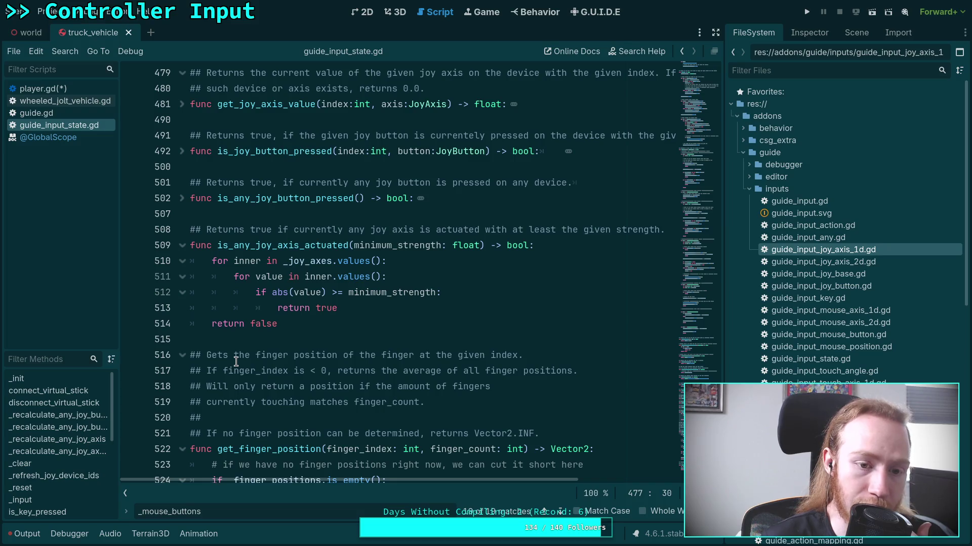
pyautogui.scroll(2, 236, 361)
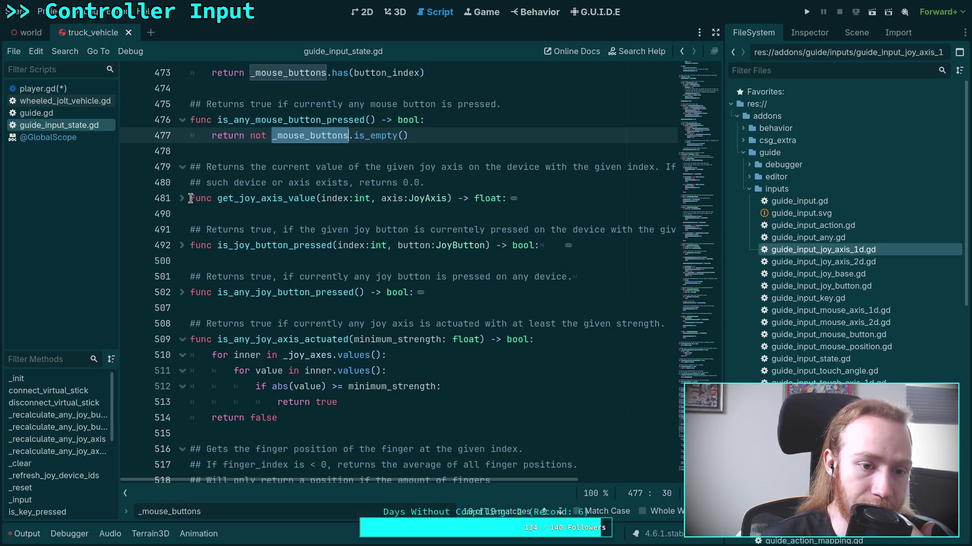
pyautogui.click(182, 198)
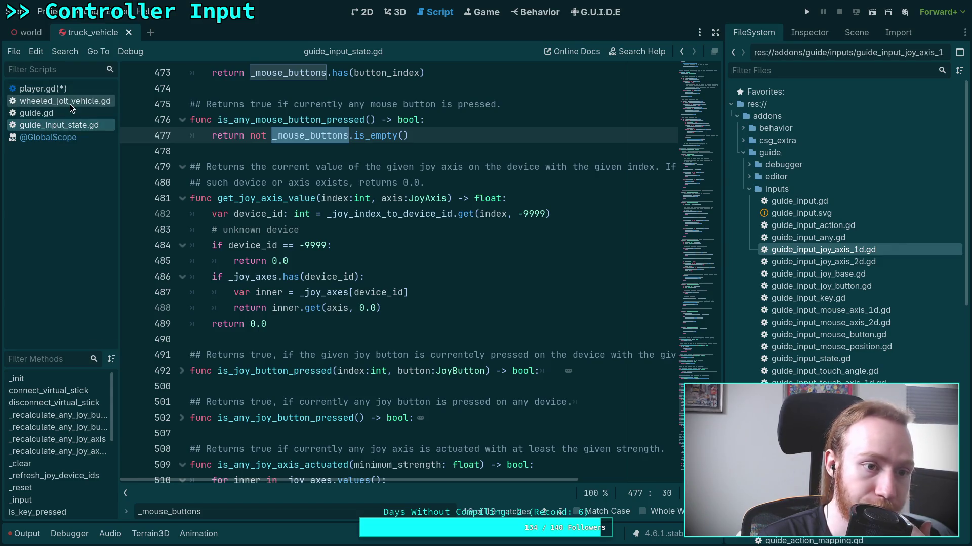
pyautogui.click(78, 90)
pyautogui.moveTo(274, 351); pyautogui.dragTo(218, 357)
# Step: Replace line 383's partial if with 'var input_state: GUIDEInputState = GUIDE._input_state' via autocomplete
pyautogui.press('BackSpace')
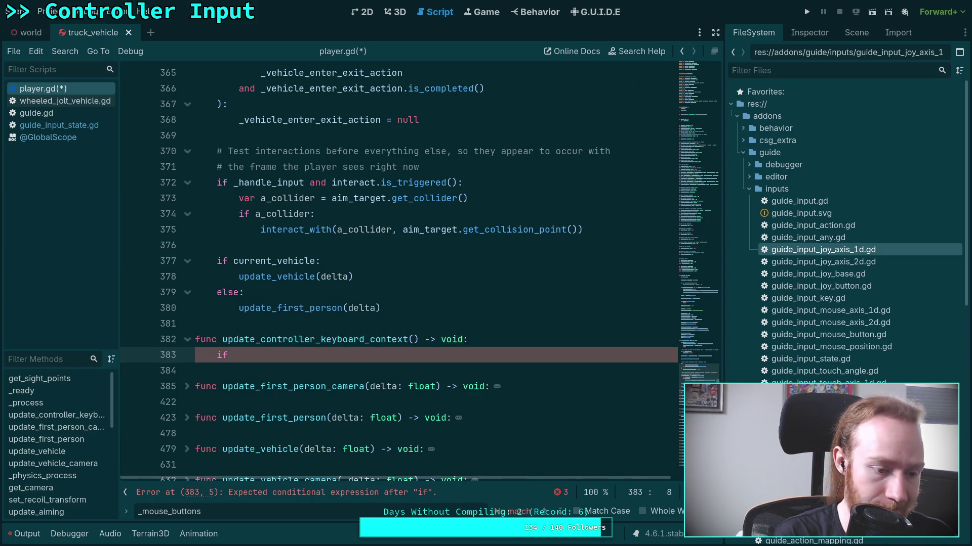
pyautogui.press('BackSpace')
pyautogui.press('BackSpace')
pyautogui.press('BackSpace')
pyautogui.write('var ')
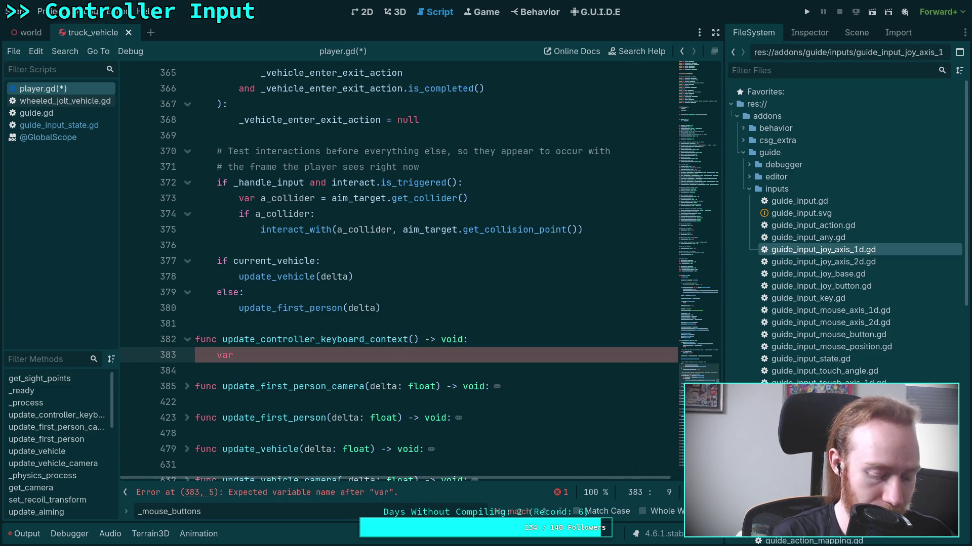
pyautogui.write('input: ')
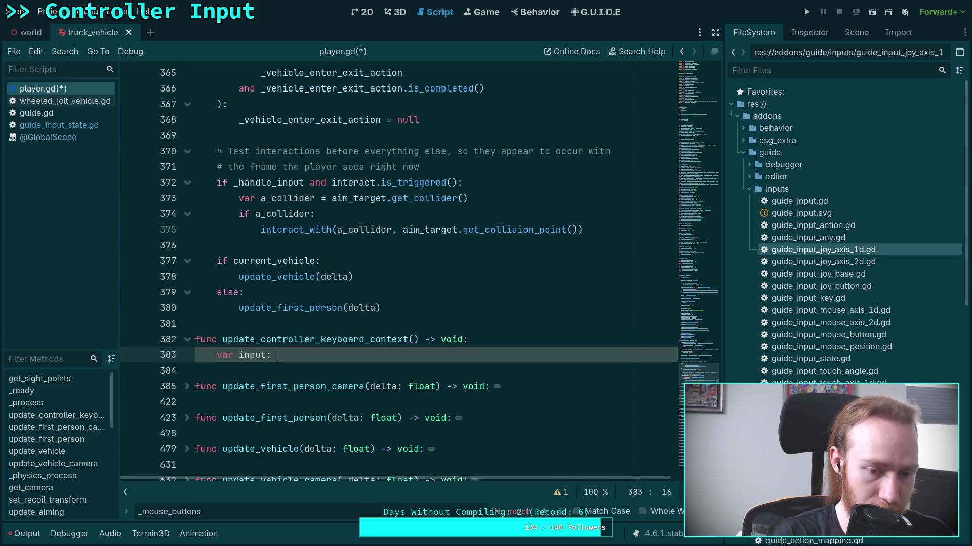
pyautogui.write('Gu')
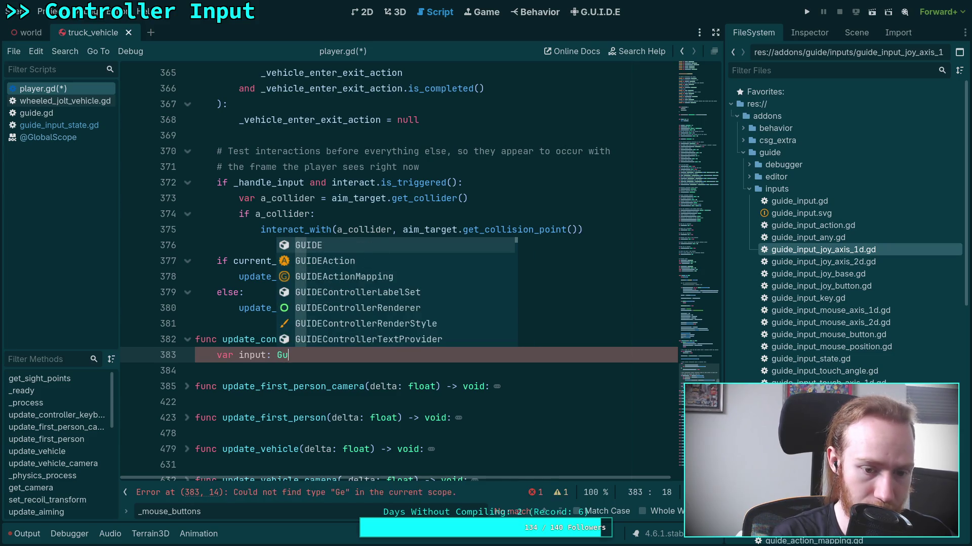
pyautogui.write('ideInputSta')
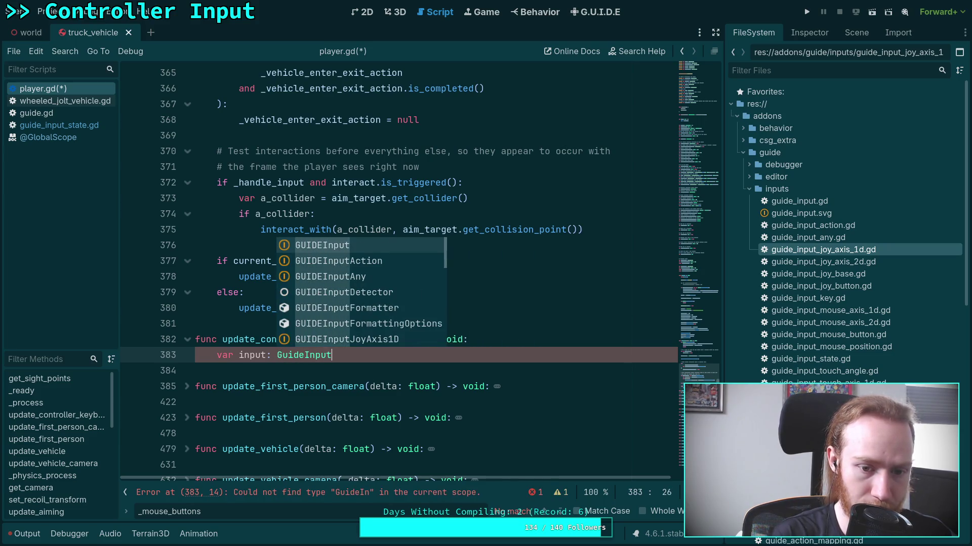
pyautogui.press('Return')
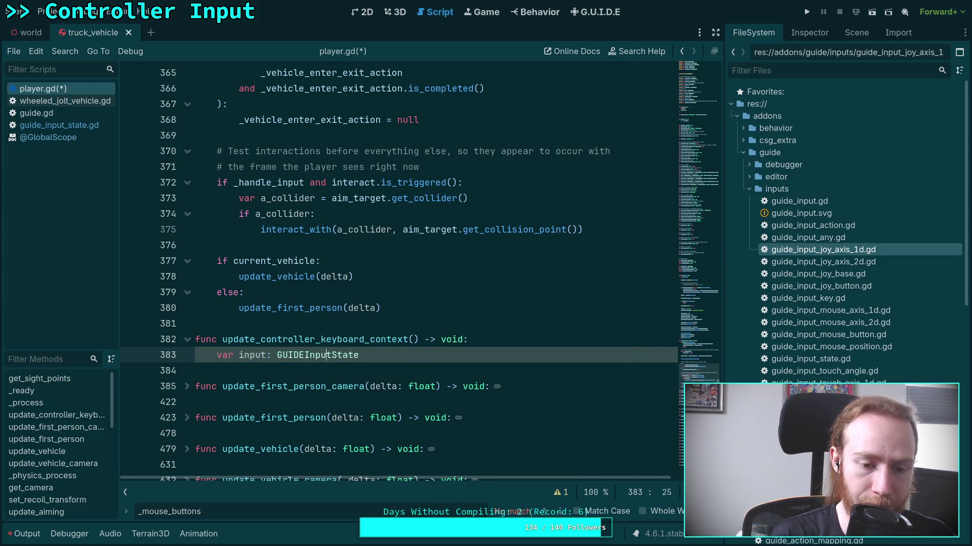
pyautogui.write('_state')
pyautogui.press('Right')
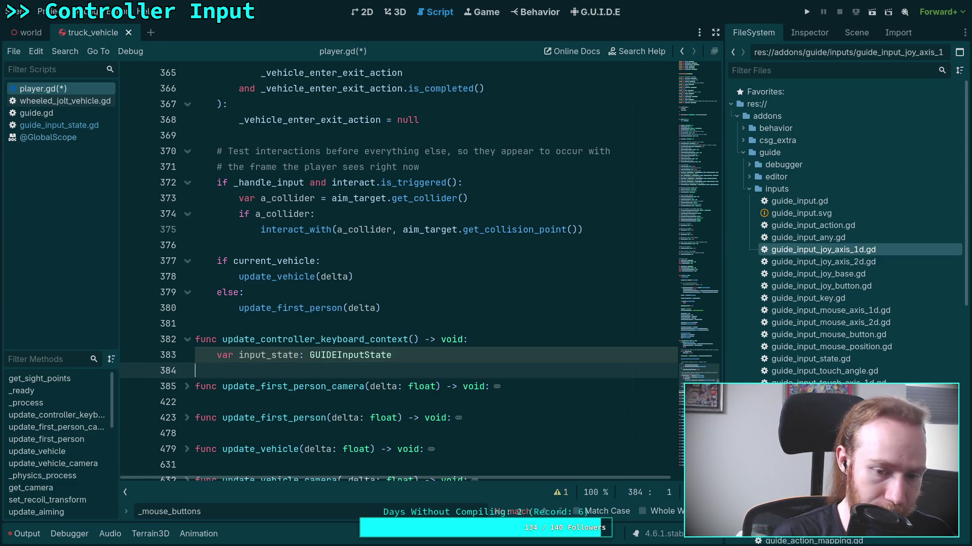
pyautogui.write('= GUIDE.in')
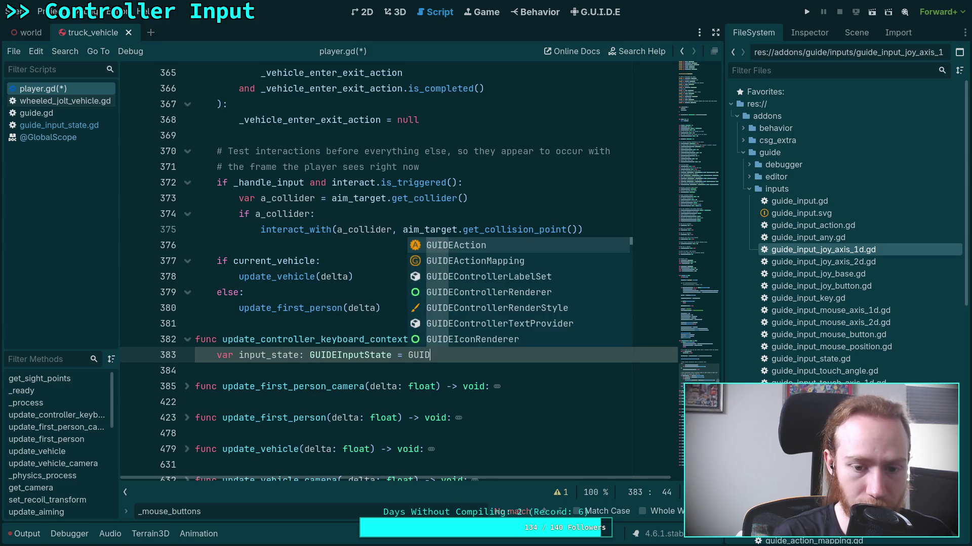
pyautogui.write('pu')
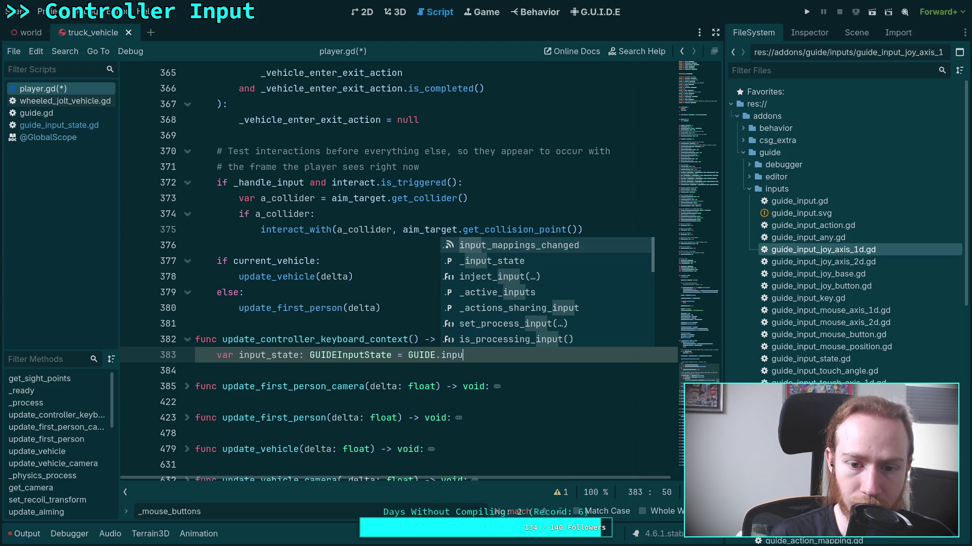
pyautogui.press('Down')
pyautogui.press('Down')
pyautogui.press('Down')
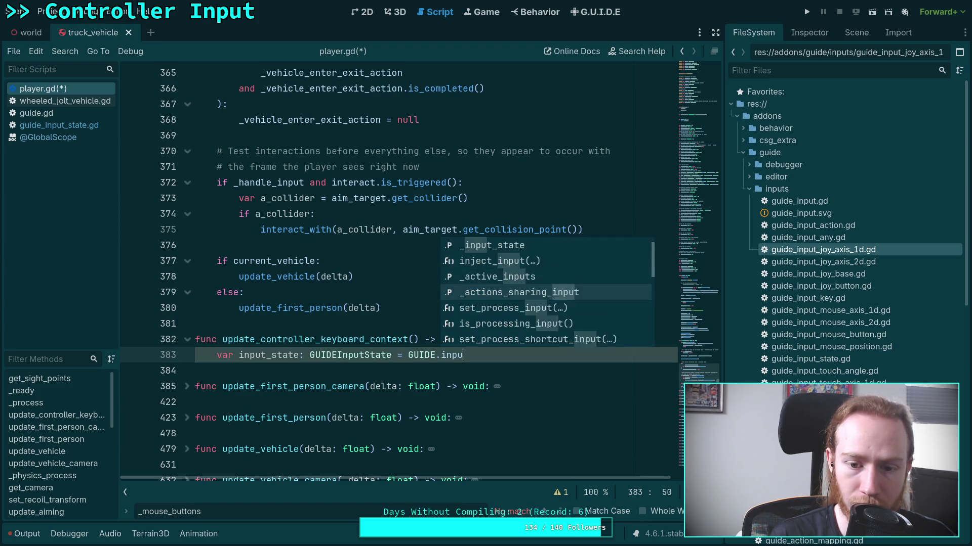
pyautogui.press('Down')
pyautogui.press('Down')
pyautogui.press('Down')
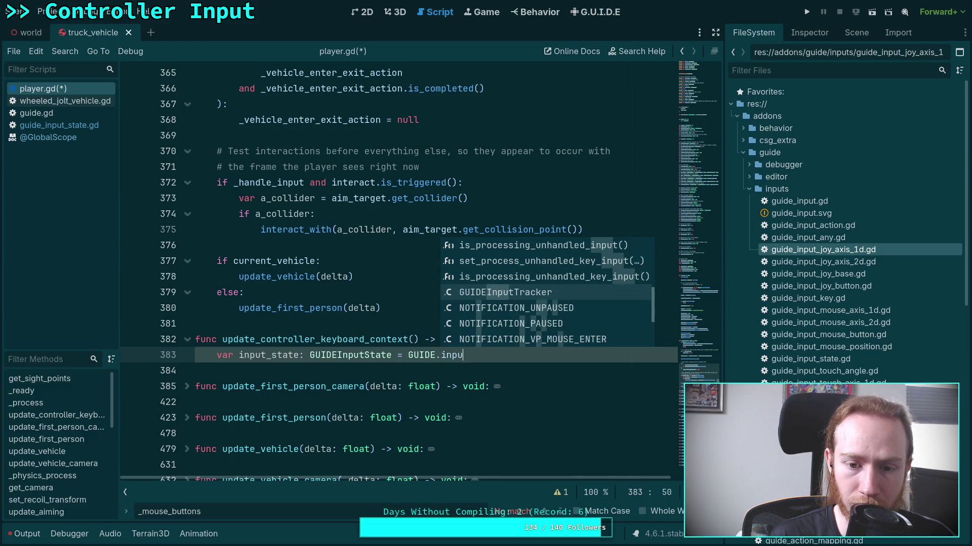
pyautogui.press('Up')
pyautogui.press('Up')
pyautogui.press('Up')
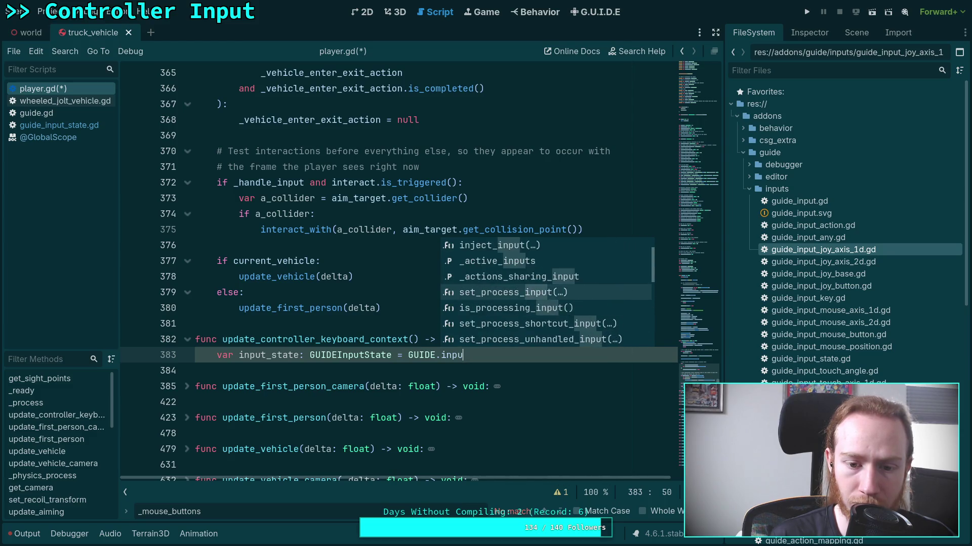
pyautogui.press('Return')
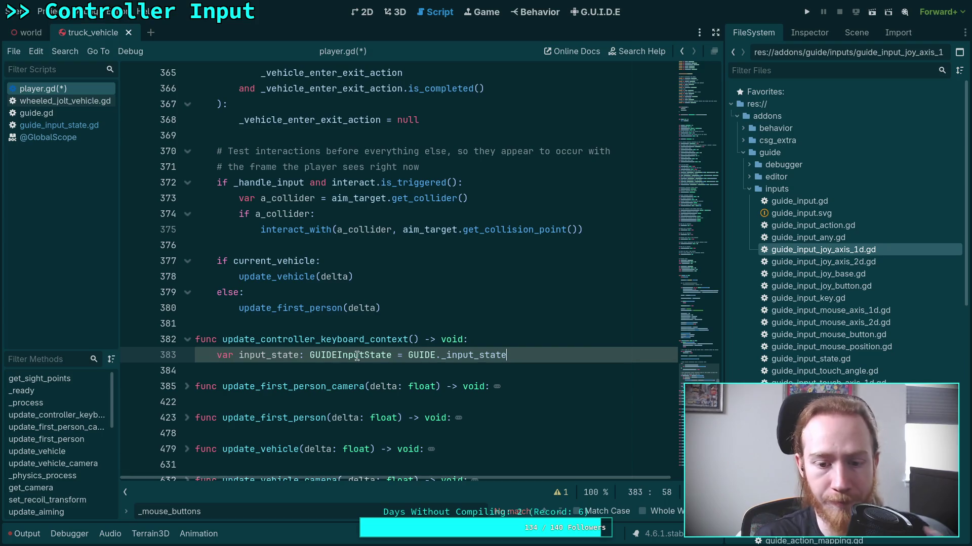
# Step: Look up _input_state's definition in guide.gd and step through its occurrences
pyautogui.rightClick(470, 353)
pyautogui.click(501, 536)
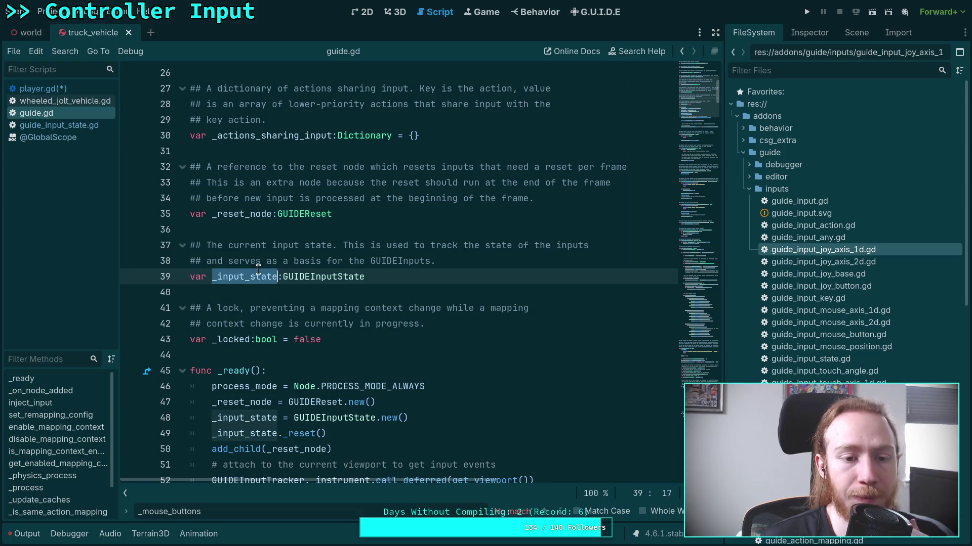
pyautogui.hotkey('ctrl', 'f')
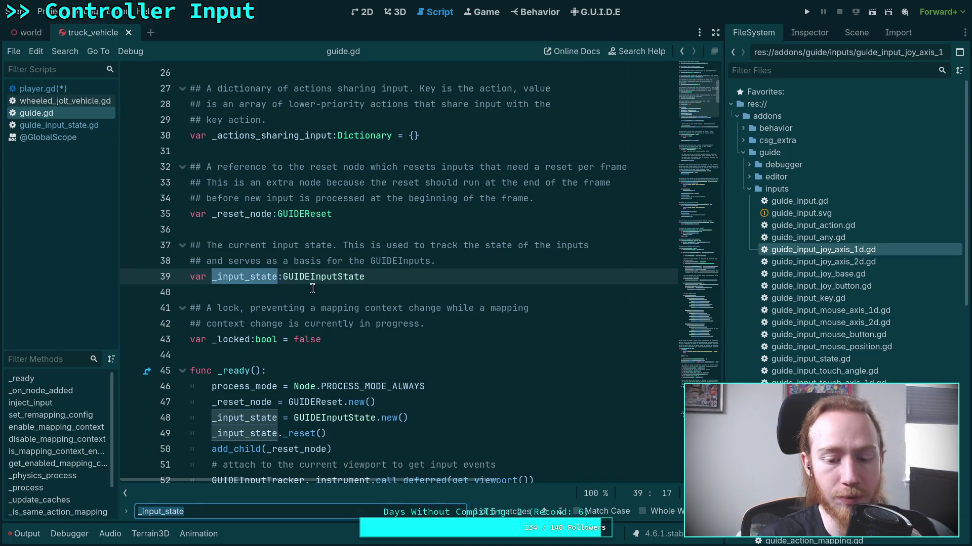
pyautogui.click(558, 513)
pyautogui.click(556, 511)
pyautogui.click(557, 511)
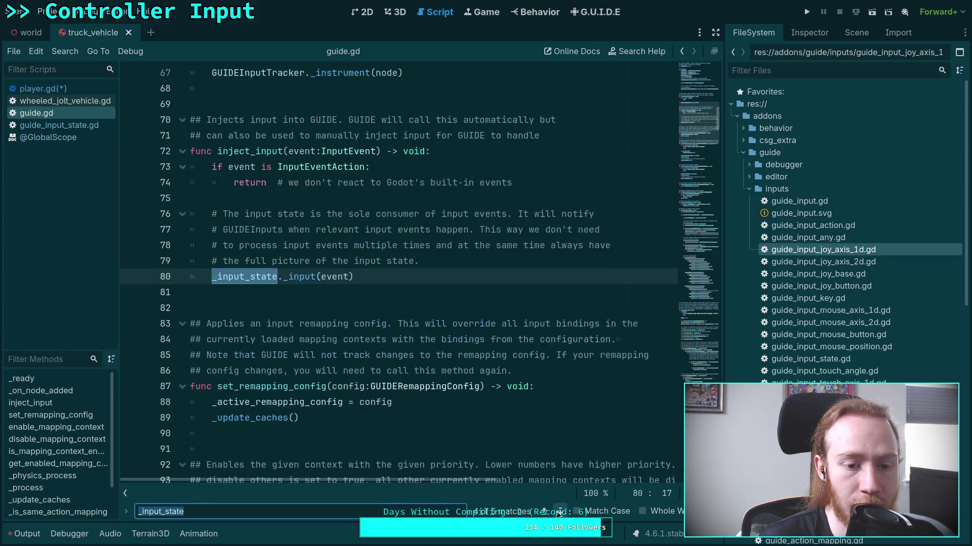
pyautogui.click(556, 511)
pyautogui.click(557, 511)
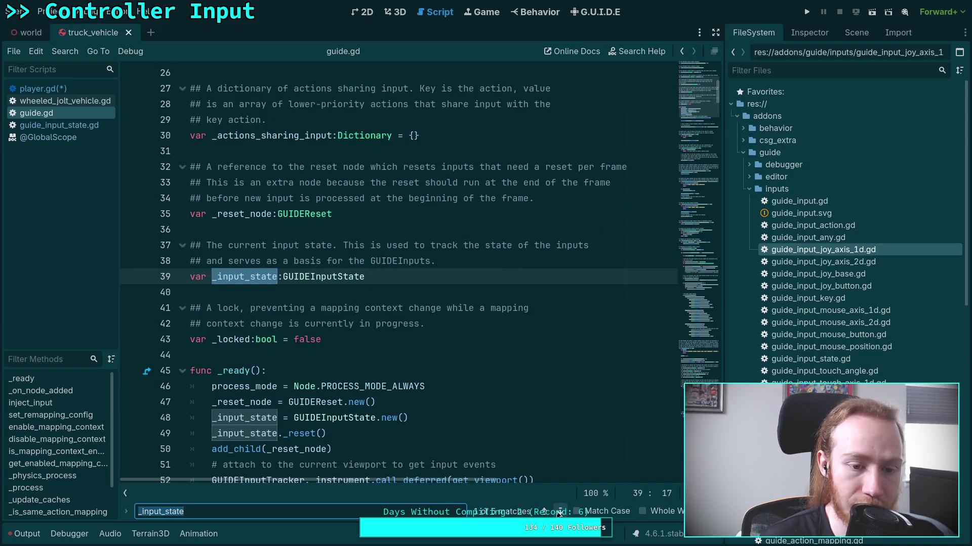
pyautogui.press('Escape')
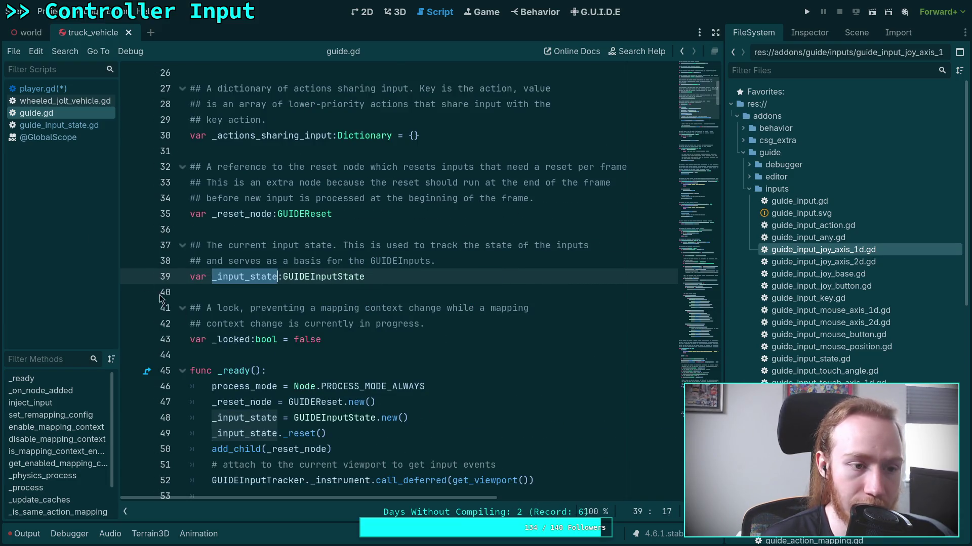
# Step: Close the guide.gd and guide_input_state.gd scripts and return to player.gd
pyautogui.rightClick(52, 113)
pyautogui.click(70, 145)
pyautogui.click(62, 113)
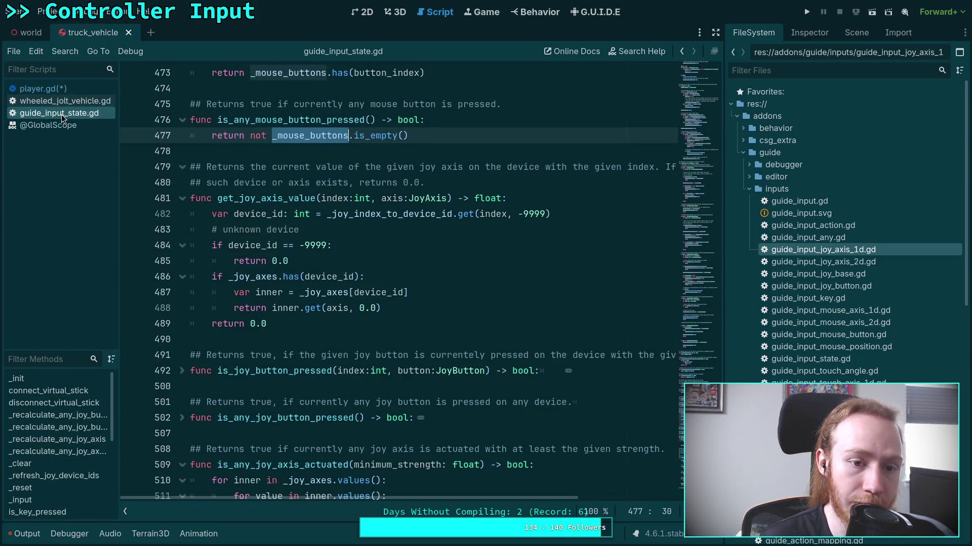
pyautogui.rightClick(62, 112)
pyautogui.click(85, 151)
pyautogui.click(58, 115)
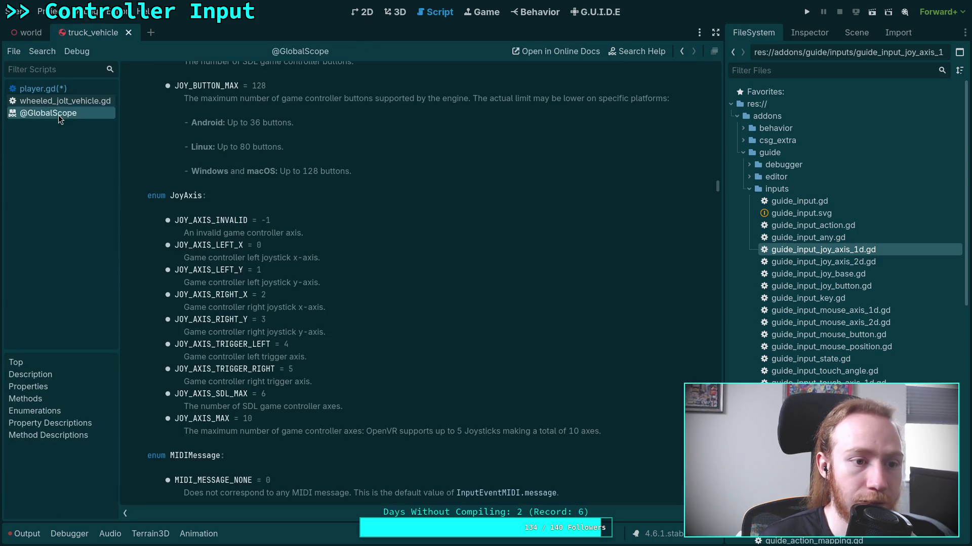
pyautogui.rightClick(59, 115)
pyautogui.click(41, 88)
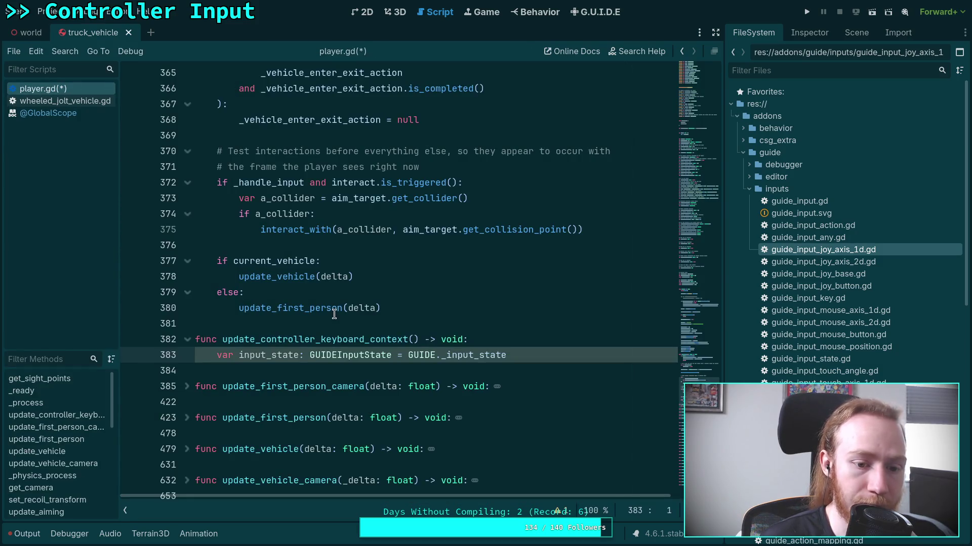
# Step: Look up the GUIDEInputState class definition, then close guide_input_state.gd again
pyautogui.rightClick(368, 354)
pyautogui.click(412, 508)
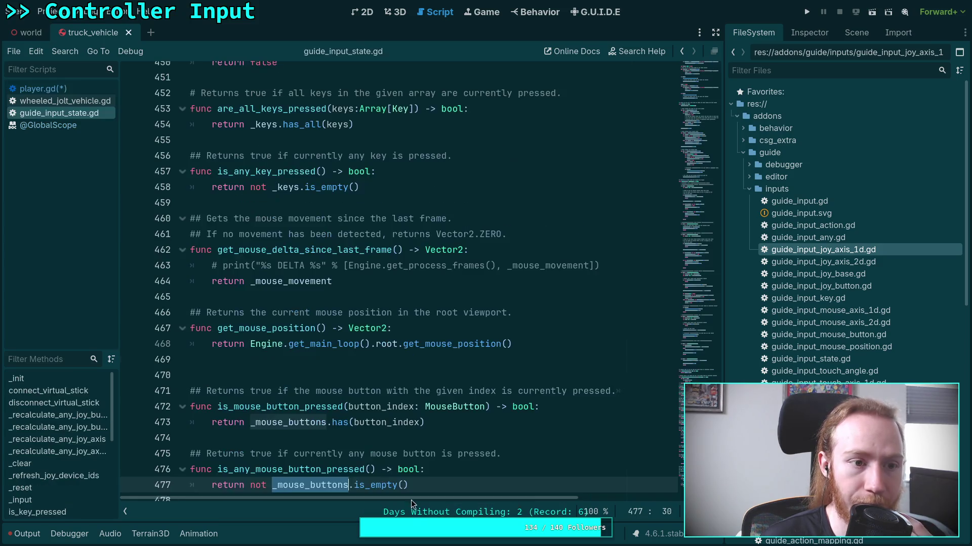
pyautogui.rightClick(75, 113)
pyautogui.click(91, 148)
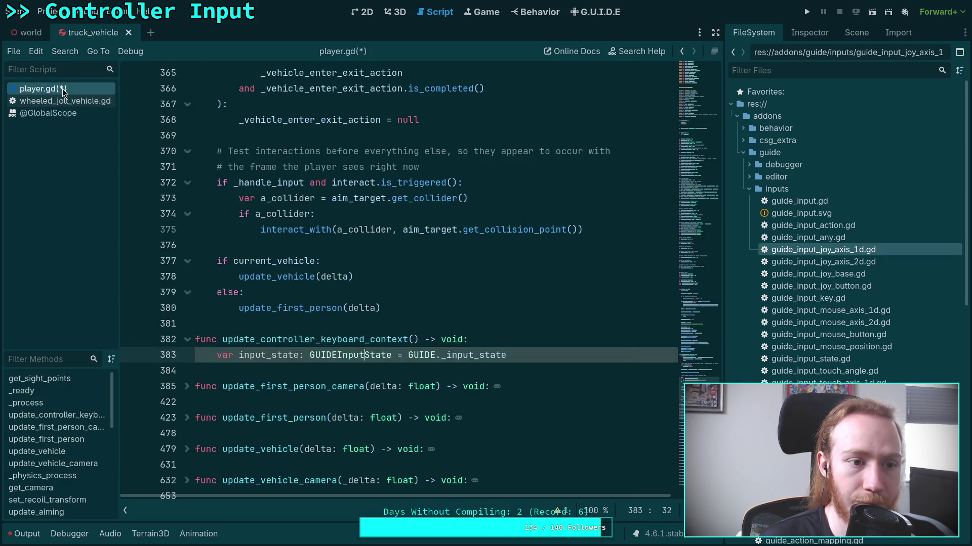
# Step: Append the are_all_keys_pressed() call on line 383 and look up its definition
pyautogui.click(538, 356)
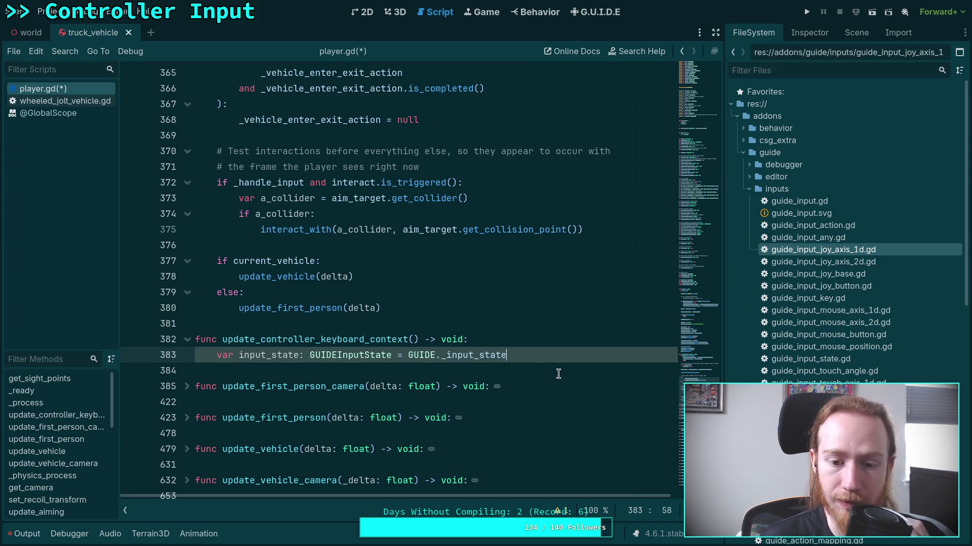
pyautogui.write('.')
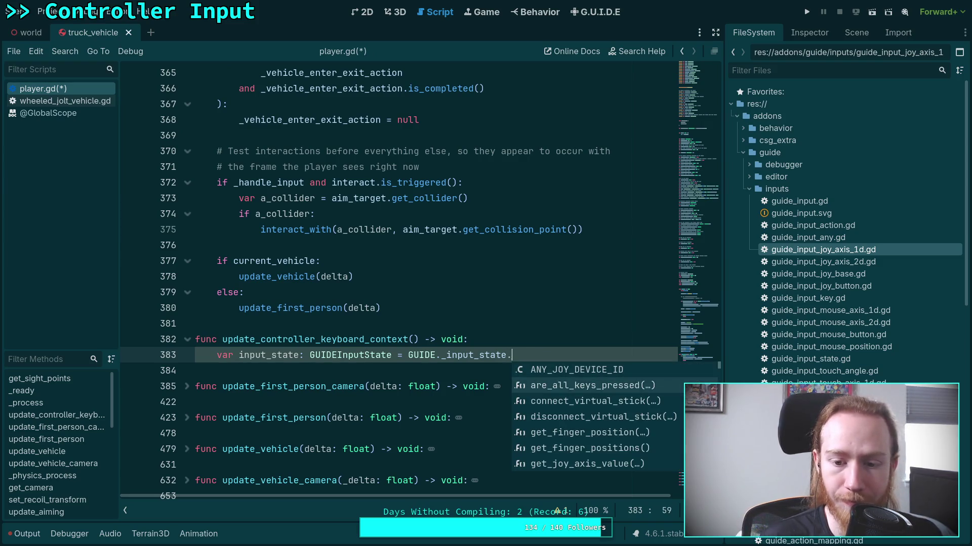
pyautogui.press('Return')
pyautogui.rightClick(551, 350)
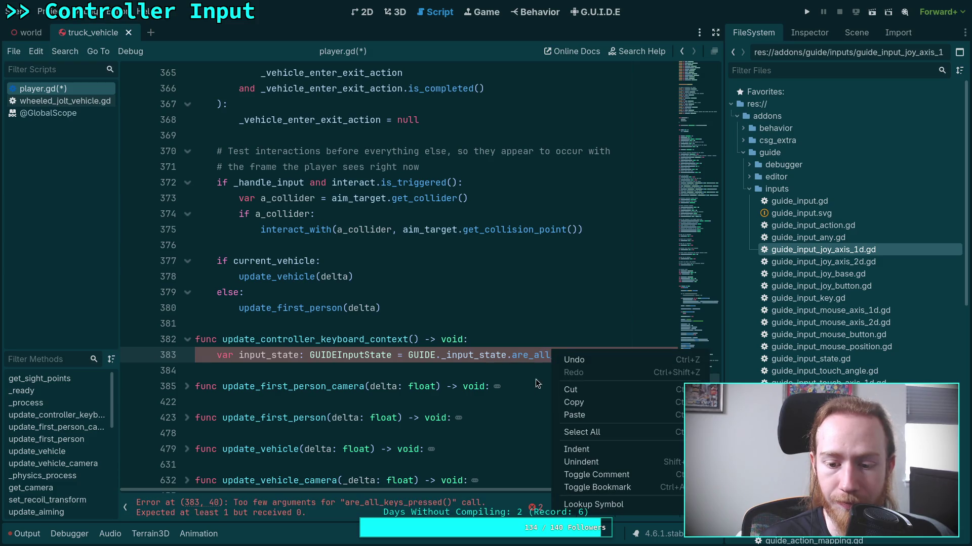
pyautogui.click(587, 505)
pyautogui.rightClick(96, 114)
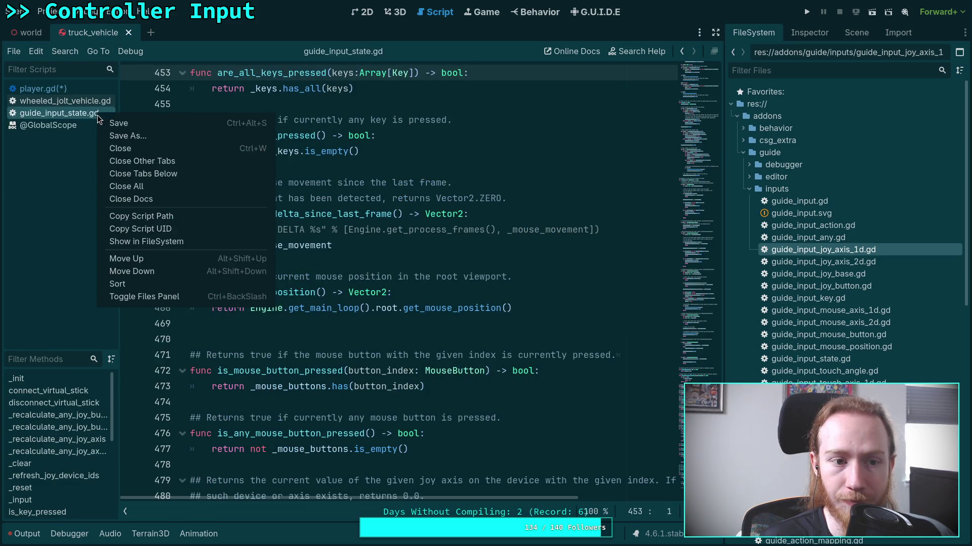
# Step: Delete the are_all_keys_pressed() call, select GUIDEInputState, and open Search Help
pyautogui.press('End')
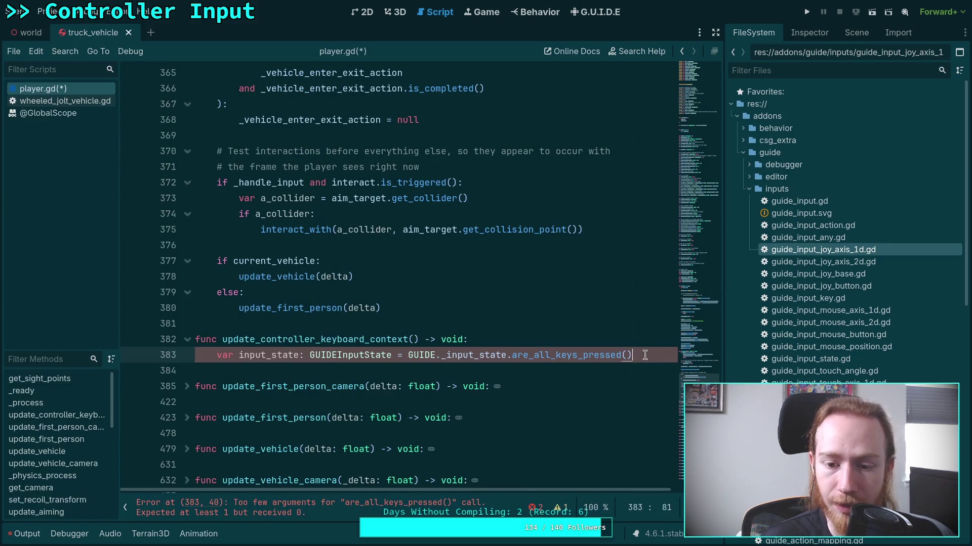
pyautogui.hotkey('ctrl', 'shift', 'Left')
pyautogui.hotkey('ctrl', 'shift', 'Left')
pyautogui.hotkey('ctrl', 'shift', 'Left')
pyautogui.press('BackSpace')
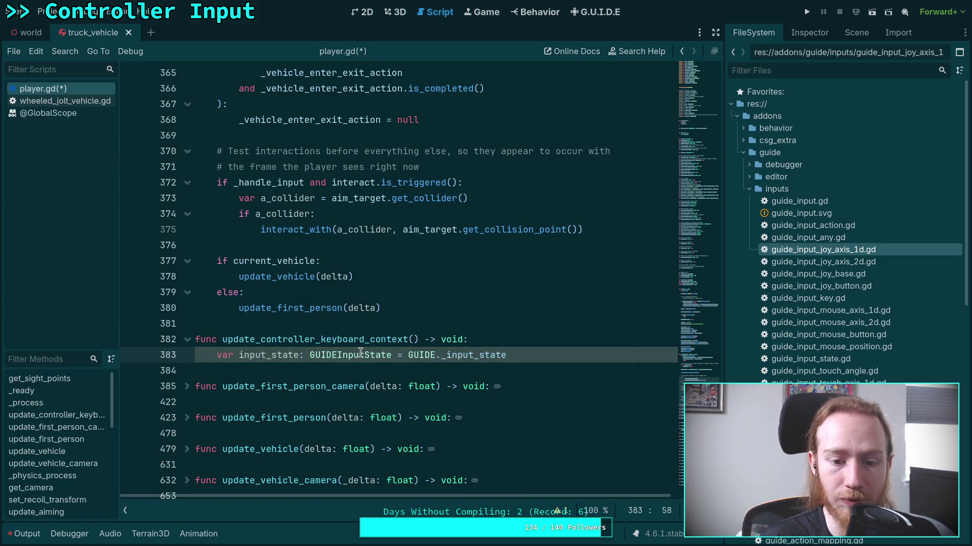
pyautogui.rightClick(338, 354)
pyautogui.doubleClick(323, 354)
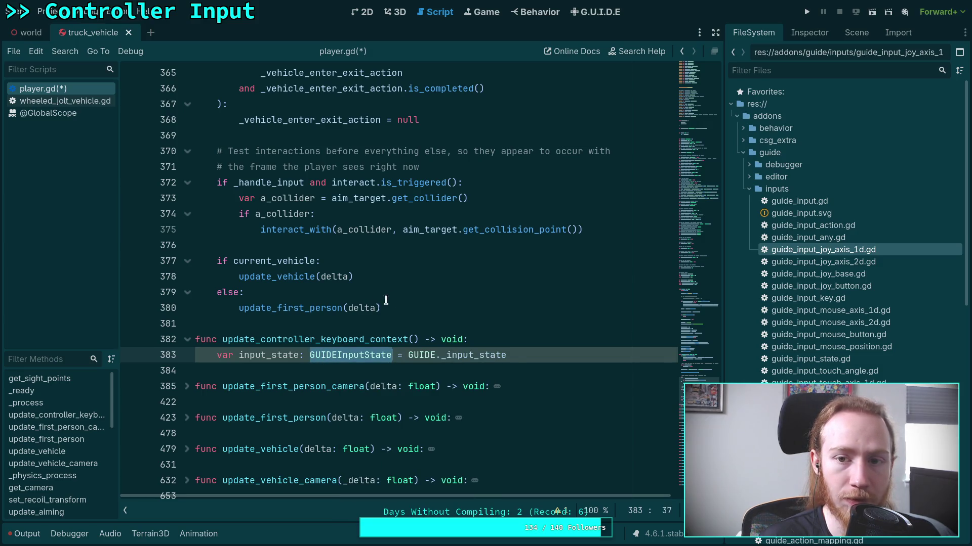
pyautogui.click(645, 53)
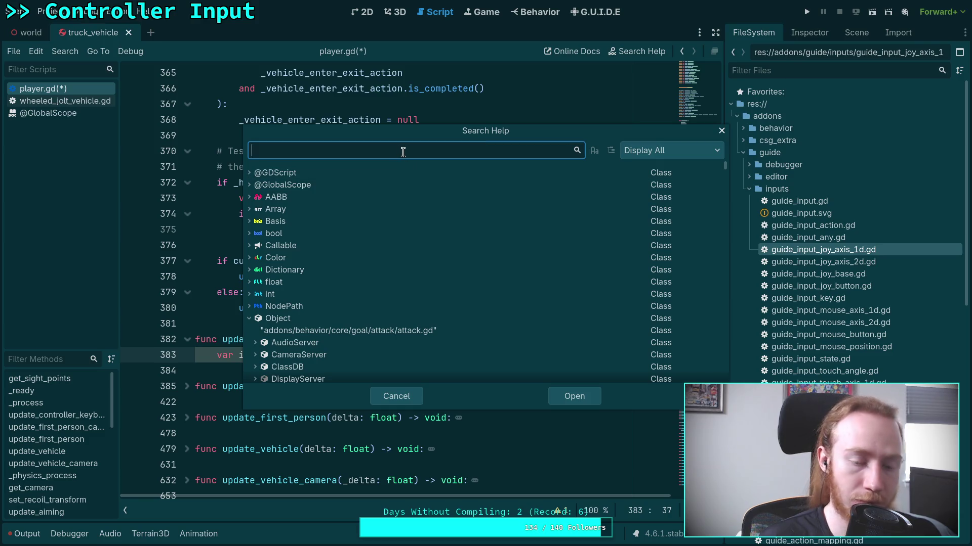
# Step: Find the GUIDEInputState class reference in help and review methods such as is_any_finger_down
pyautogui.write('GUI')
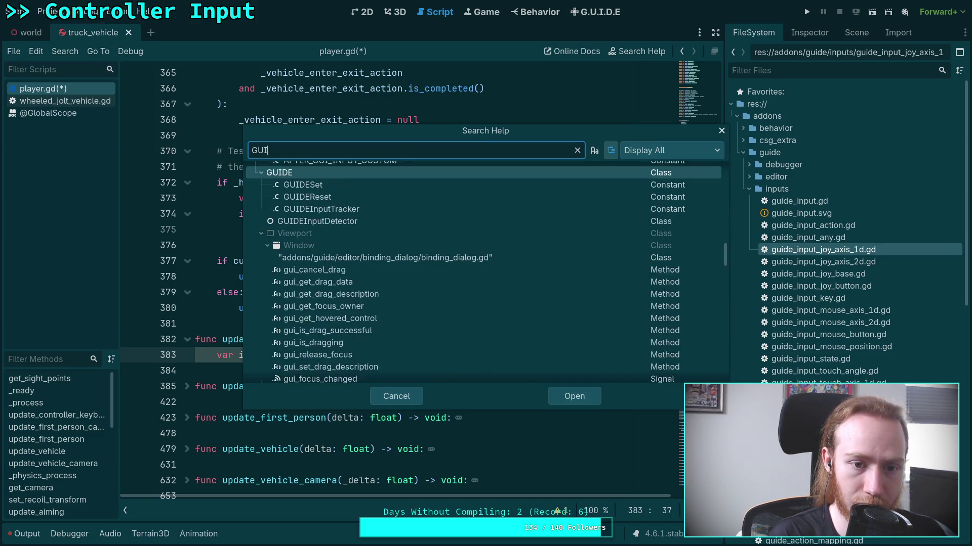
pyautogui.write('DEINput')
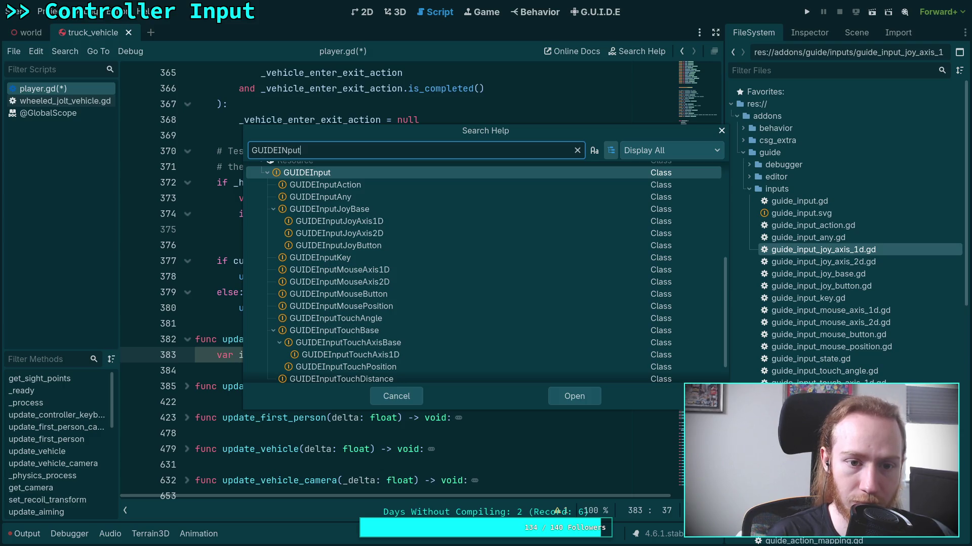
pyautogui.press('BackSpace')
pyautogui.write('n')
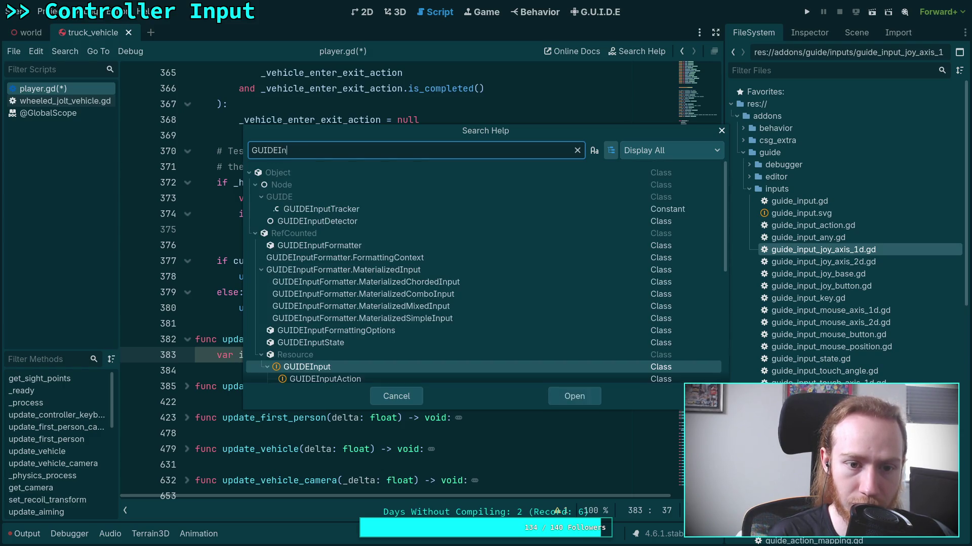
pyautogui.write('State')
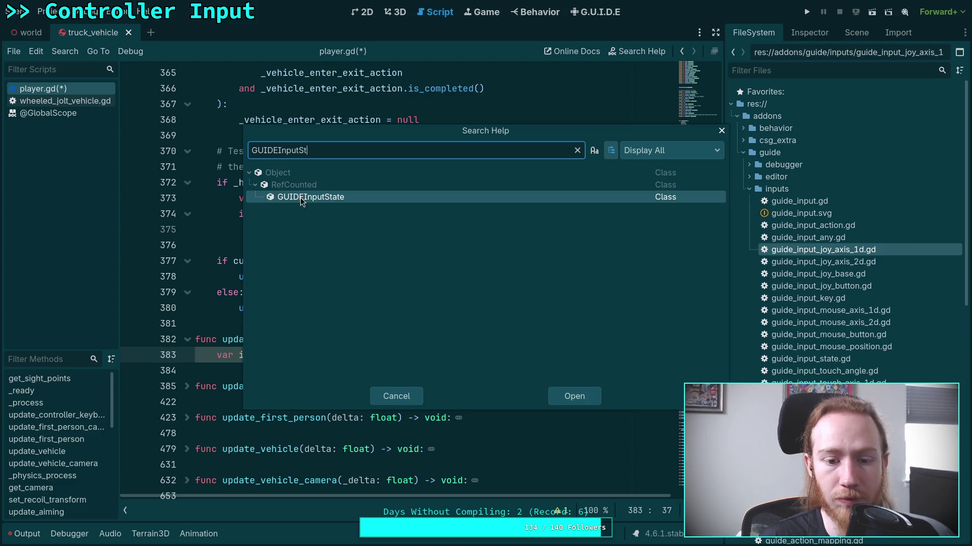
pyautogui.doubleClick(299, 197)
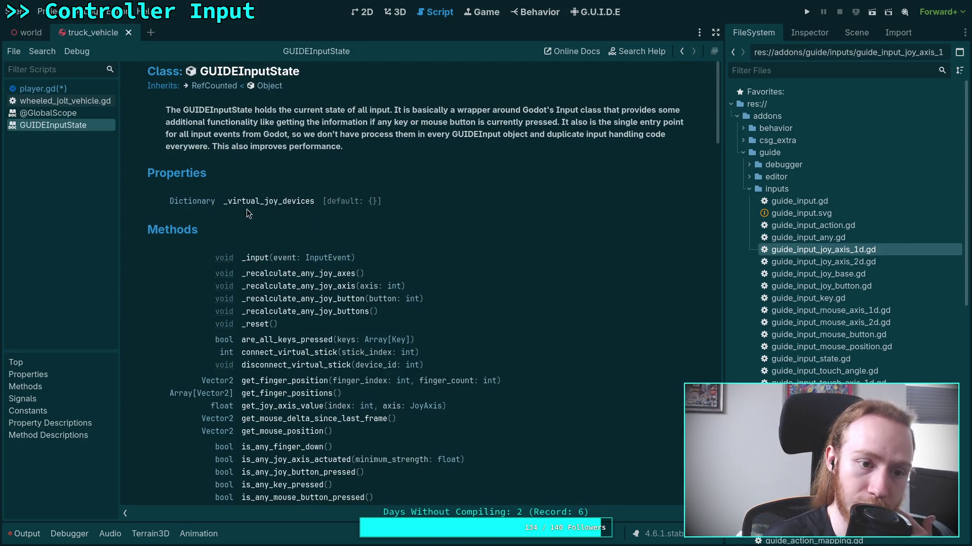
pyautogui.scroll(-5, 248, 269)
pyautogui.scroll(1, 248, 268)
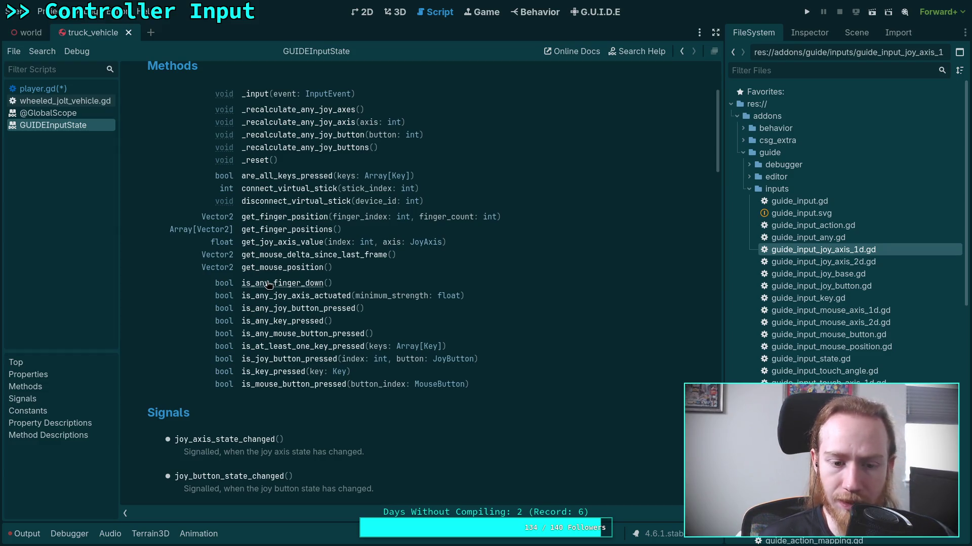
pyautogui.click(269, 283)
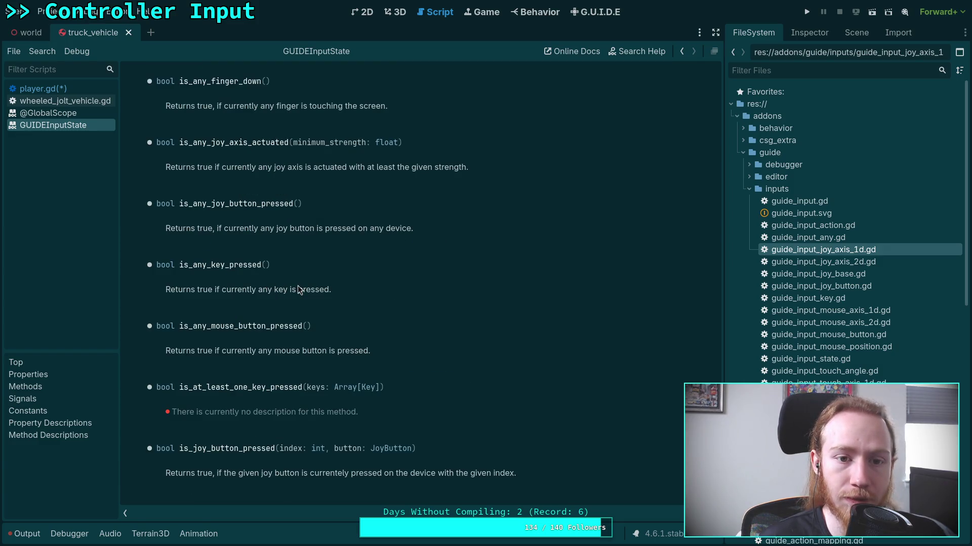
pyautogui.scroll(20, 298, 290)
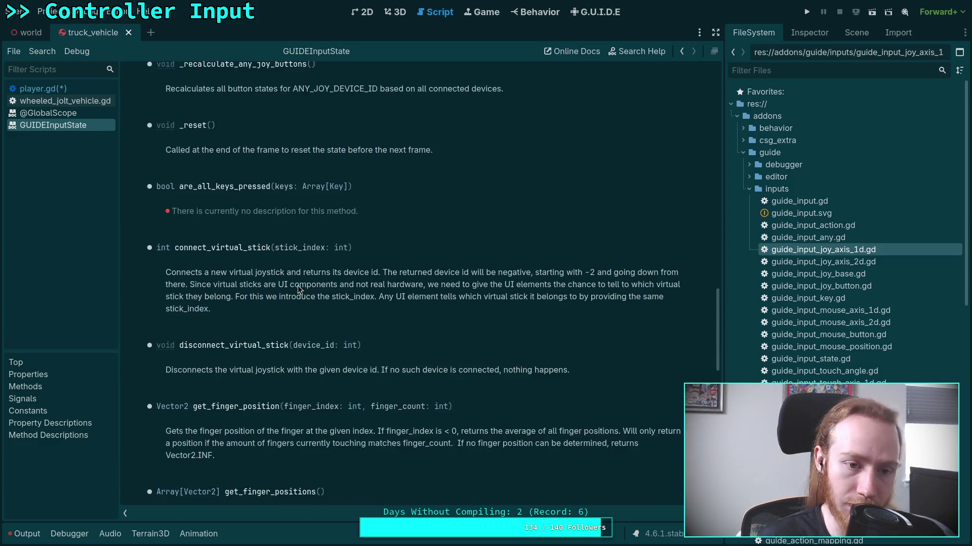
pyautogui.scroll(10, 297, 287)
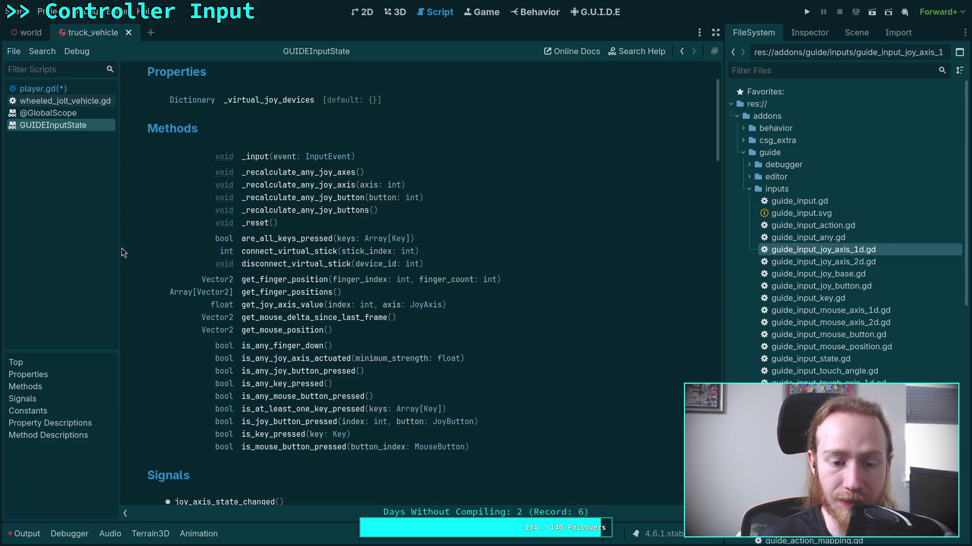
# Step: Return to player.gd with the caret at the end of line 383
pyautogui.click(43, 89)
pyautogui.click(511, 346)
pyautogui.click(525, 350)
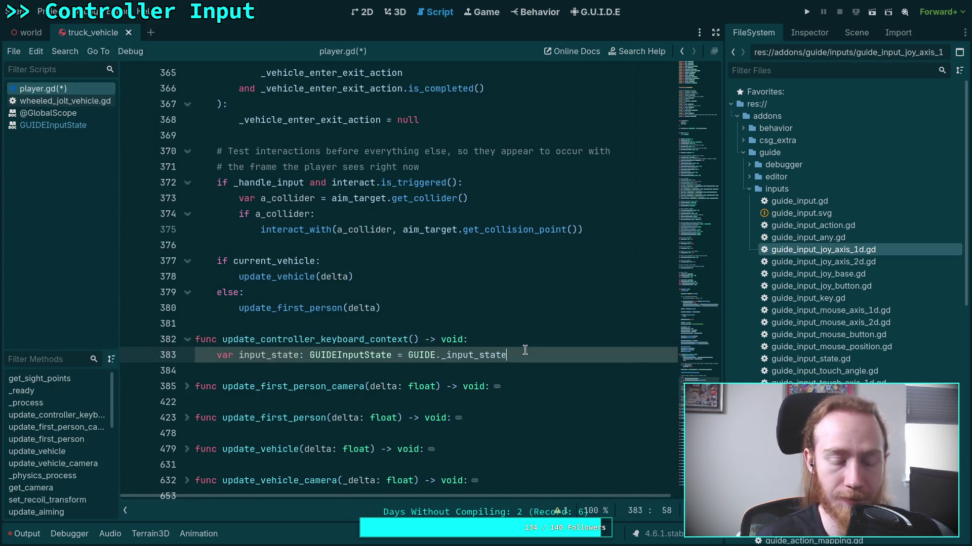
# Step: Add an if on is_any_key_pressed() or is_any_mouse_button_pressed() that sets input_context to KEYBOARD
pyautogui.press('Return')
pyautogui.write('if input')
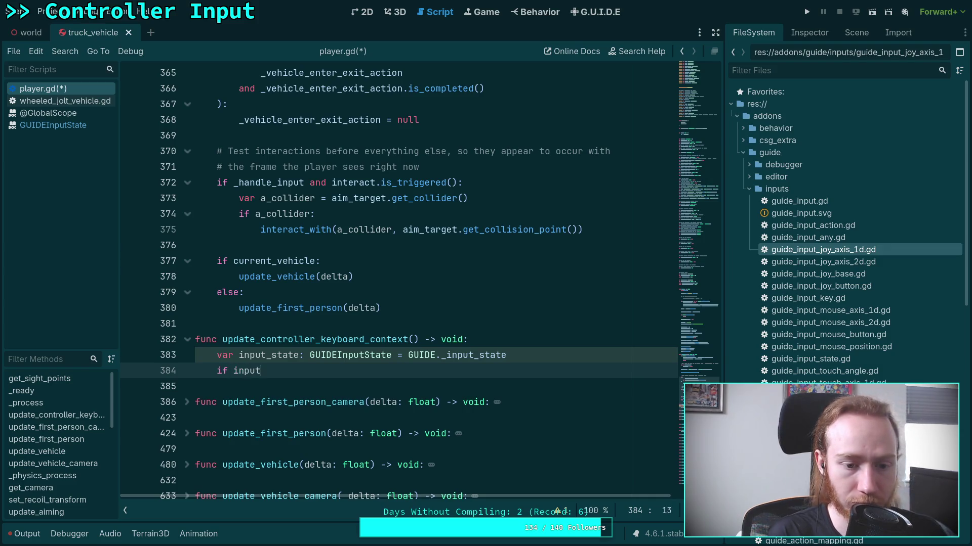
pyautogui.write('_state.is_an')
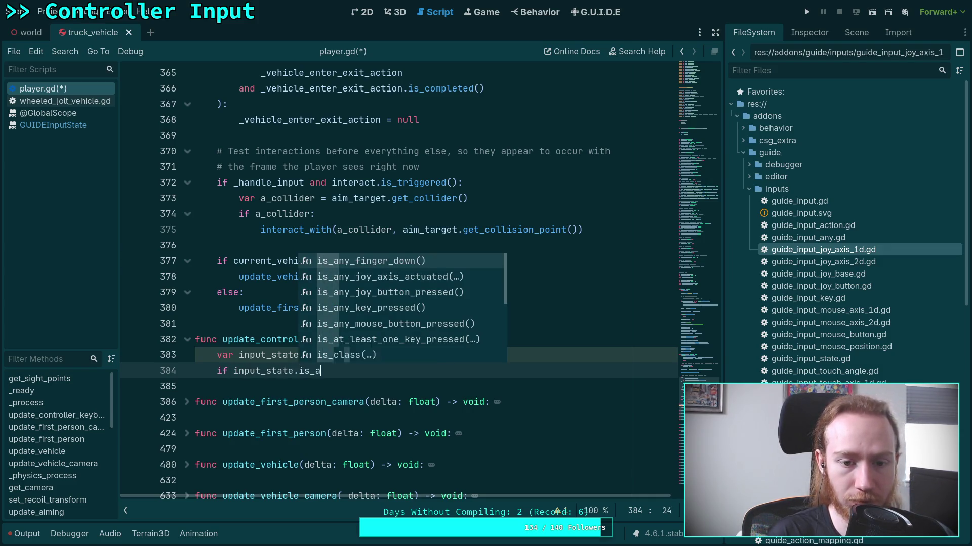
pyautogui.press('Return')
pyautogui.write('or ')
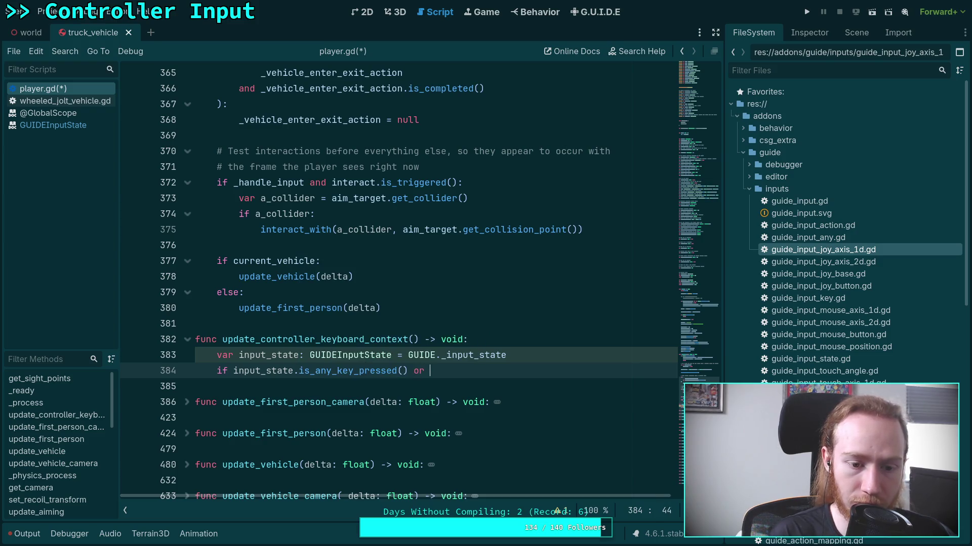
pyautogui.write('input_state.i')
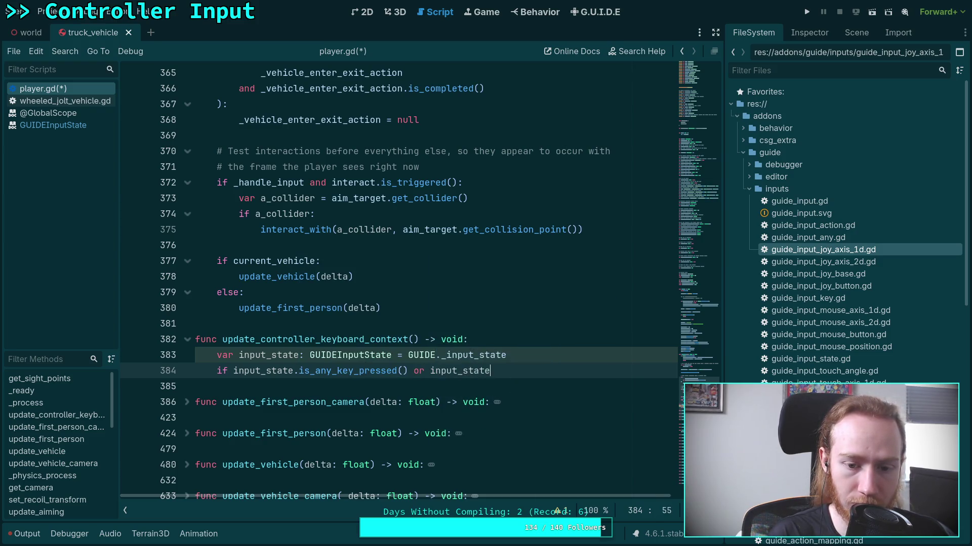
pyautogui.write('s_any_mo')
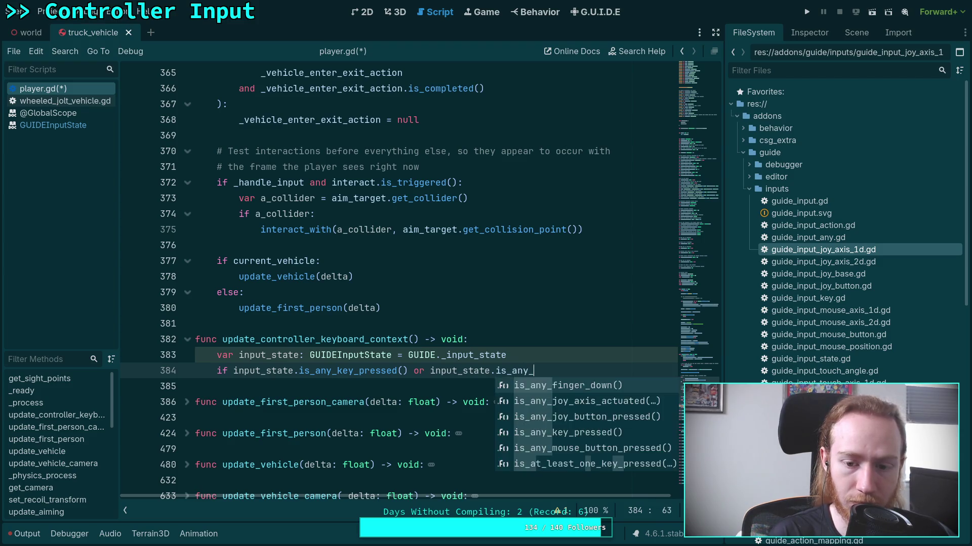
pyautogui.press('Return')
pyautogui.write(':')
pyautogui.press('Return')
pyautogui.write('input_context.')
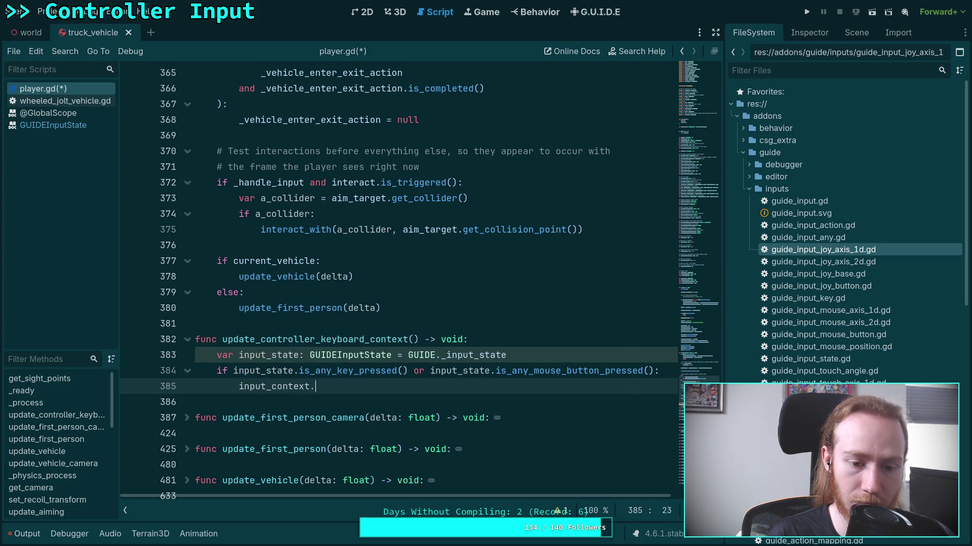
pyautogui.write('InputContext.')
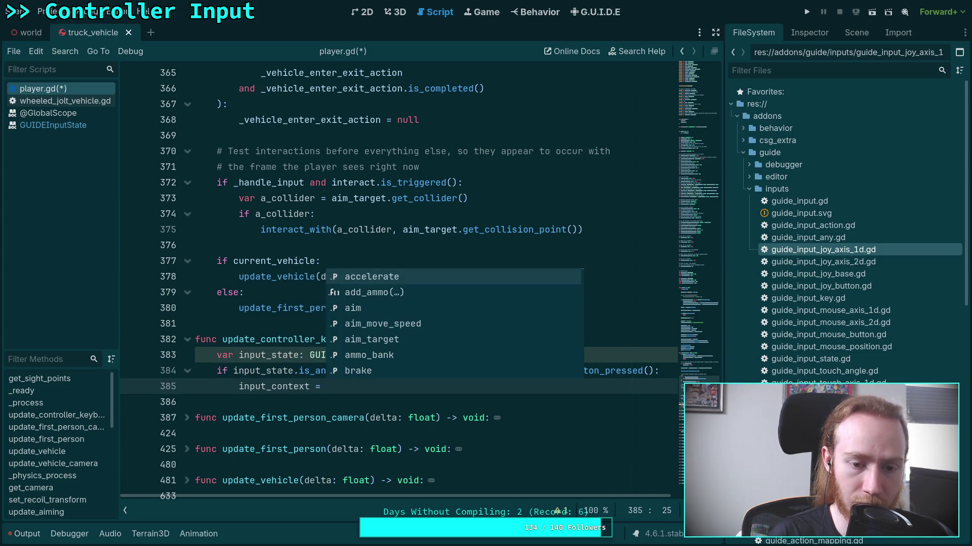
pyautogui.write('K')
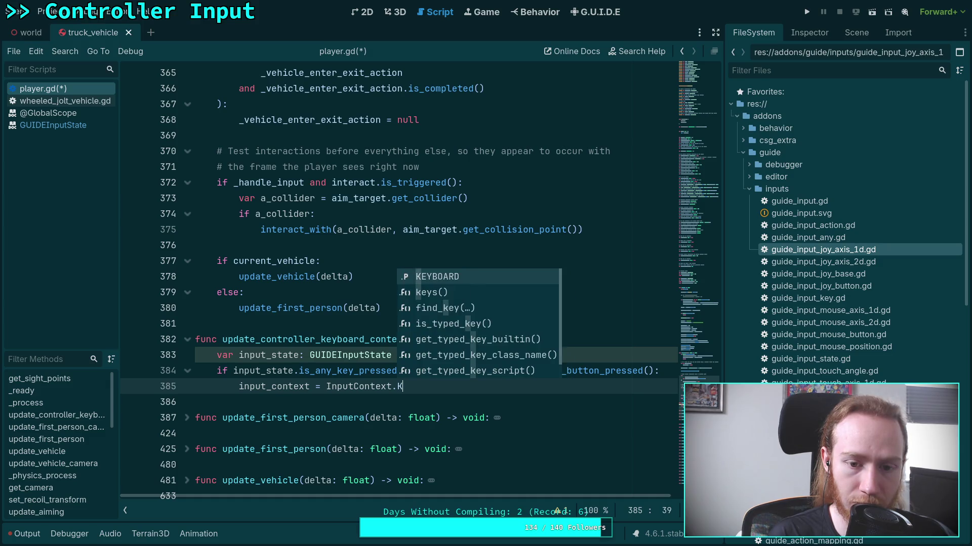
pyautogui.press('Return')
pyautogui.press('Return')
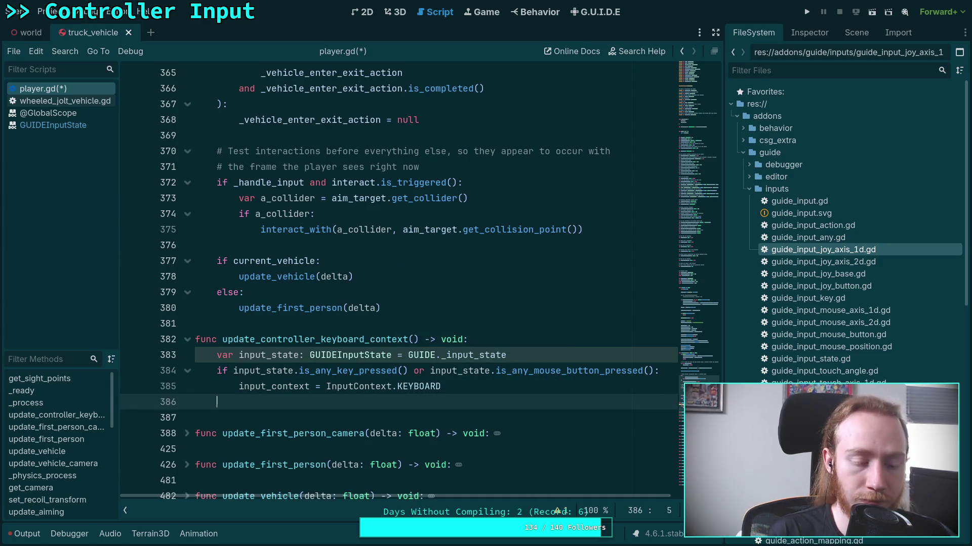
# Step: Start an elif testing input_state.is_any_joy_button_pressed(), ending with a trailing or
pyautogui.write('el')
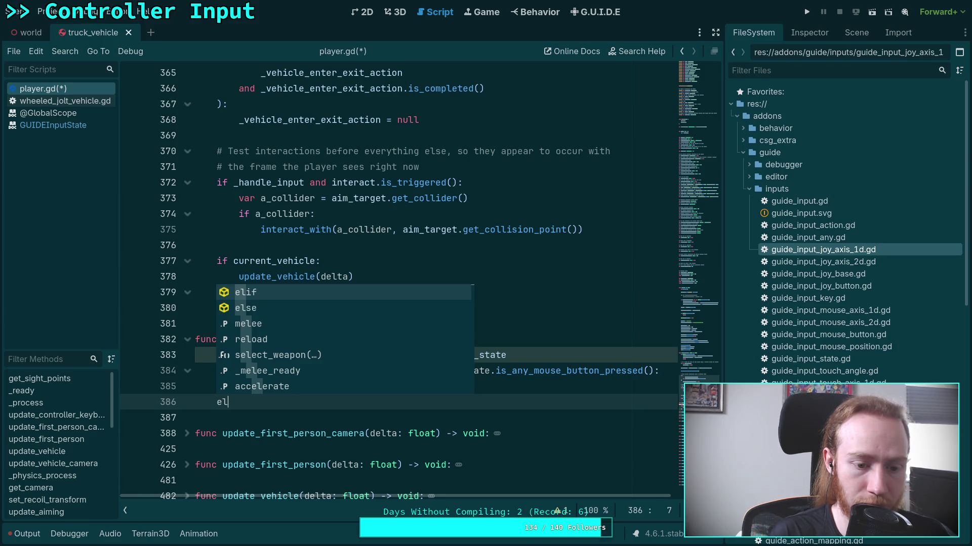
pyautogui.write('if input')
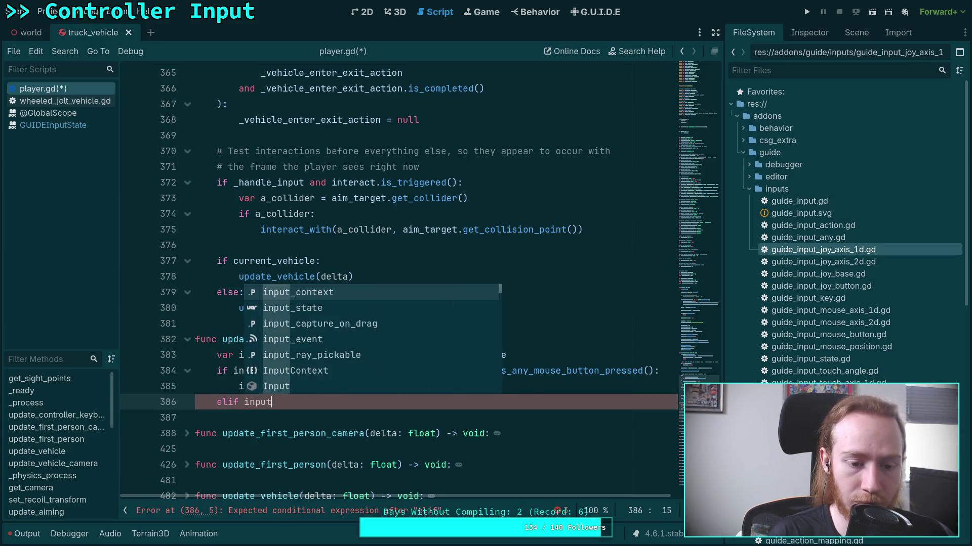
pyautogui.write('.')
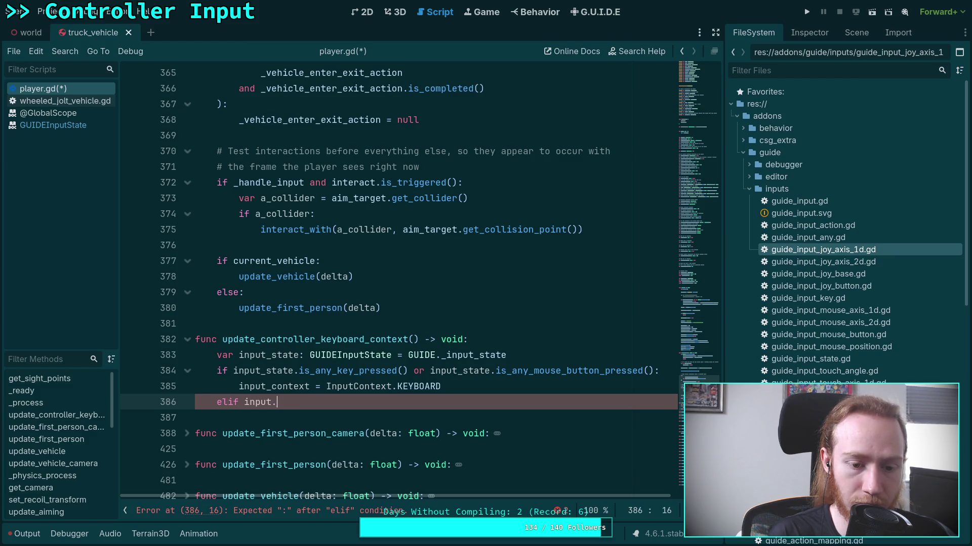
pyautogui.write('_state')
pyautogui.write('is_a')
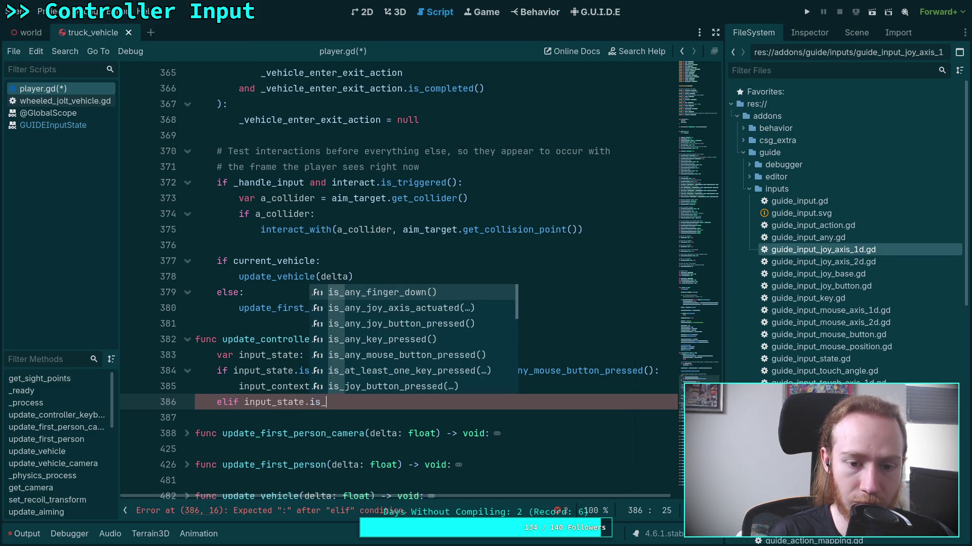
pyautogui.press('Down')
pyautogui.press('Down')
pyautogui.press('Return')
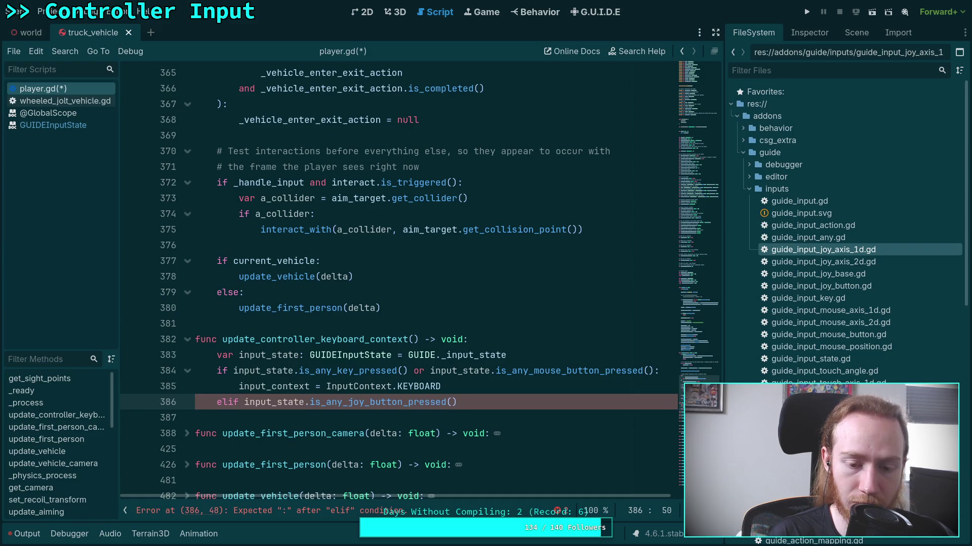
pyautogui.write('or')
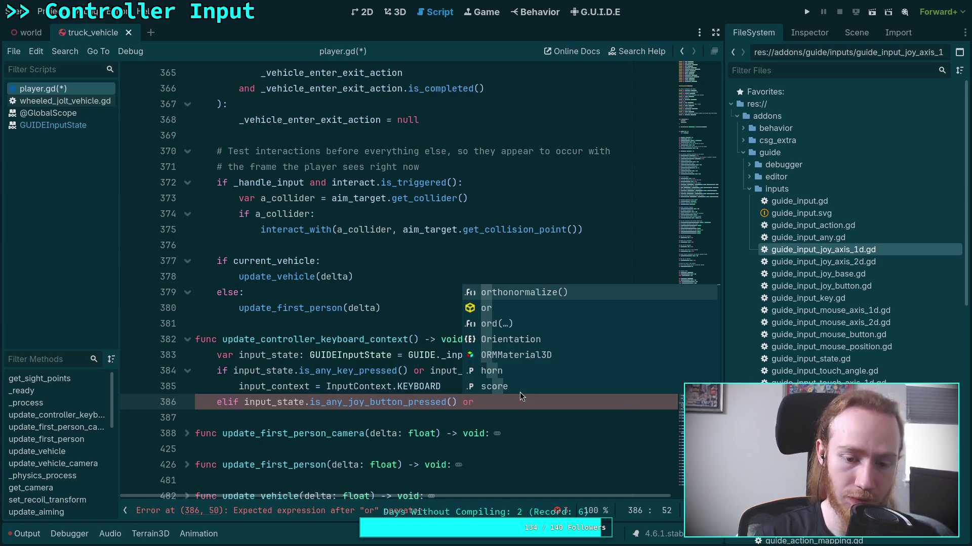
pyautogui.click(245, 397)
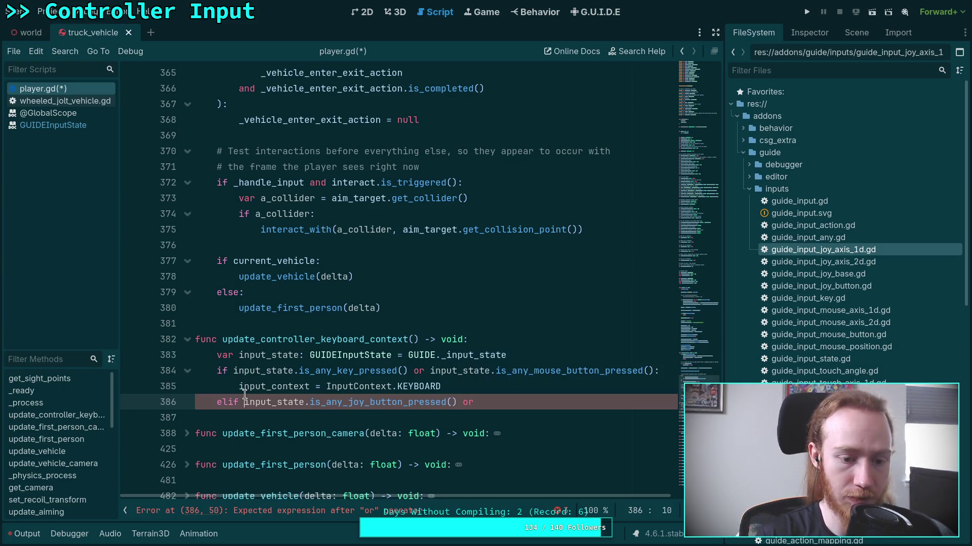
# Step: Wrap the elif condition in multi-line parentheses with a body setting input_context = InputContext.CONTROLLER
pyautogui.write('(')
pyautogui.press('Return')
pyautogui.press('Tab')
pyautogui.press('Tab')
pyautogui.click(504, 416)
pyautogui.press('Return')
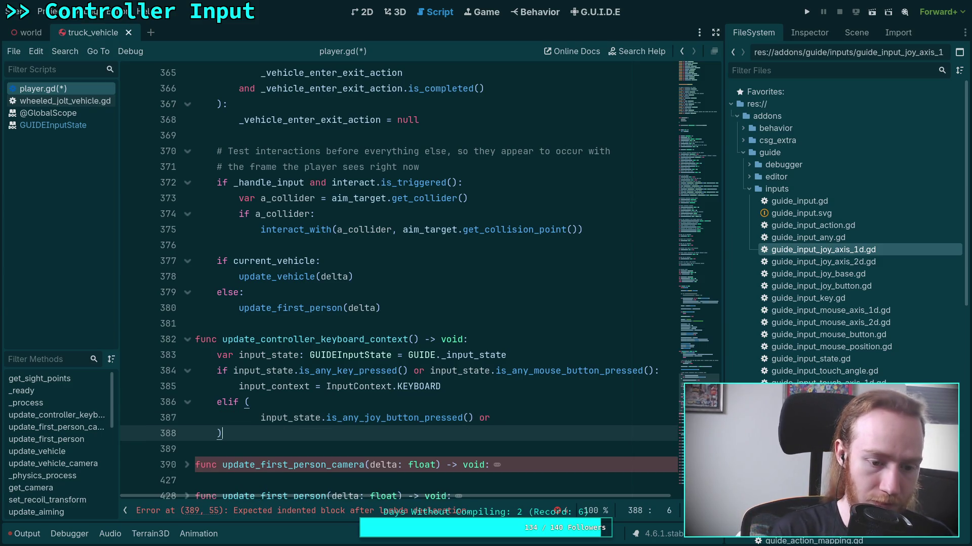
pyautogui.write(':')
pyautogui.press('Return')
pyautogui.write('itp')
pyautogui.press('BackSpace')
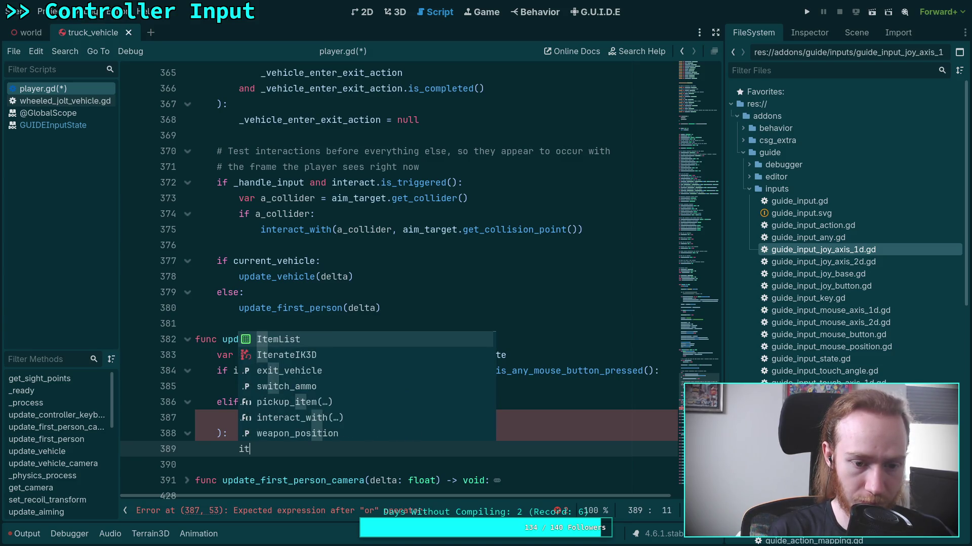
pyautogui.press('BackSpace')
pyautogui.write('n')
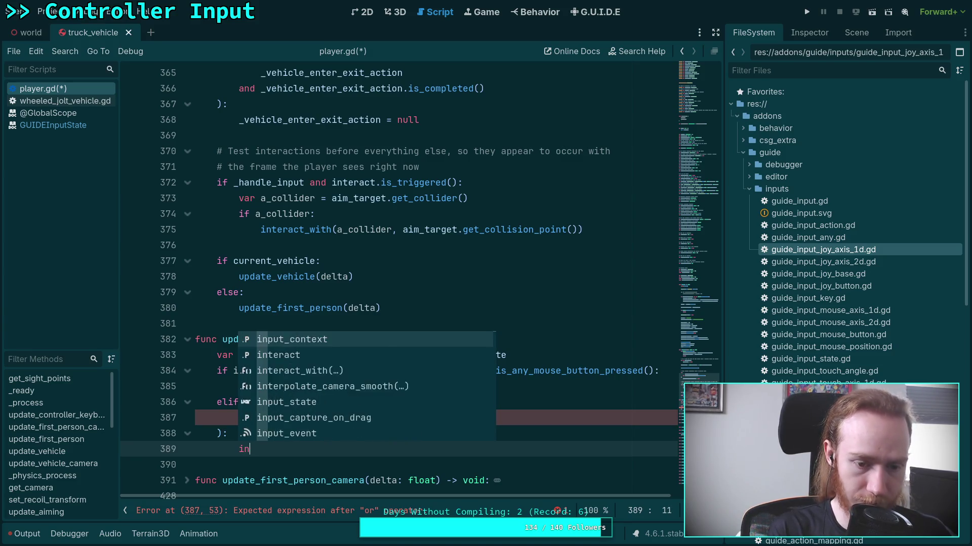
pyautogui.press('Return')
pyautogui.write('Inp')
pyautogui.press('Return')
pyautogui.write('.')
pyautogui.press('Down')
pyautogui.press('Return')
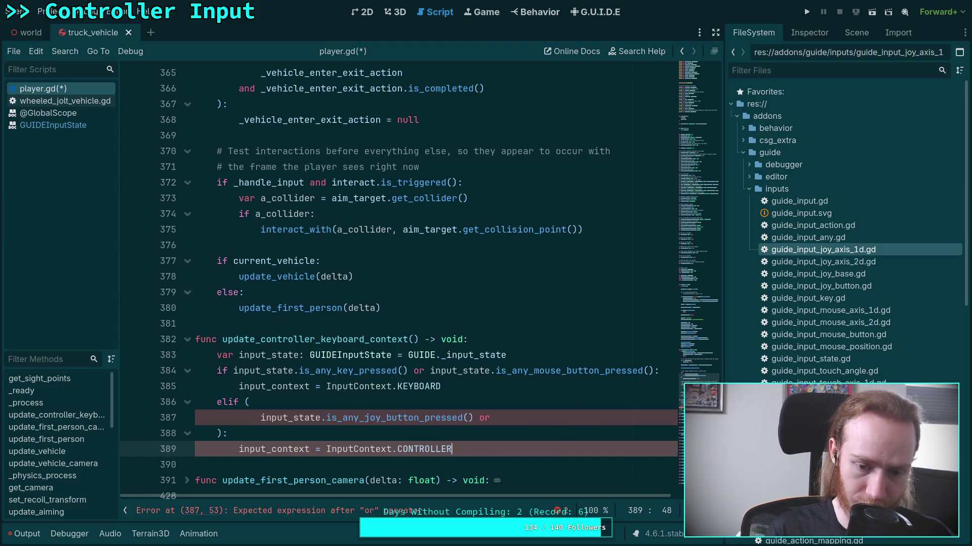
# Step: Move the trailing or onto its own line and fix the indentation of line 387
pyautogui.click(561, 422)
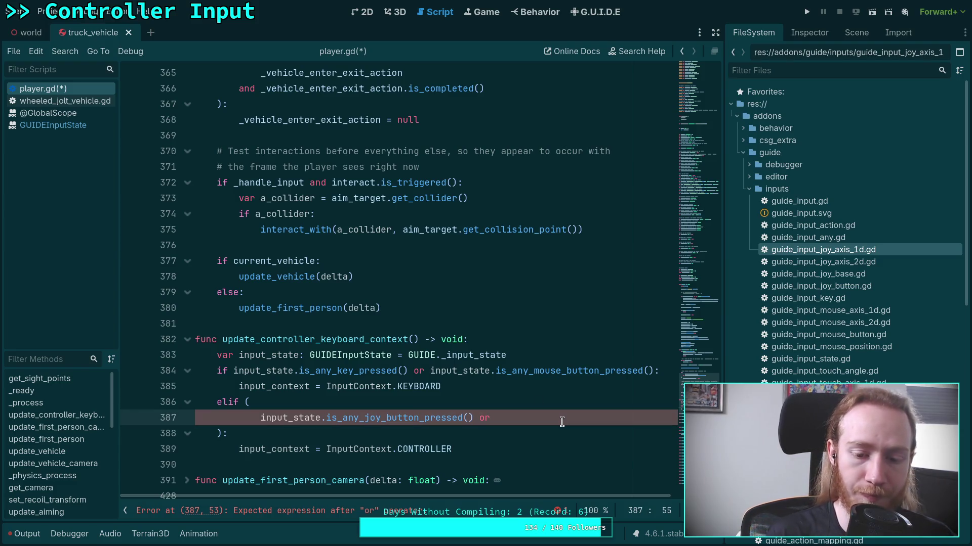
pyautogui.press('Return')
pyautogui.press('BackSpace')
pyautogui.press('Up')
pyautogui.press('BackSpace')
pyautogui.press('BackSpace')
pyautogui.press('Tab')
pyautogui.press('Tab')
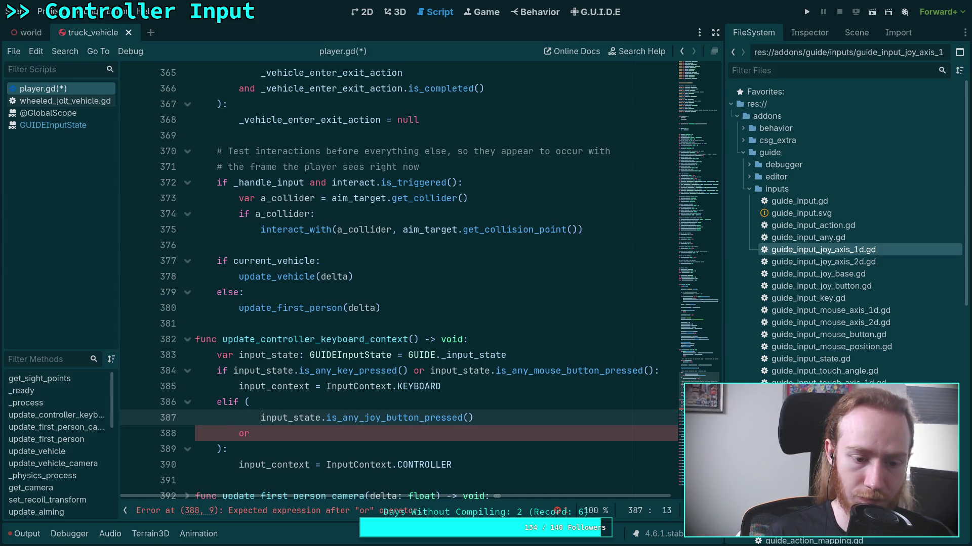
pyautogui.press('Down')
pyautogui.press('Up')
pyautogui.press('BackSpace')
pyautogui.press('Down')
# Step: Add input_state.get_joy_axis_value() after the or as the second condition
pyautogui.write('input_state.')
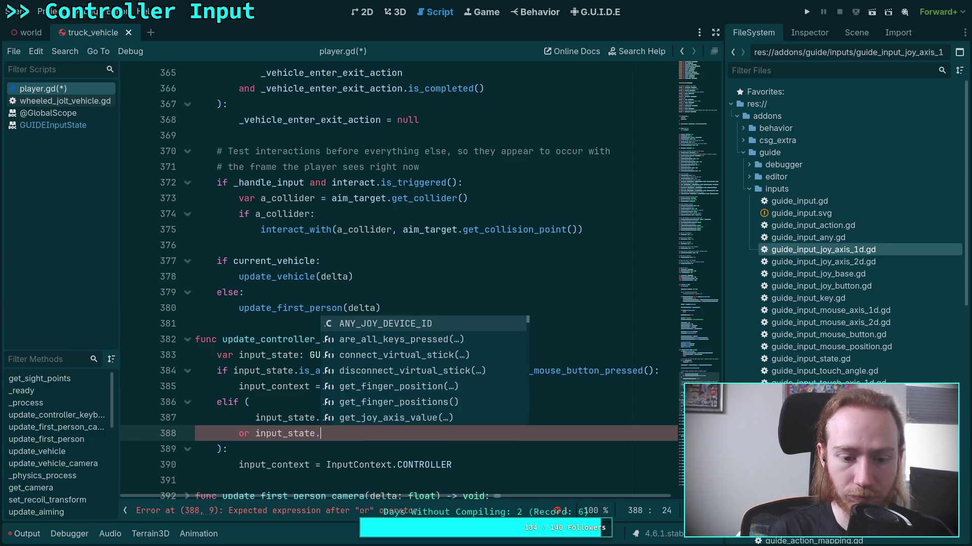
pyautogui.write('is_je')
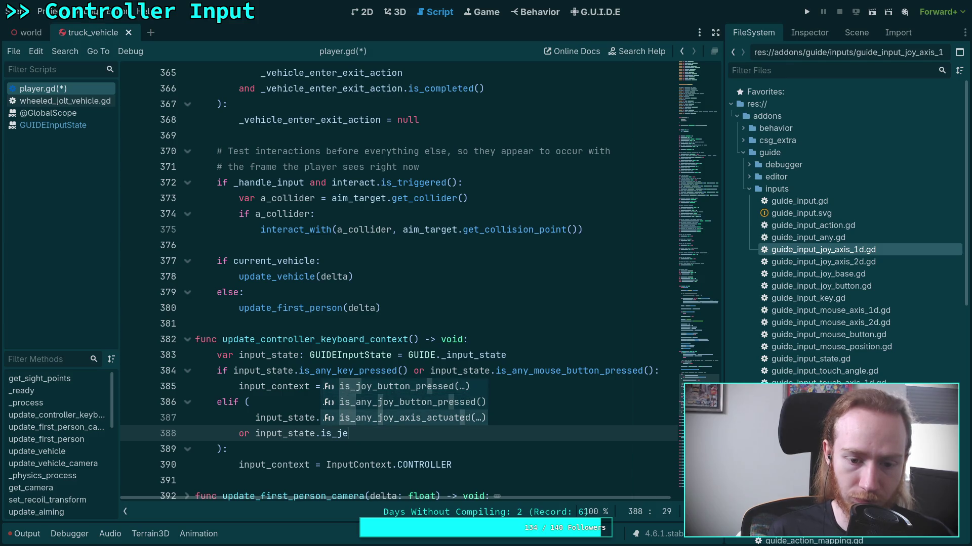
pyautogui.press('Down')
pyautogui.press('Down')
pyautogui.press('Return')
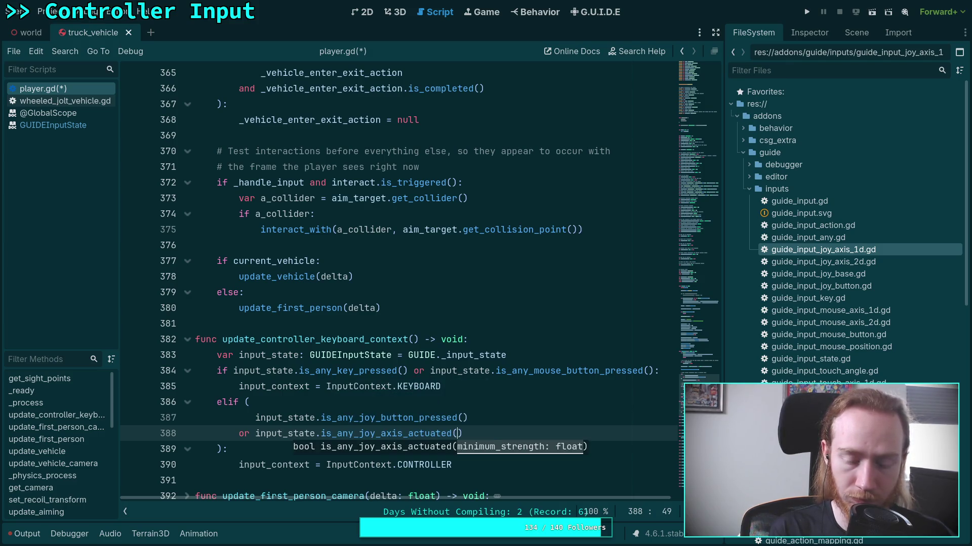
pyautogui.press('BackSpace')
pyautogui.press('BackSpace')
pyautogui.press('BackSpace')
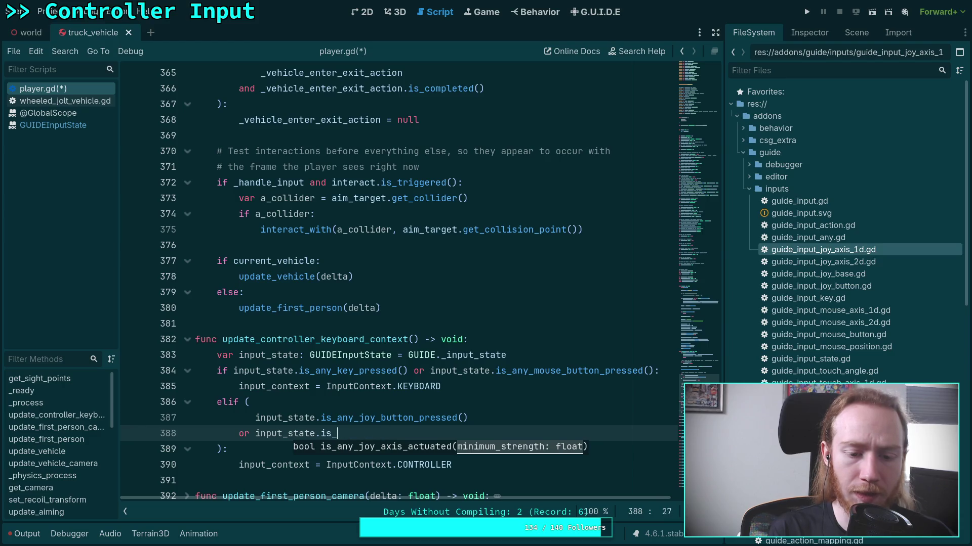
pyautogui.write('get')
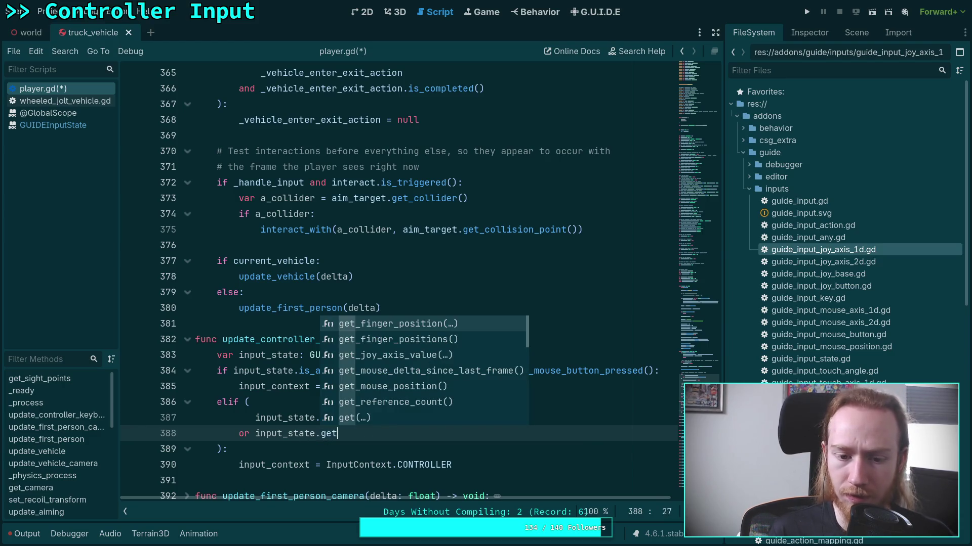
pyautogui.press('Down')
pyautogui.press('Down')
pyautogui.press('Return')
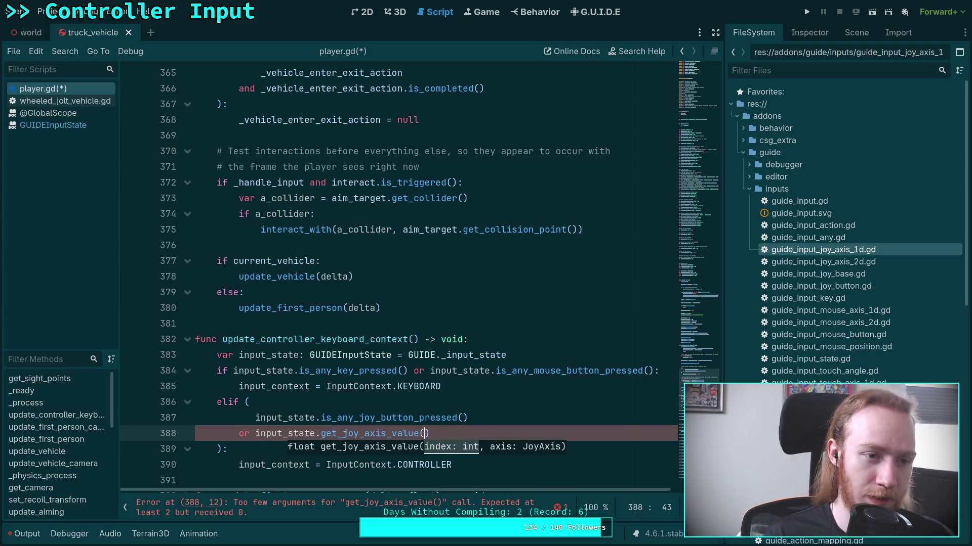
# Step: Go to the GUIDEInputState help page and look over its signals and constants
pyautogui.click(53, 125)
pyautogui.scroll(-8, 278, 236)
pyautogui.scroll(3, 278, 236)
pyautogui.scroll(-5, 280, 236)
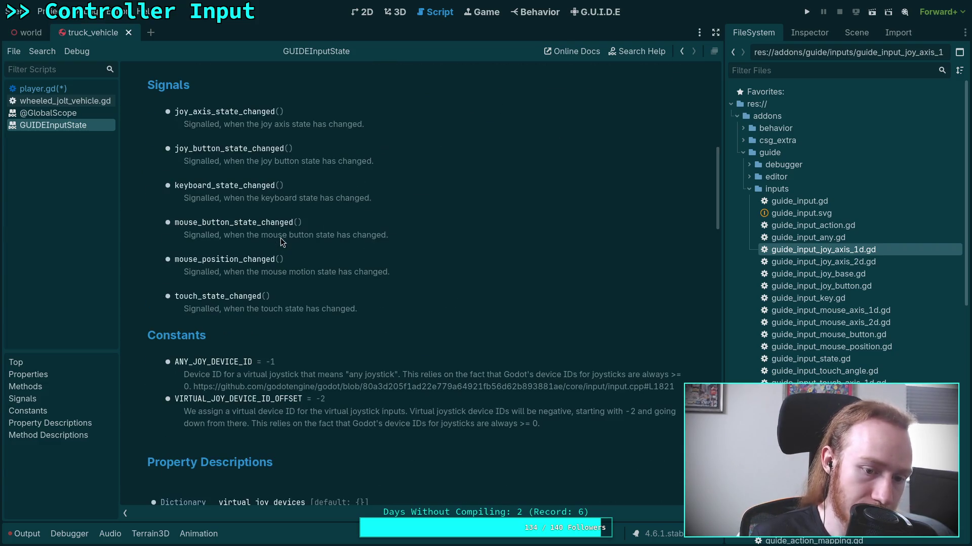
# Step: Pass GUIDEInputState.ANY_JOY_DEVICE_ID and JOY_AXIS_TRIGGER_LEFT to get_joy_axis_value()
pyautogui.click(62, 90)
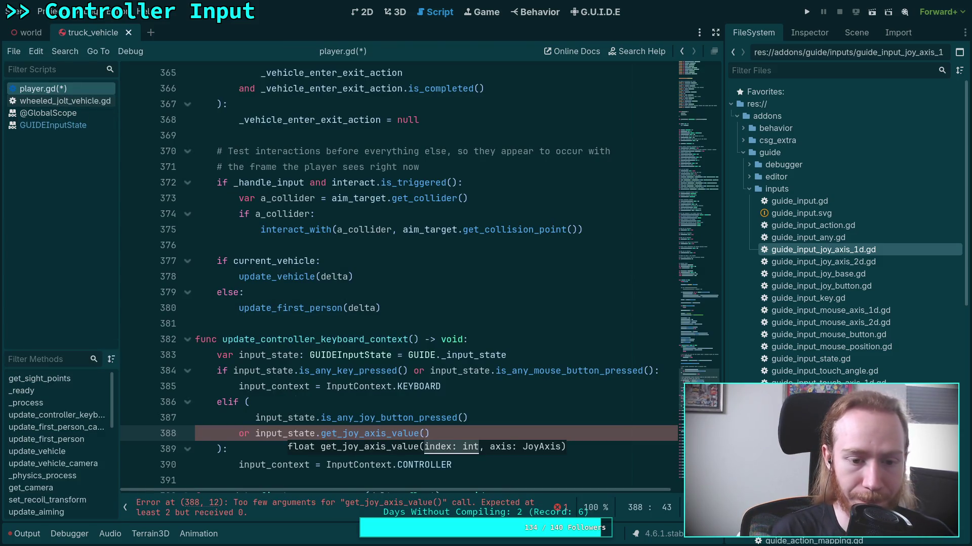
pyautogui.write('G')
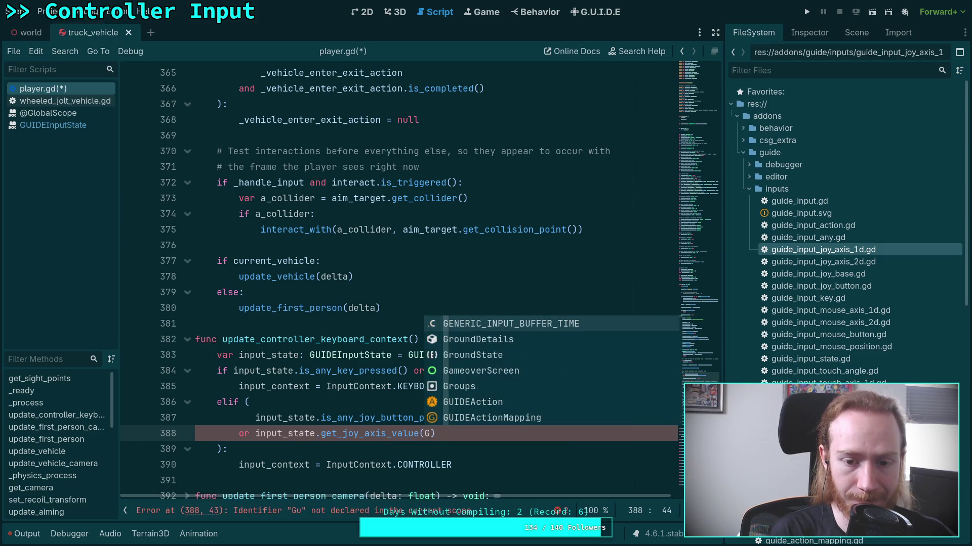
pyautogui.press('BackSpace')
pyautogui.write('ANY_DEVI')
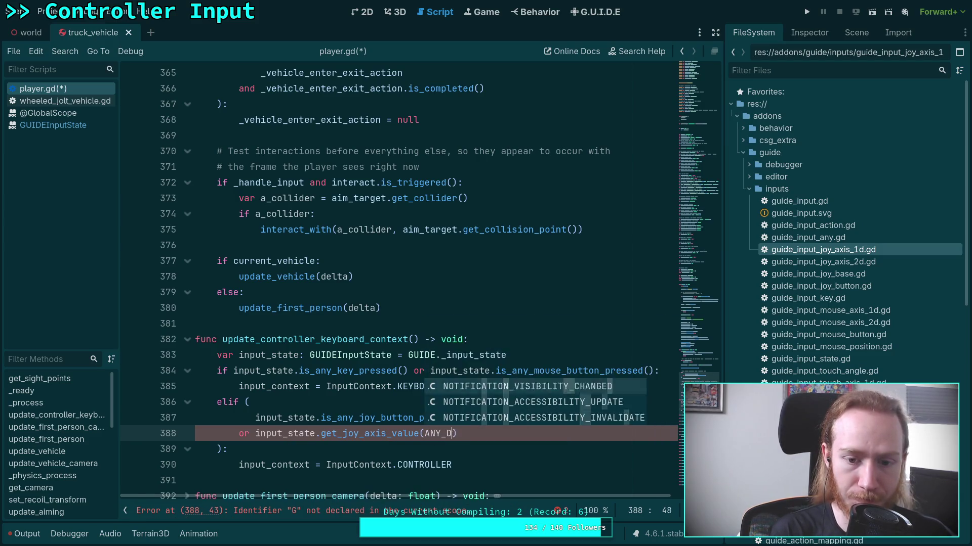
pyautogui.write('CE_ID')
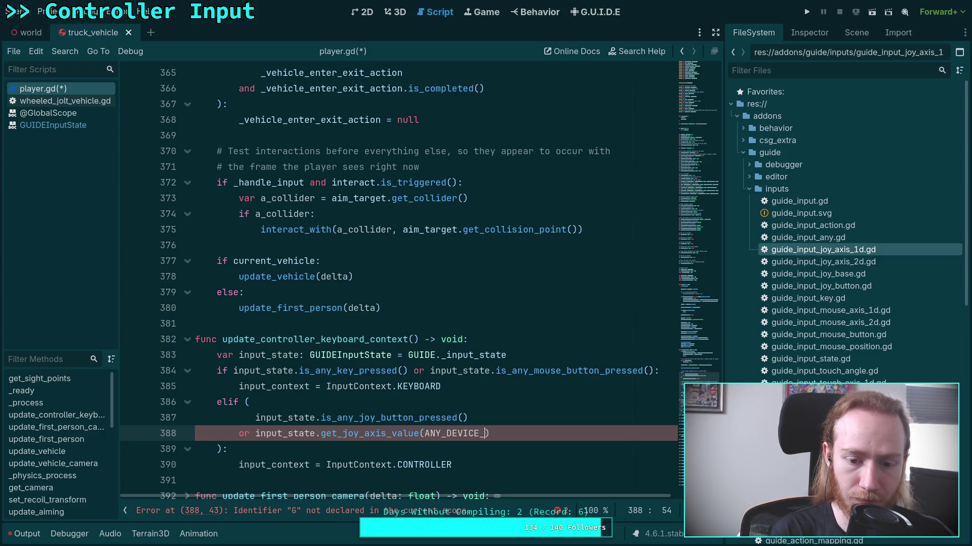
pyautogui.click(491, 433)
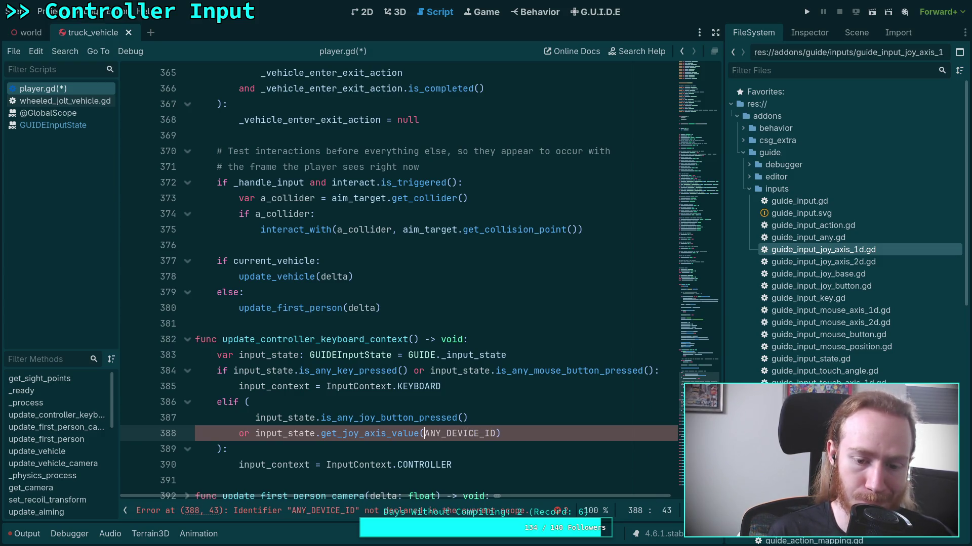
pyautogui.write('Gui')
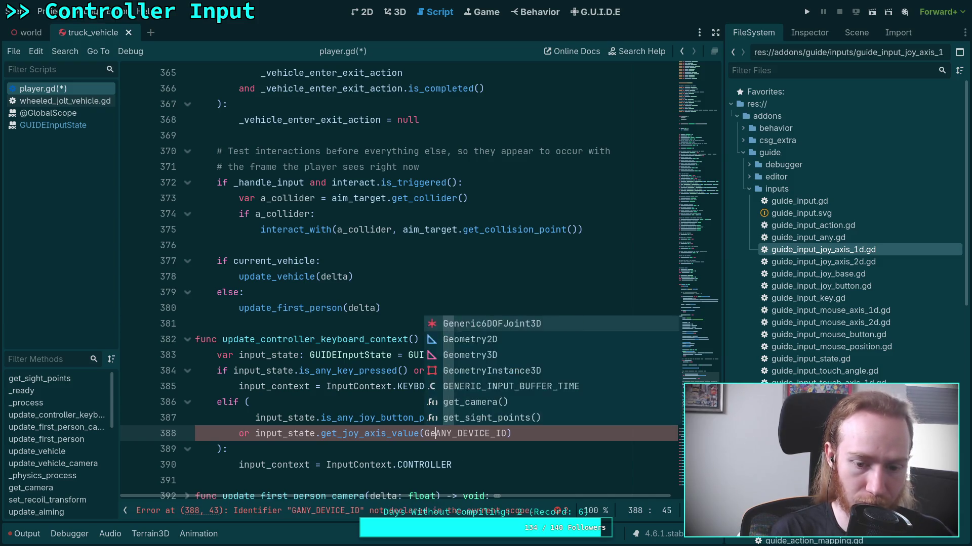
pyautogui.write('deInput')
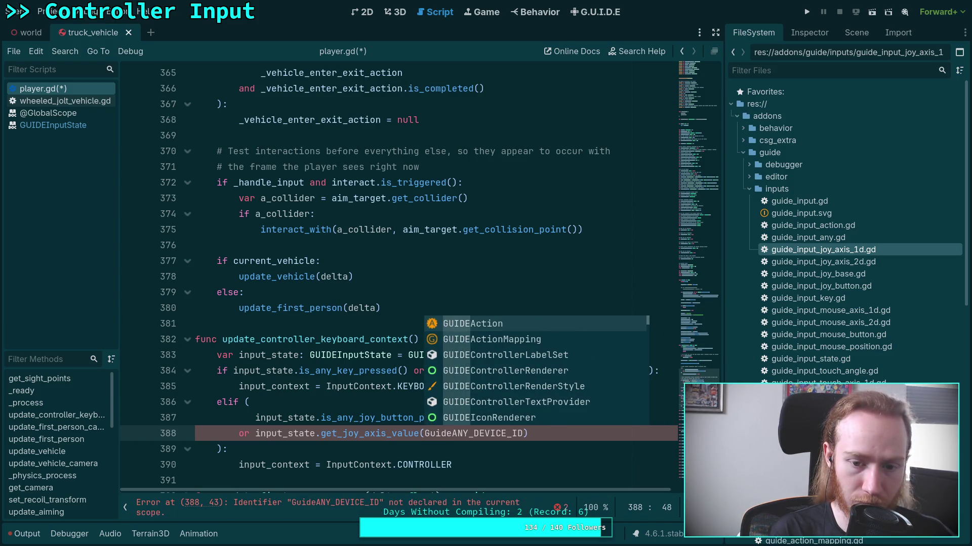
pyautogui.write('St')
pyautogui.press('Return')
pyautogui.write('.')
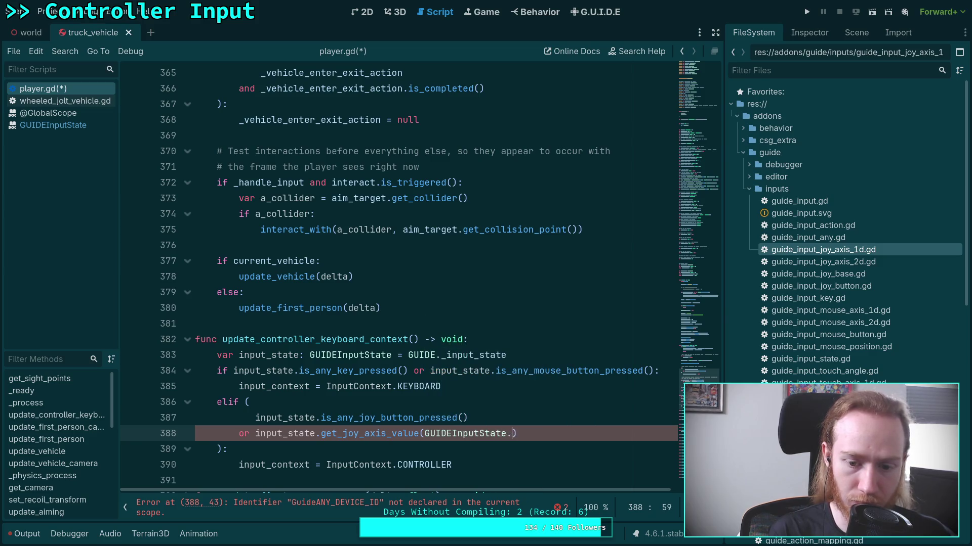
pyautogui.press('Tab')
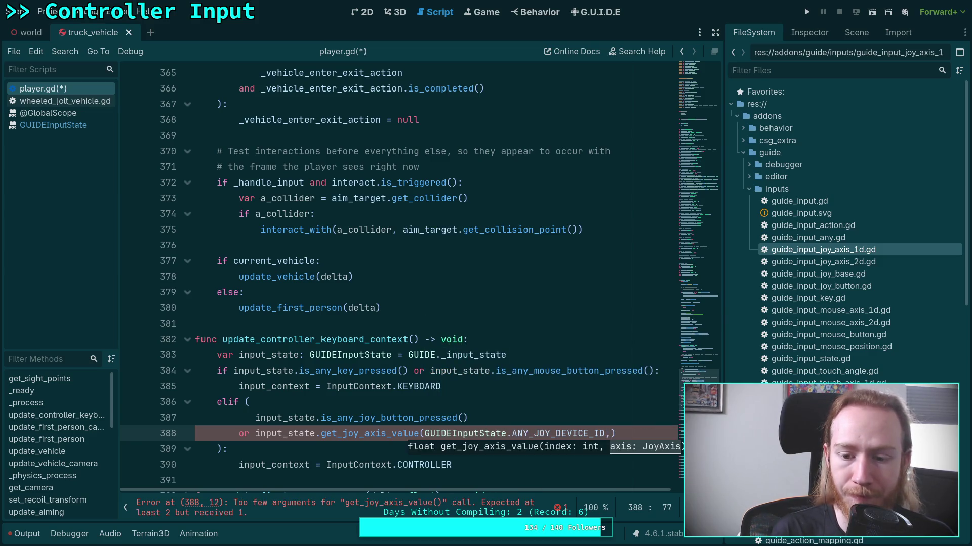
pyautogui.write('JOY')
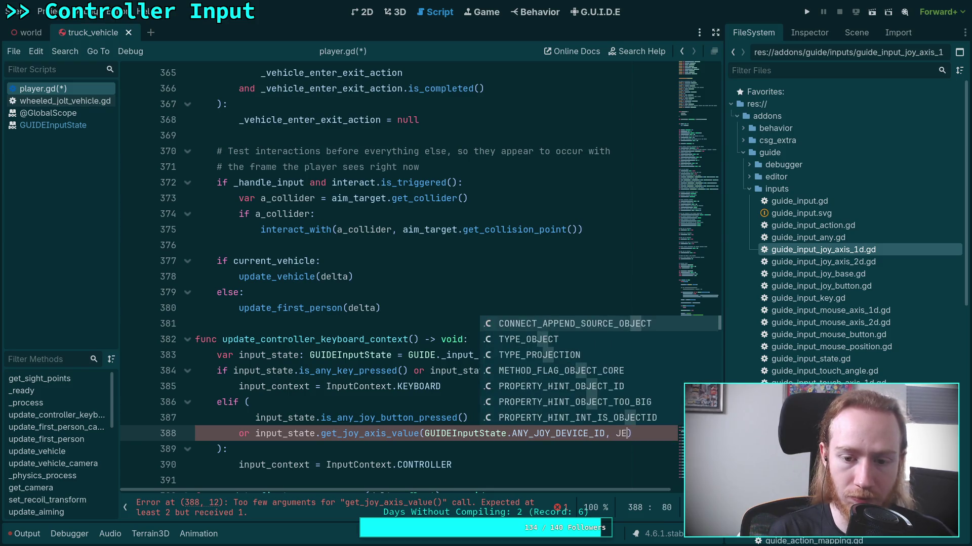
pyautogui.press('Down')
pyautogui.press('Down')
pyautogui.press('Down')
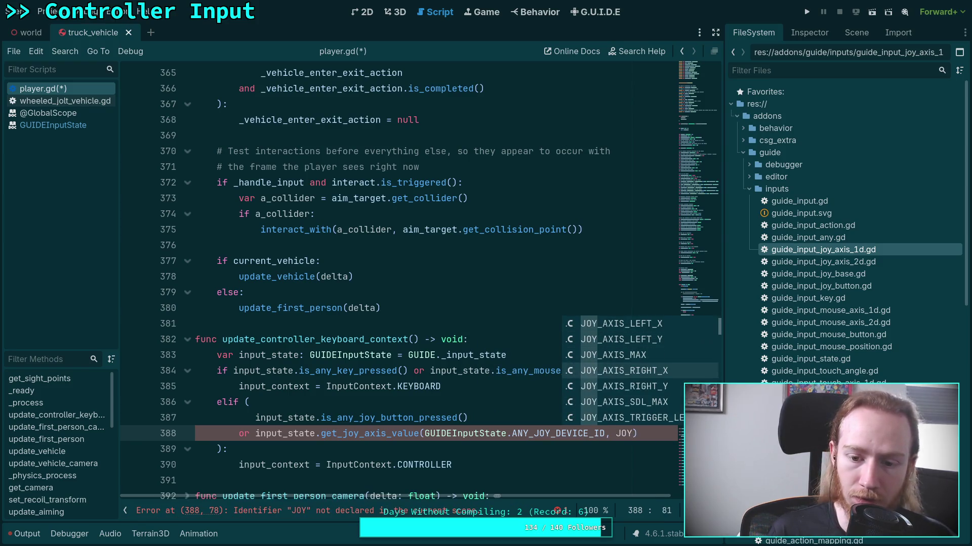
pyautogui.press('Return')
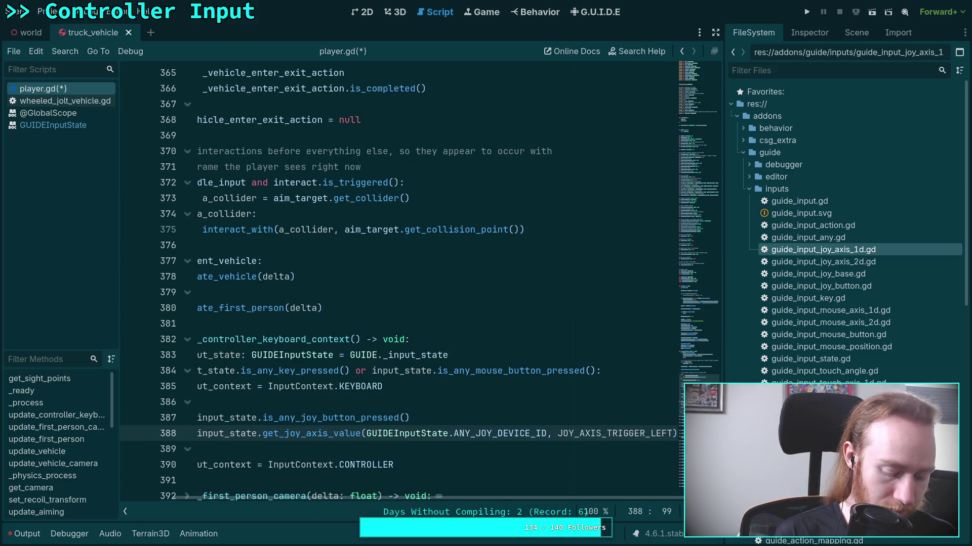
# Step: Duplicate the trigger check, require >= 0.05 on both, and change LEFT to RIGHT on the copy
pyautogui.hotkey('ctrl', 'shift', 'd')
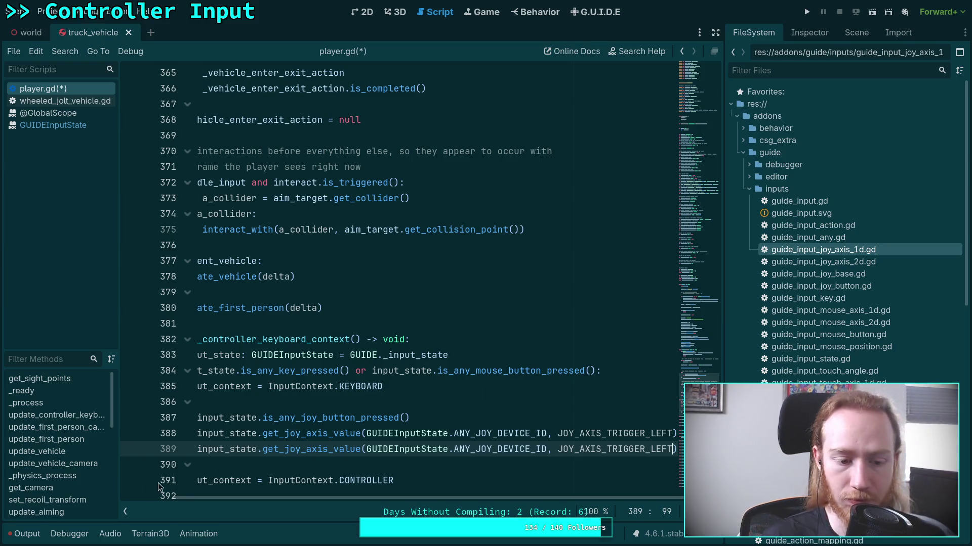
pyautogui.click(125, 512)
pyautogui.click(621, 431)
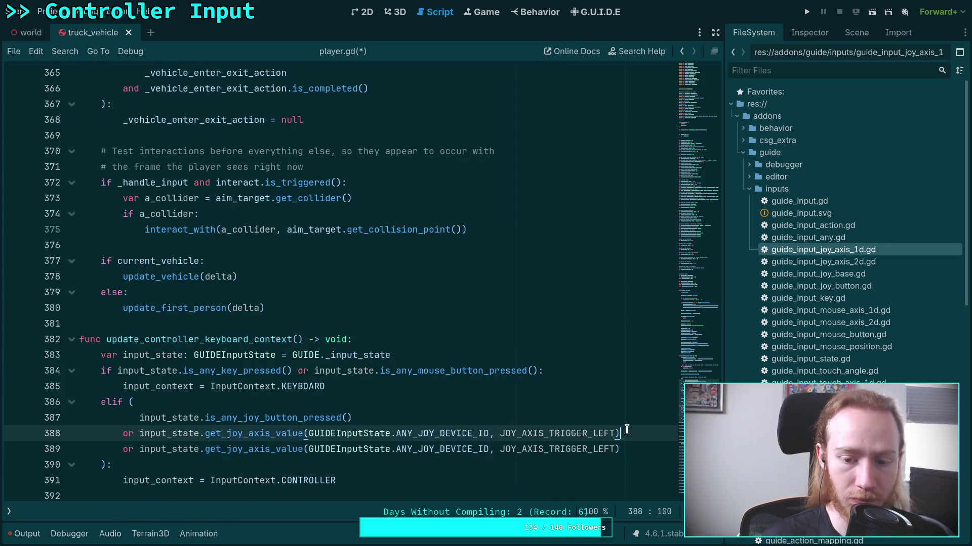
pyautogui.write('0')
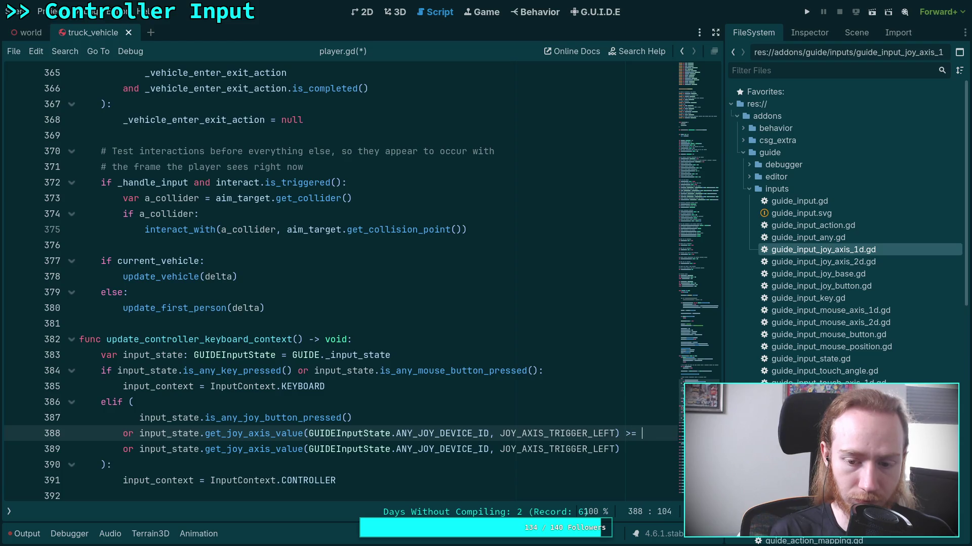
pyautogui.write('0.05')
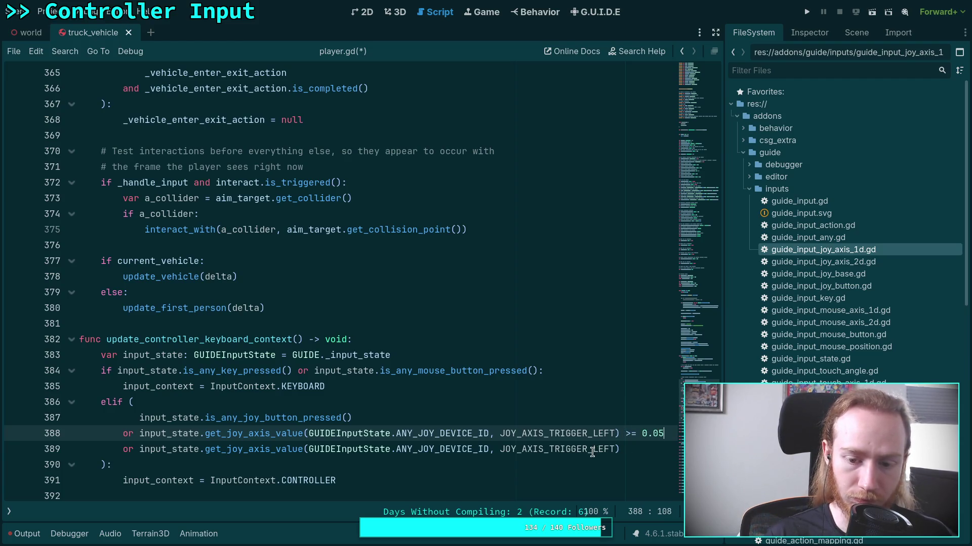
pyautogui.moveTo(592, 451); pyautogui.dragTo(614, 452)
pyautogui.write('RIGHT')
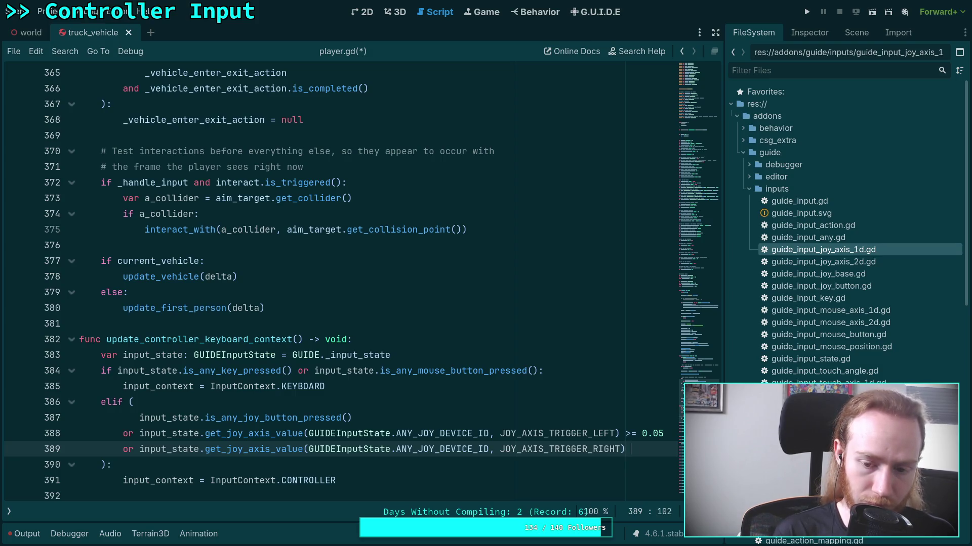
pyautogui.write('5')
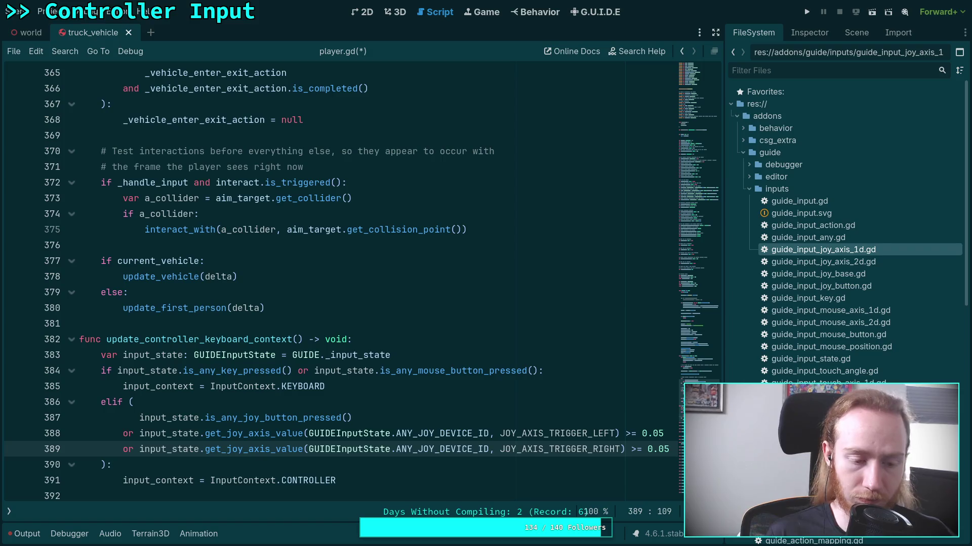
pyautogui.scroll(-1, 480, 369)
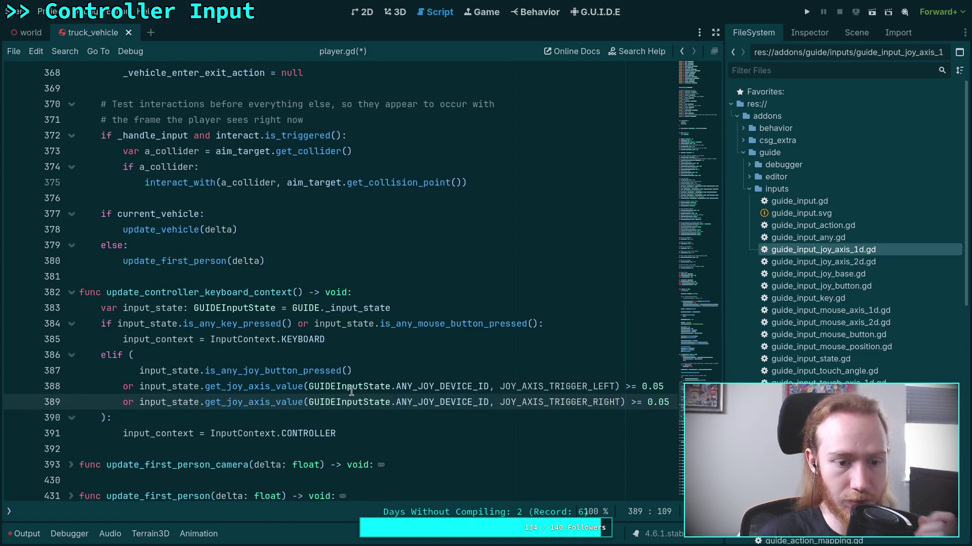
pyautogui.scroll(2, 360, 394)
# Step: Save player.gd with the new trigger thresholds and scroll up toward _process
pyautogui.click(202, 374)
pyautogui.hotkey('ctrl', 's')
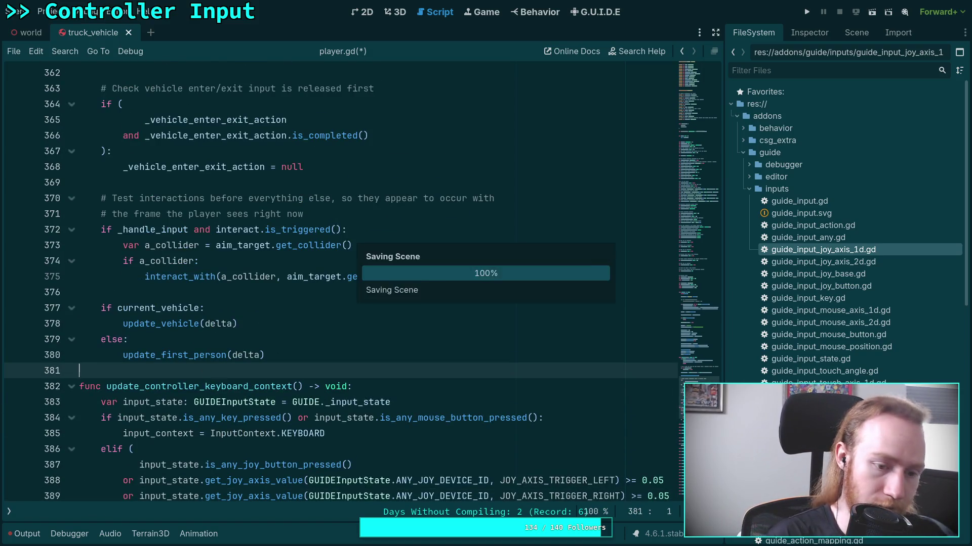
pyautogui.scroll(2, 187, 335)
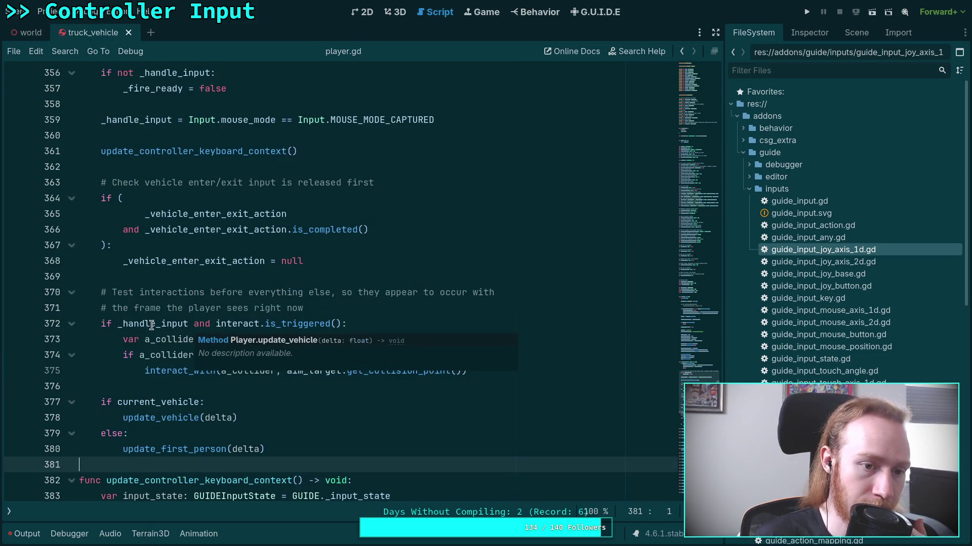
pyautogui.scroll(5, 151, 328)
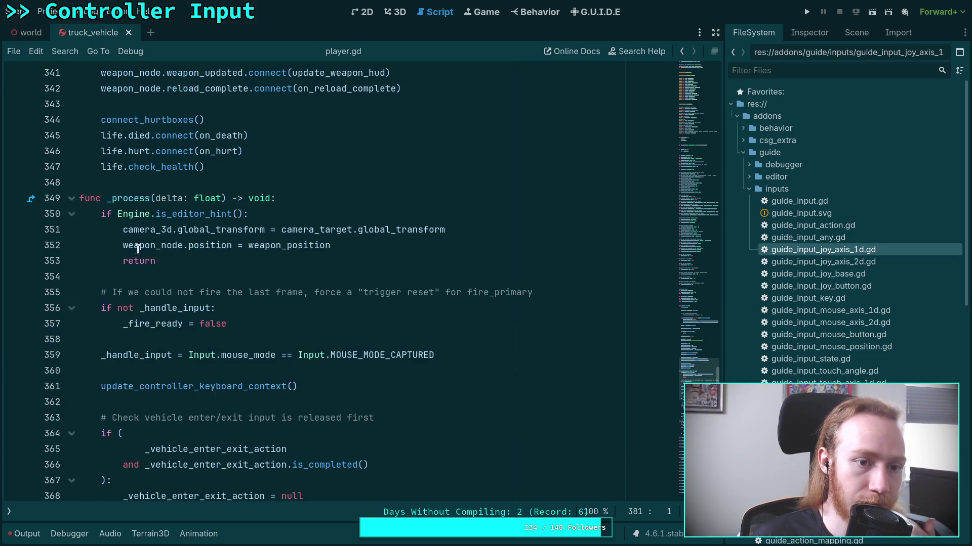
pyautogui.scroll(7, 137, 249)
pyautogui.scroll(-10, 154, 263)
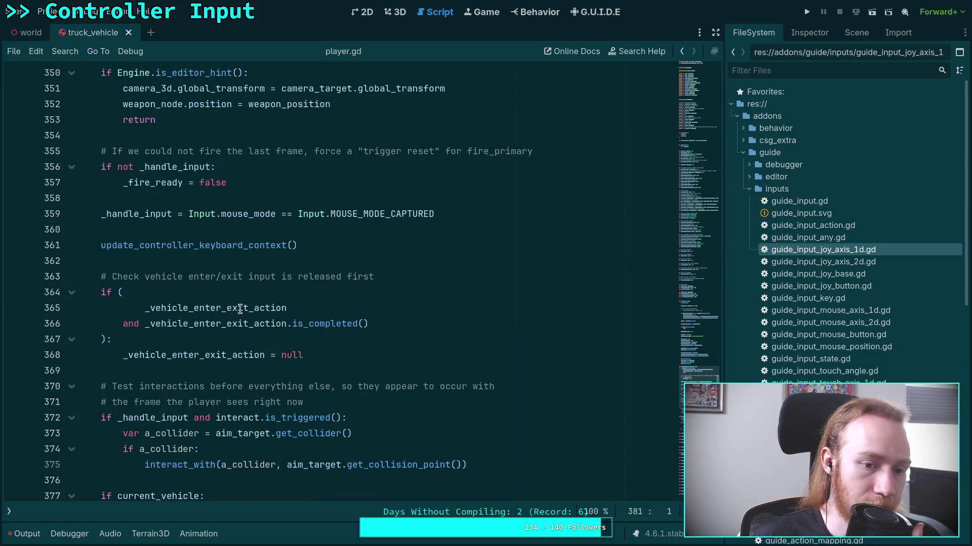
# Step: Insert a new line directly above the update_controller_keyboard_context() call on line 361
pyautogui.click(334, 249)
pyautogui.scroll(-2, 407, 249)
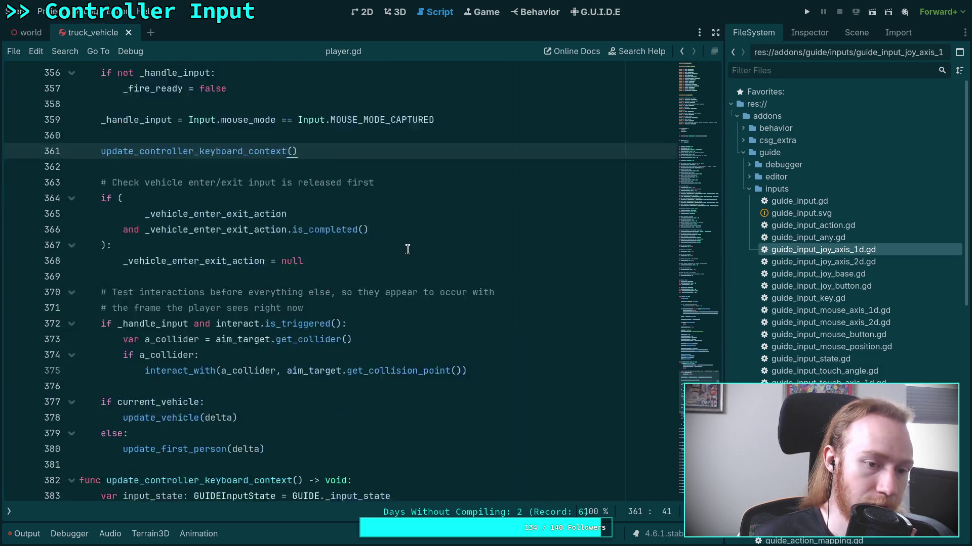
pyautogui.scroll(-1, 407, 249)
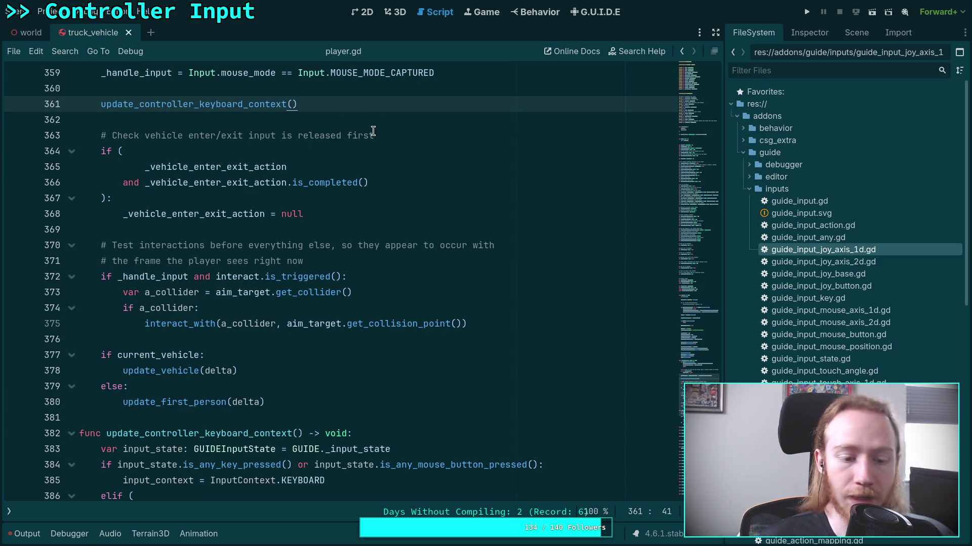
pyautogui.scroll(-2, 404, 347)
pyautogui.click(428, 334)
pyautogui.scroll(4, 427, 334)
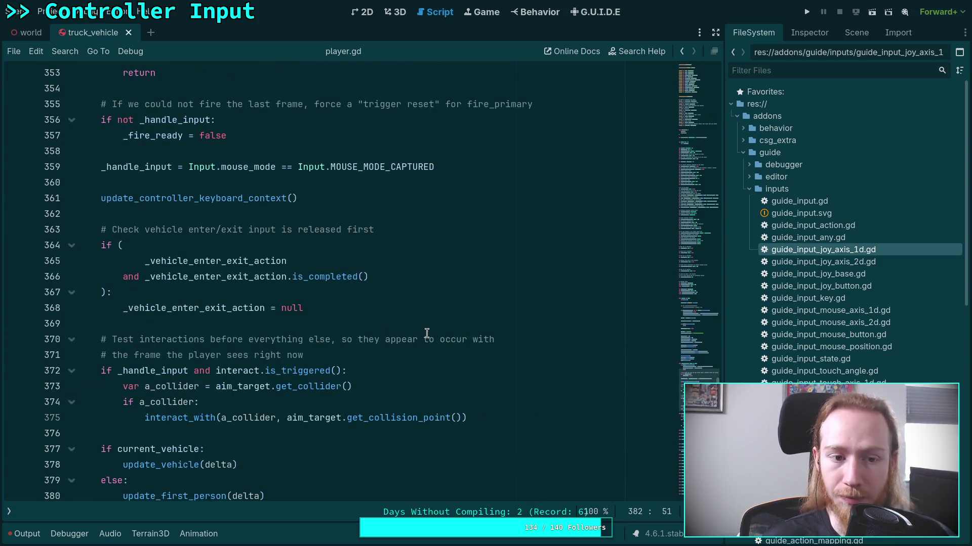
pyautogui.click(359, 183)
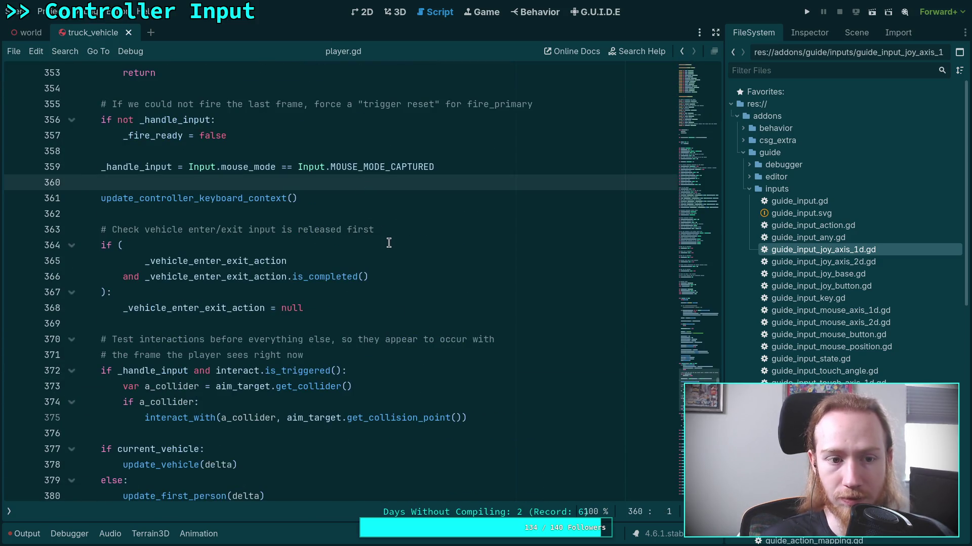
pyautogui.scroll(-2, 389, 243)
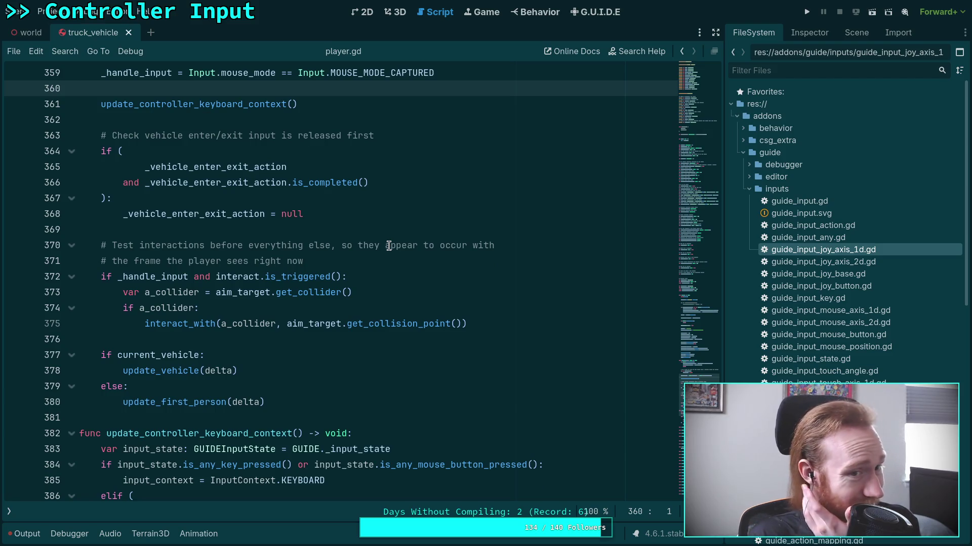
pyautogui.press('Return')
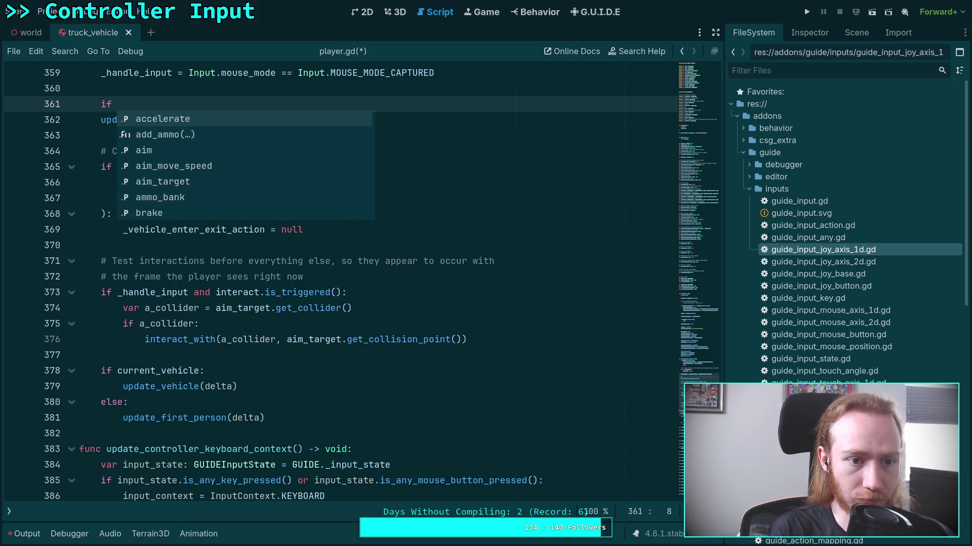
# Step: Put update_controller_keyboard_context() inside 'if _handle_input:' and save player.gd
pyautogui.write('_handle_input')
pyautogui.write(':')
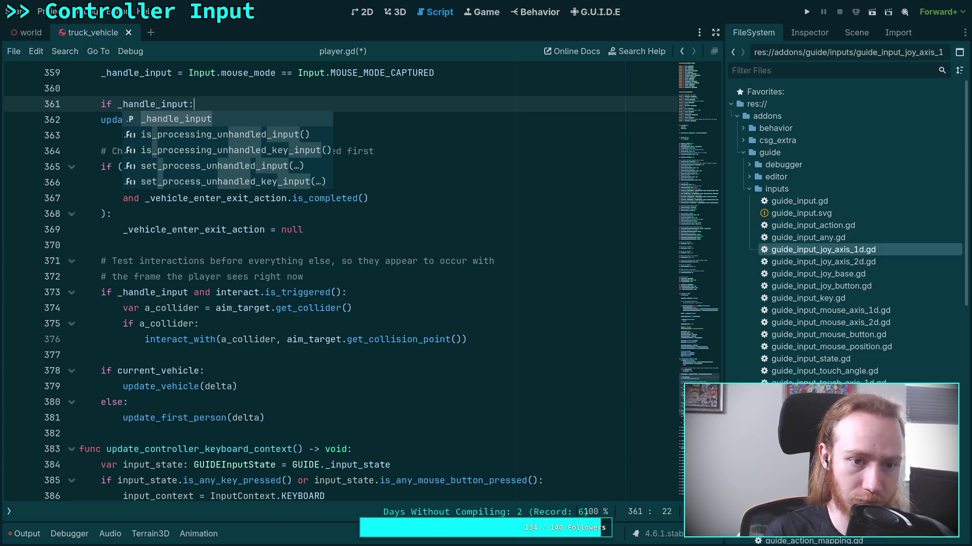
pyautogui.press('Down')
pyautogui.press('Home')
pyautogui.press('Tab')
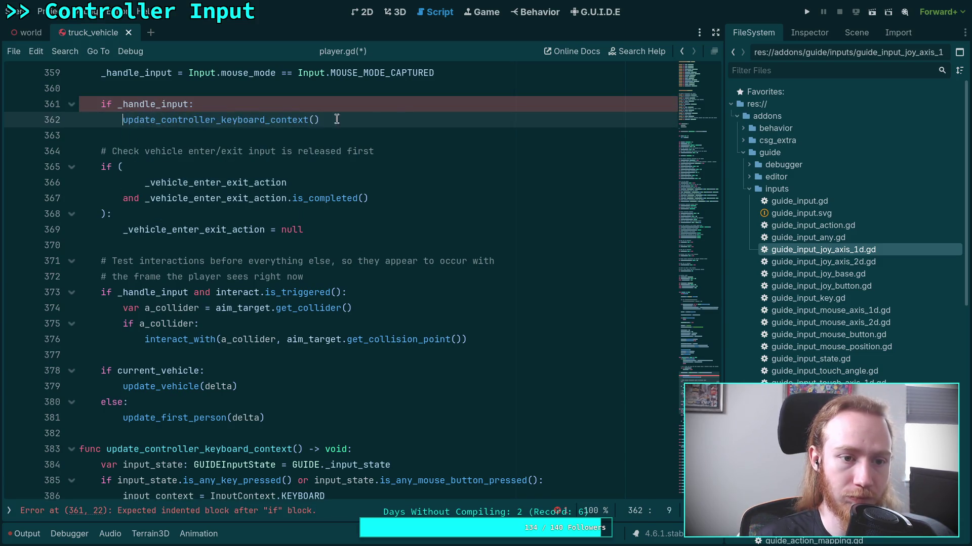
pyautogui.press('End')
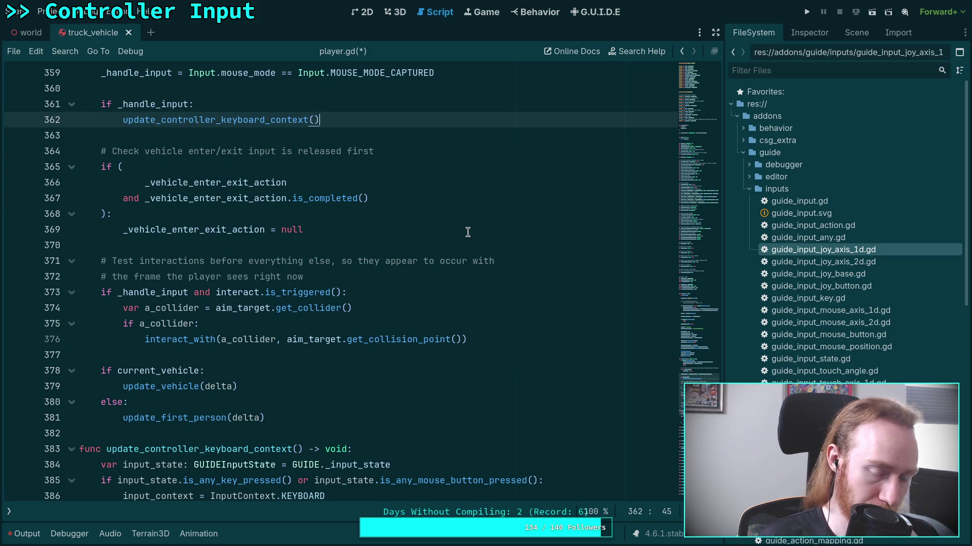
pyautogui.press('Return')
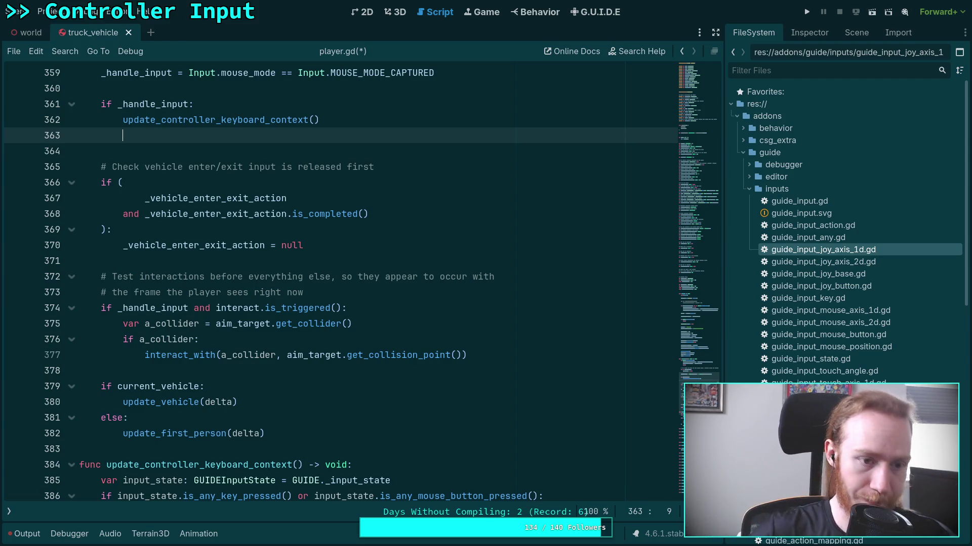
pyautogui.press('BackSpace')
pyautogui.press('BackSpace')
pyautogui.press('BackSpace')
pyautogui.hotkey('ctrl', 's')
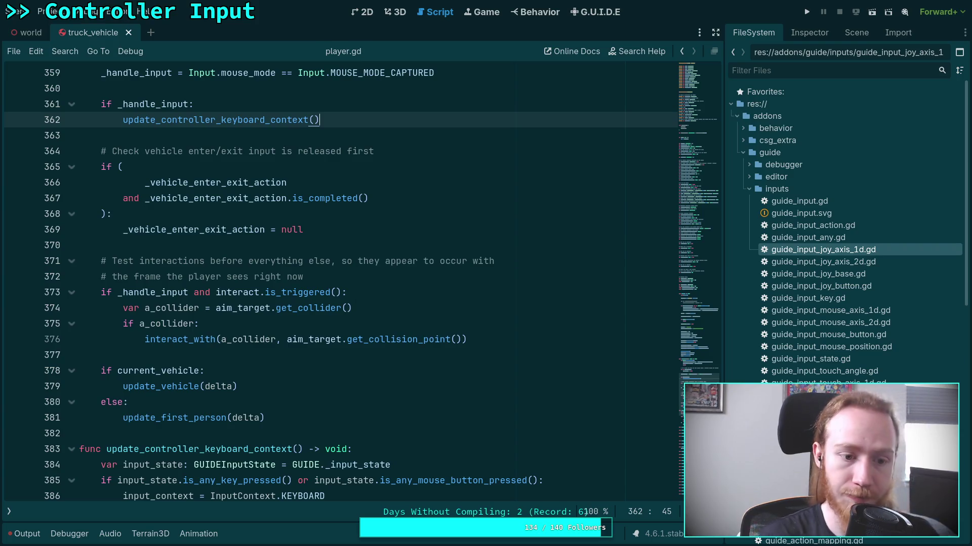
pyautogui.scroll(-3, 385, 296)
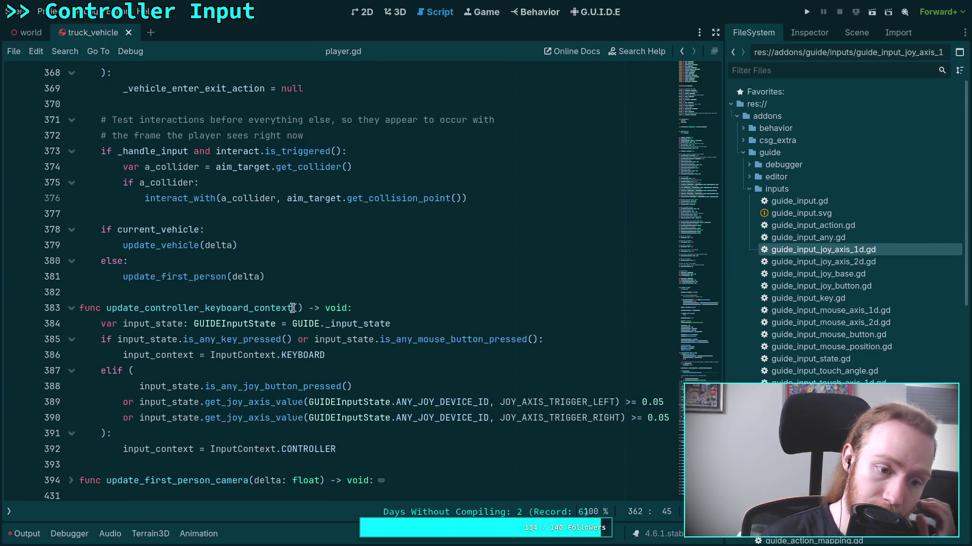
# Step: Extend the drive_forward_enable condition on line 506 with 'and input_context == InputContext.KEYBOARD'
pyautogui.click(70, 308)
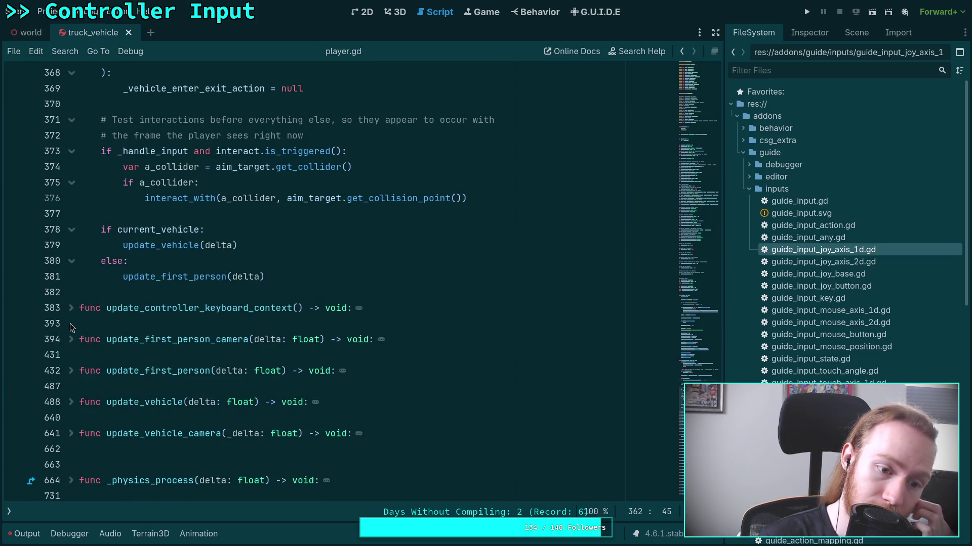
pyautogui.click(74, 402)
pyautogui.scroll(-7, 195, 352)
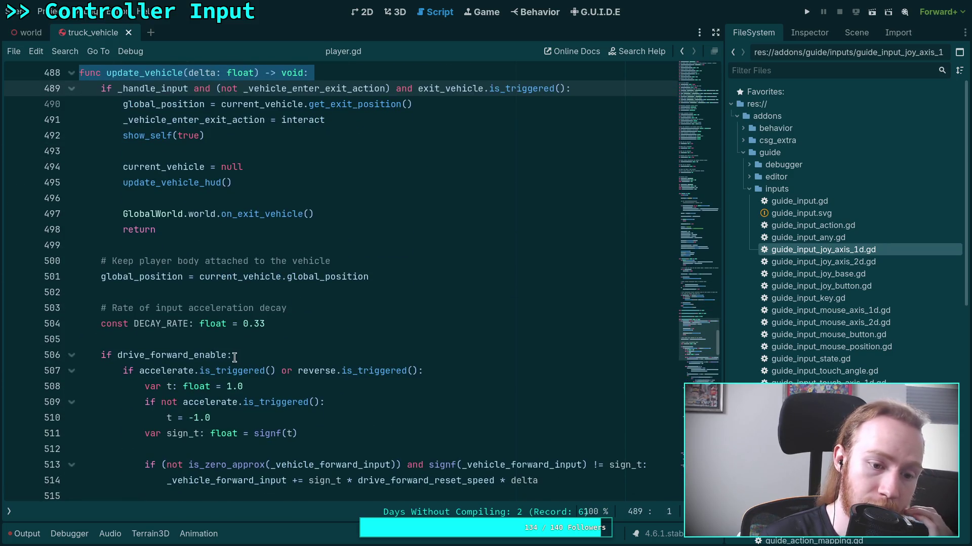
pyautogui.click(235, 357)
pyautogui.scroll(-2, 335, 364)
pyautogui.write('and ')
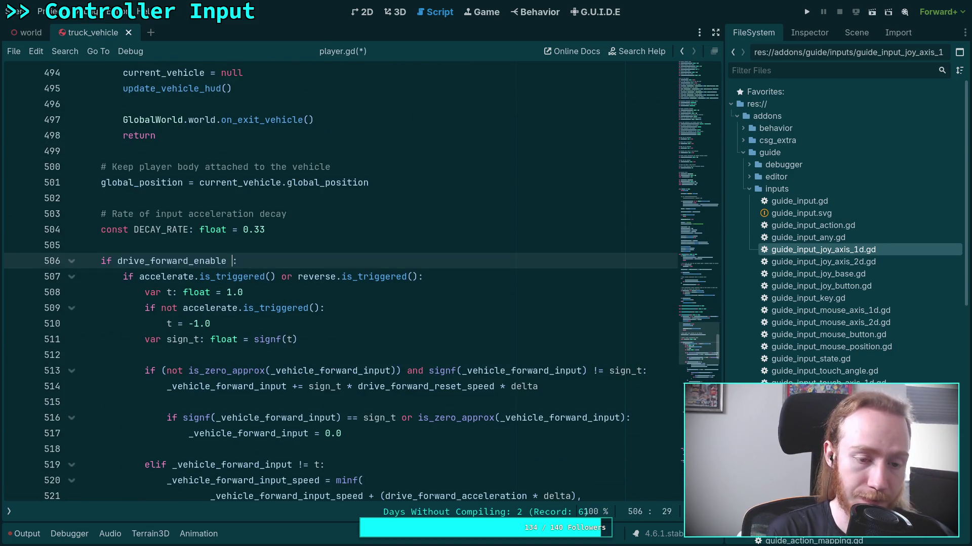
pyautogui.write('input_')
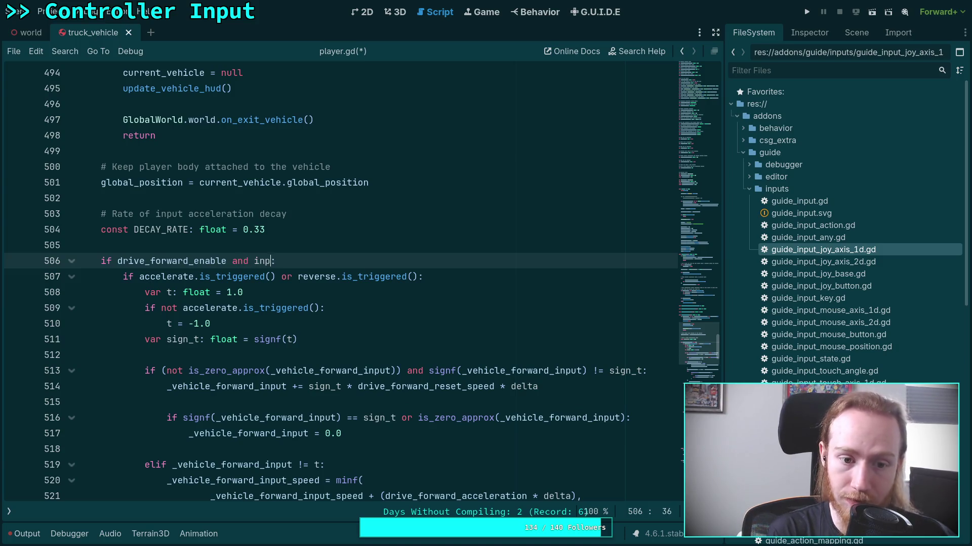
pyautogui.press('Return')
pyautogui.write('.')
pyautogui.press('BackSpace')
pyautogui.write('== In')
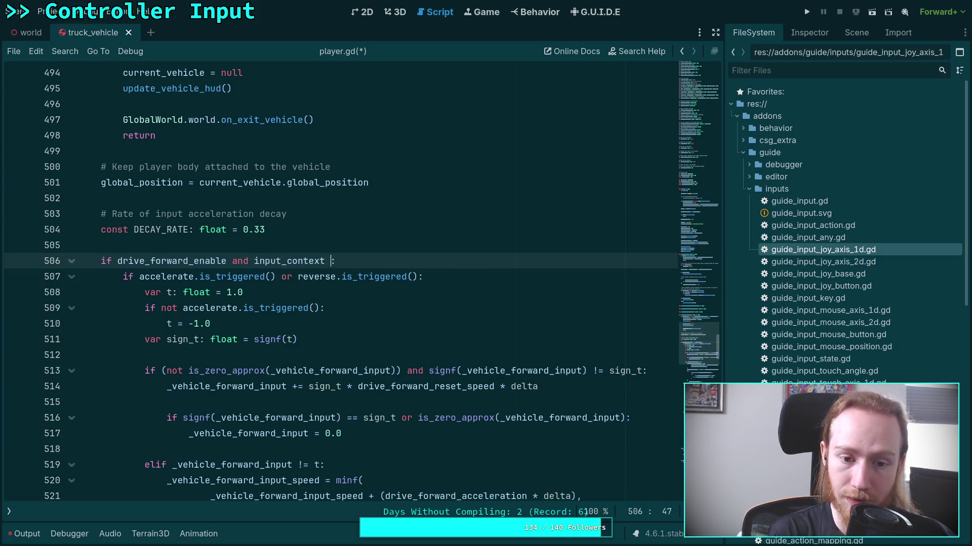
pyautogui.press('Return')
pyautogui.write('.K')
pyautogui.press('Return')
# Step: Fold the forward-drive blocks and open a new indented line under the else on line 576
pyautogui.scroll(-2, 115, 205)
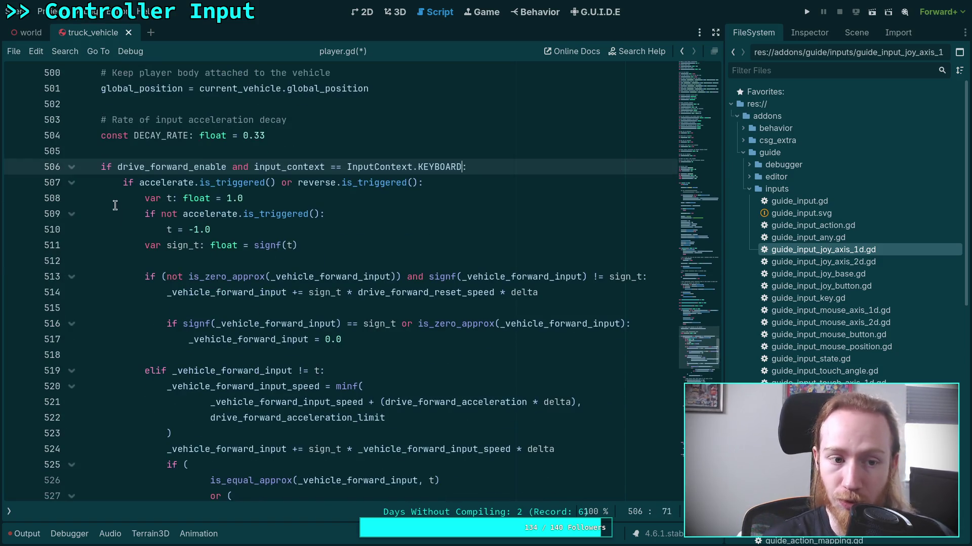
pyautogui.click(71, 182)
pyautogui.click(71, 199)
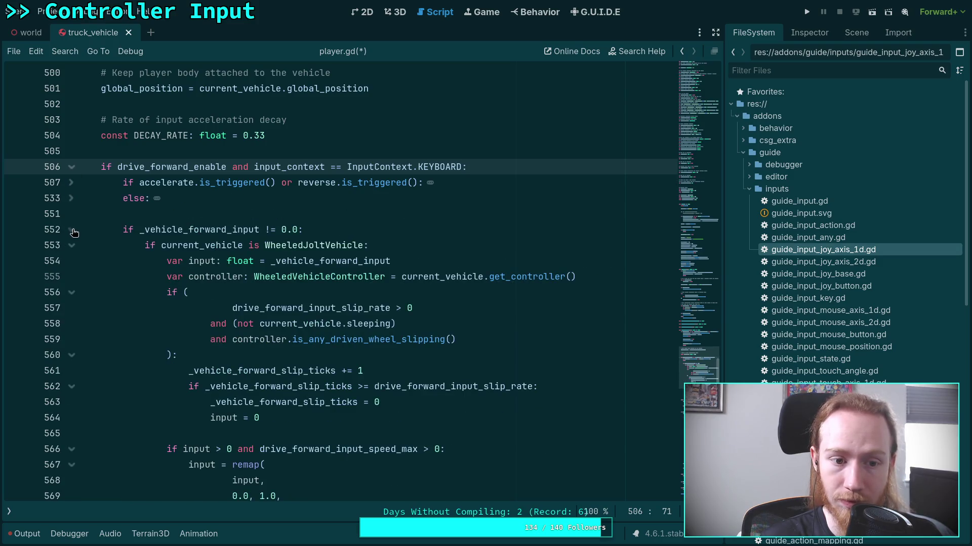
pyautogui.click(71, 230)
pyautogui.click(71, 198)
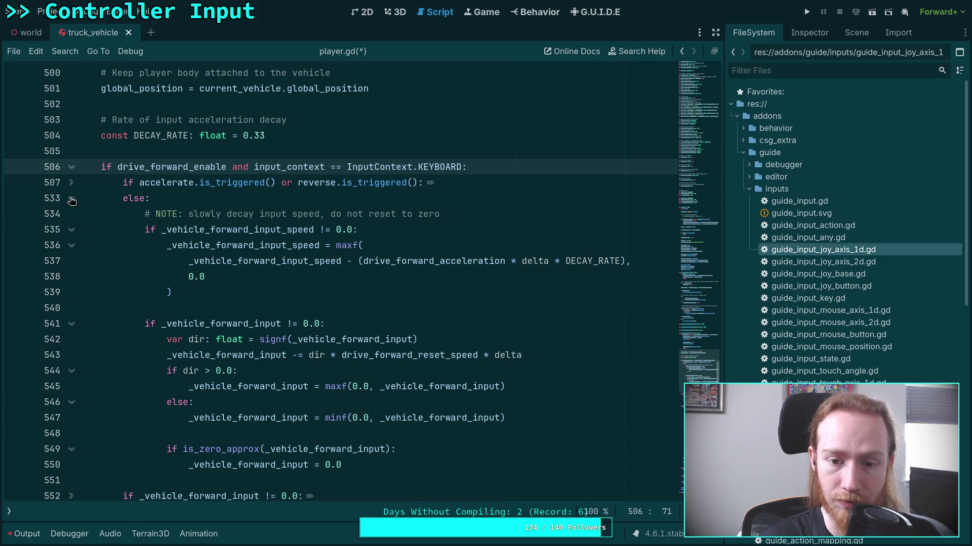
pyautogui.click(71, 198)
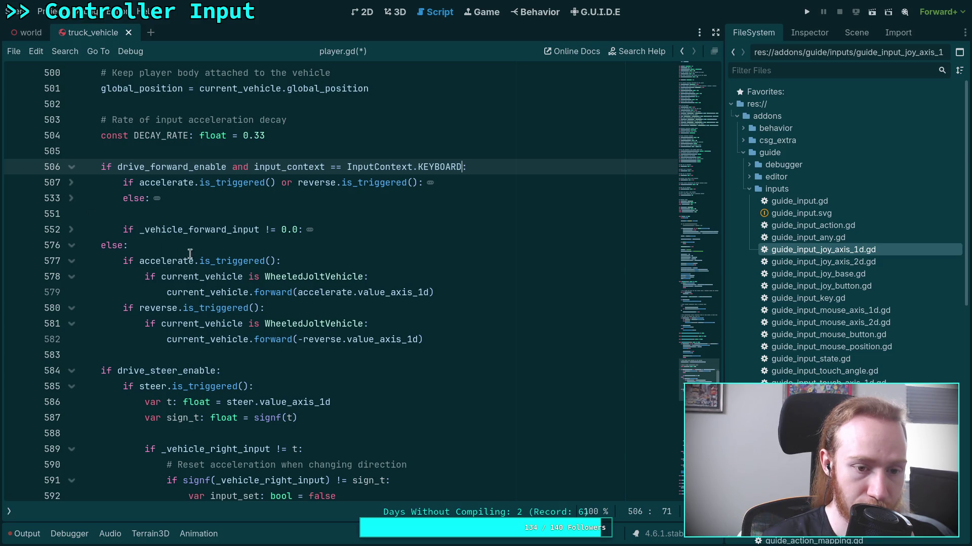
pyautogui.click(229, 251)
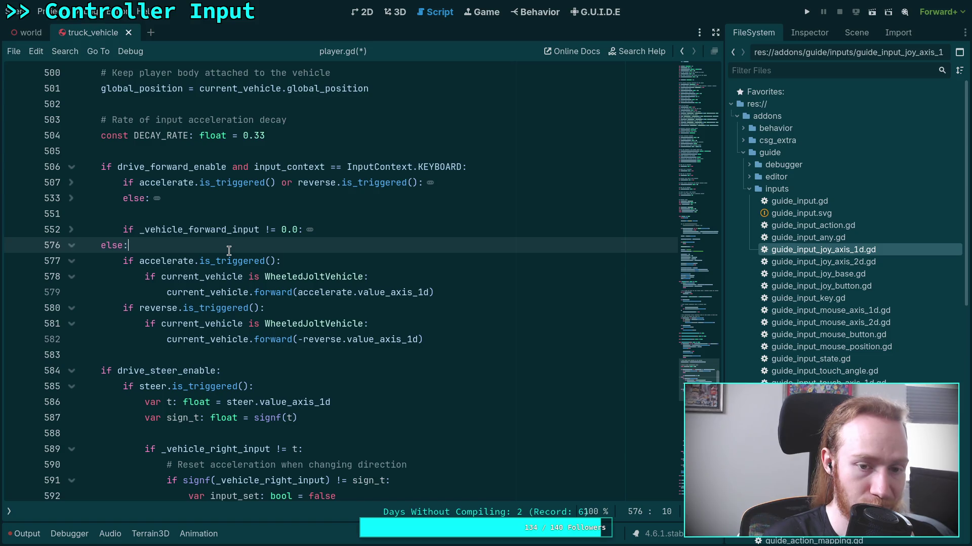
pyautogui.press('Return')
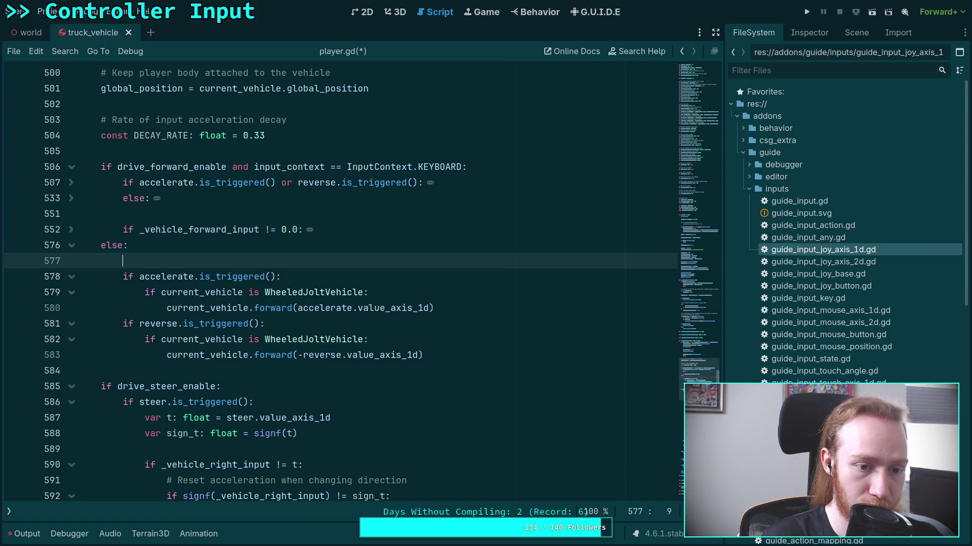
# Step: Unfold the input decay and slip-handling blocks to review them, then fold the forward block
pyautogui.click(71, 197)
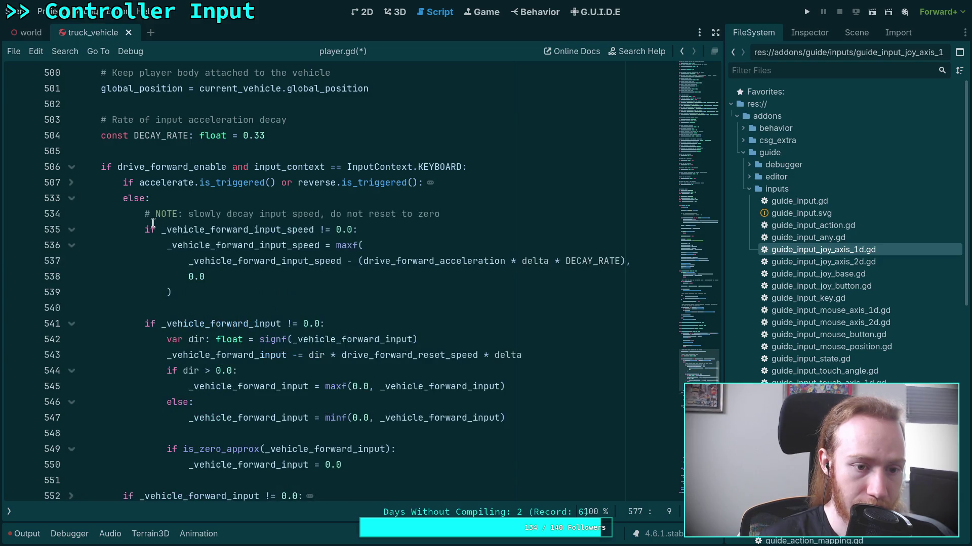
pyautogui.scroll(-2, 143, 258)
pyautogui.scroll(-1, 149, 255)
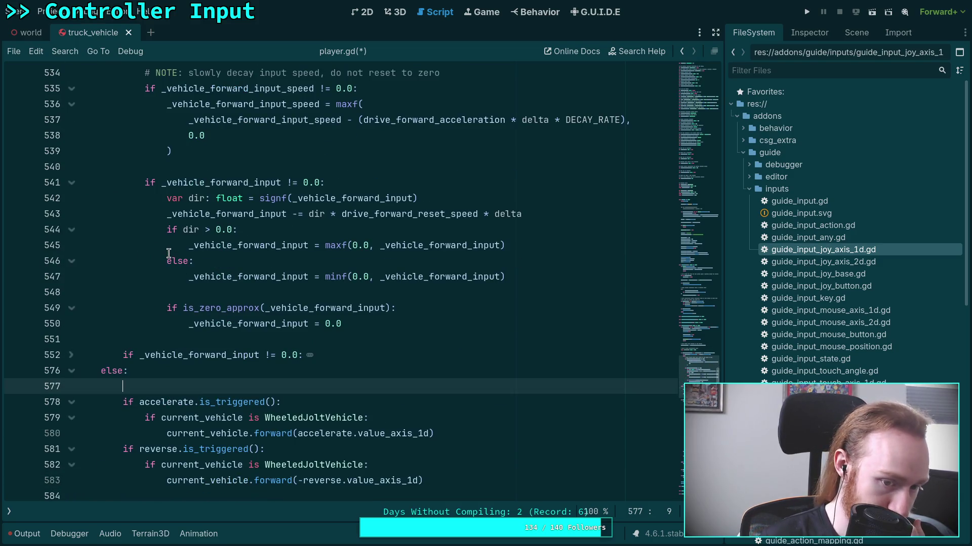
pyautogui.click(70, 357)
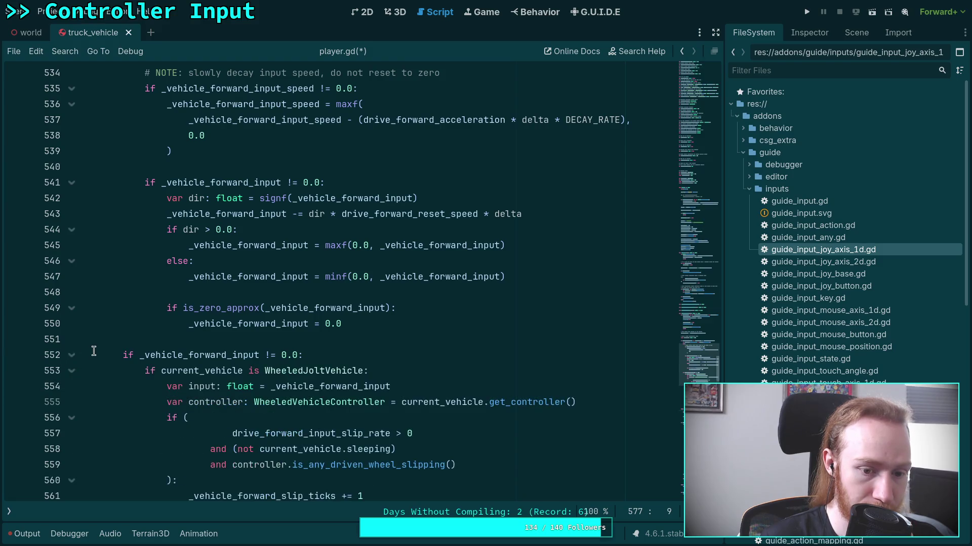
pyautogui.scroll(-6, 96, 351)
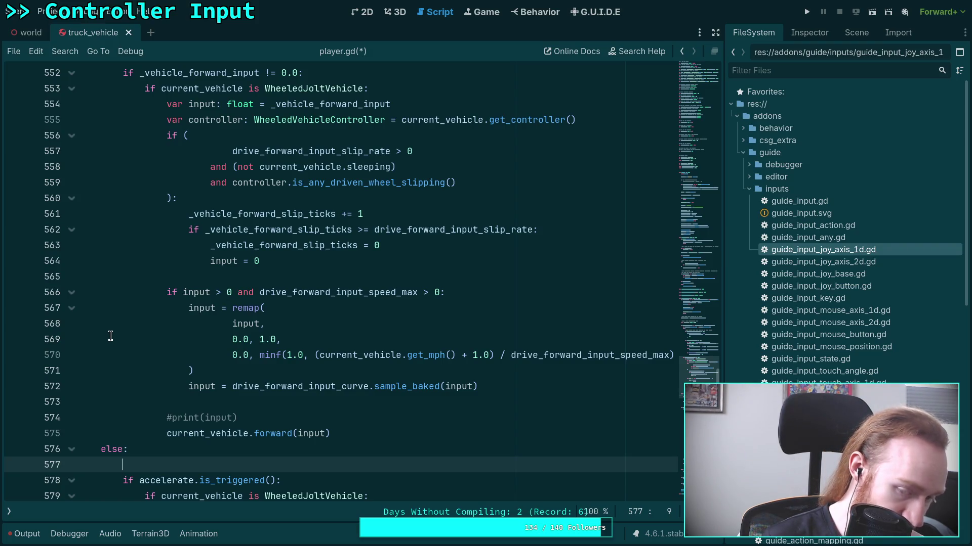
pyautogui.scroll(3, 110, 336)
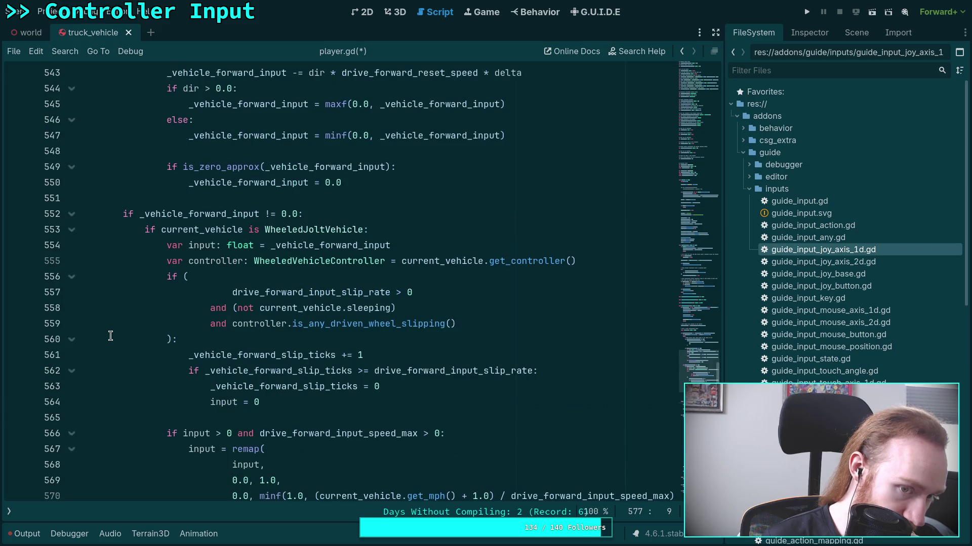
pyautogui.click(71, 231)
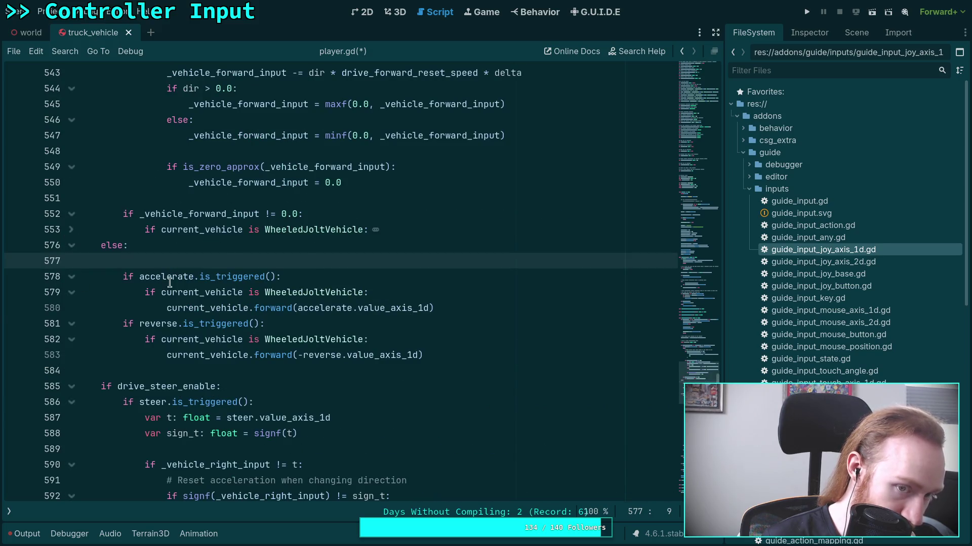
pyautogui.scroll(1, 171, 282)
pyautogui.scroll(1, 156, 269)
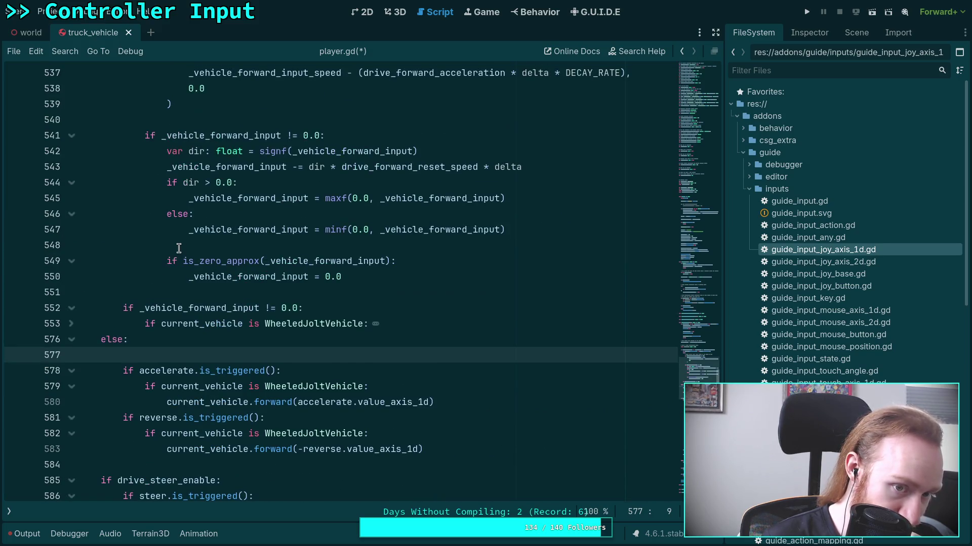
pyautogui.scroll(1, 250, 207)
pyautogui.scroll(-1, 255, 202)
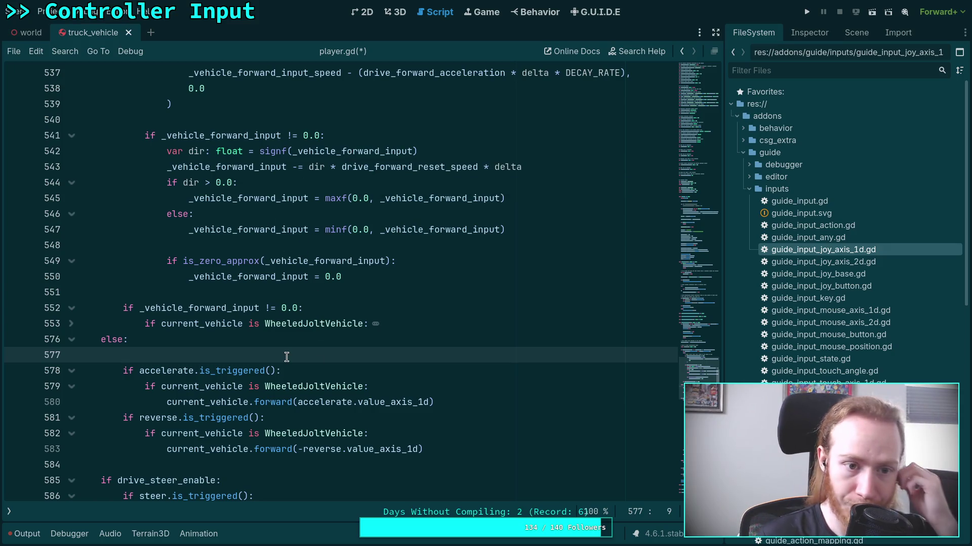
# Step: Add a check that resets _vehicle_forward_input to 0.0 when nonzero, and save
pyautogui.write('if _')
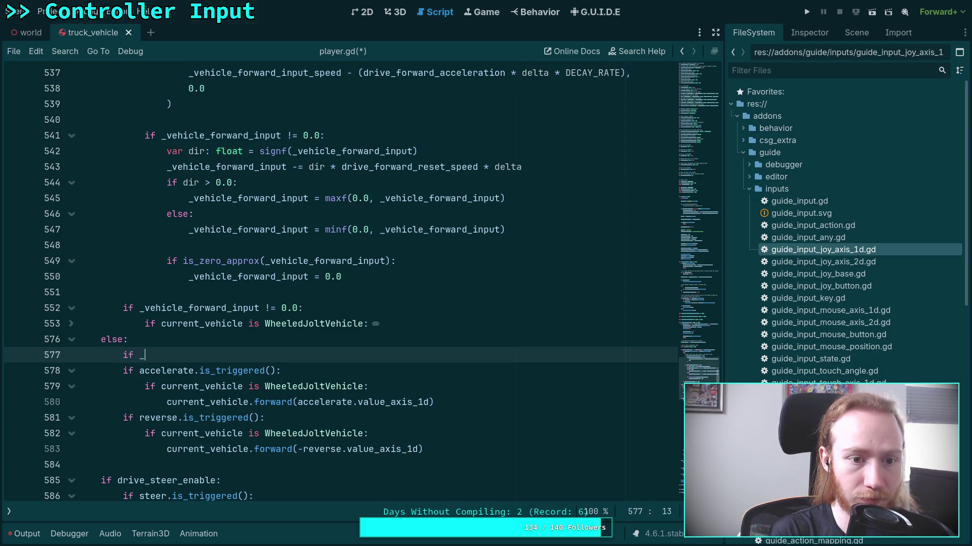
pyautogui.press('Down')
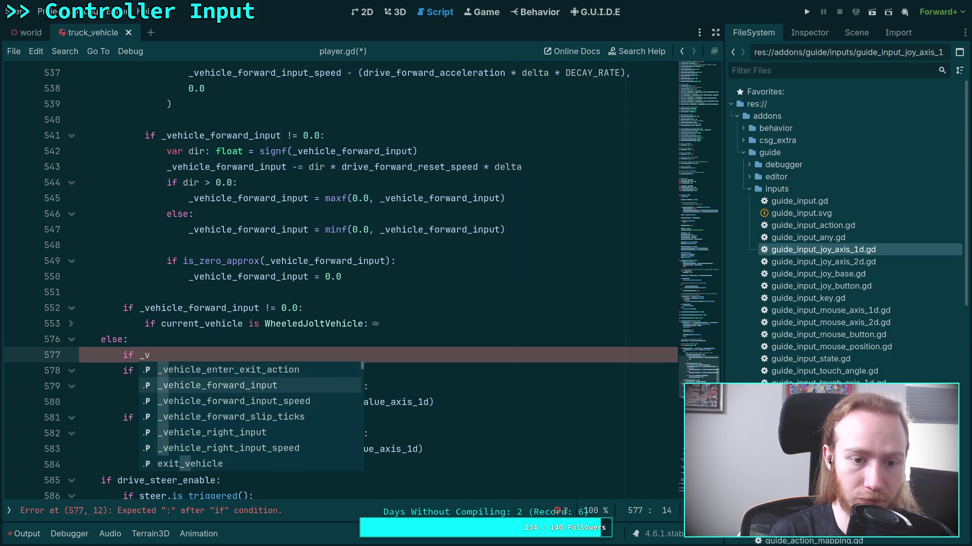
pyautogui.press('Return')
pyautogui.write('.0:')
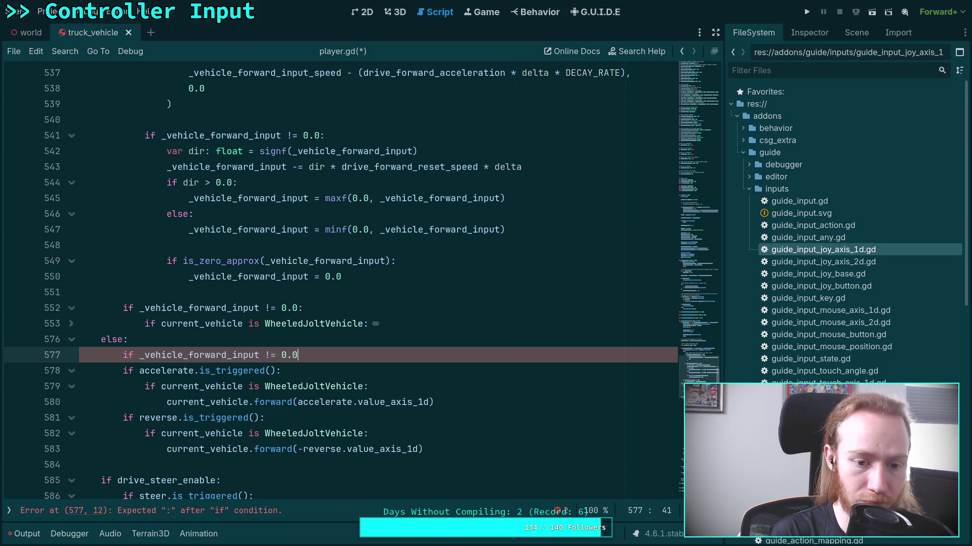
pyautogui.press('Return')
pyautogui.write('_ve')
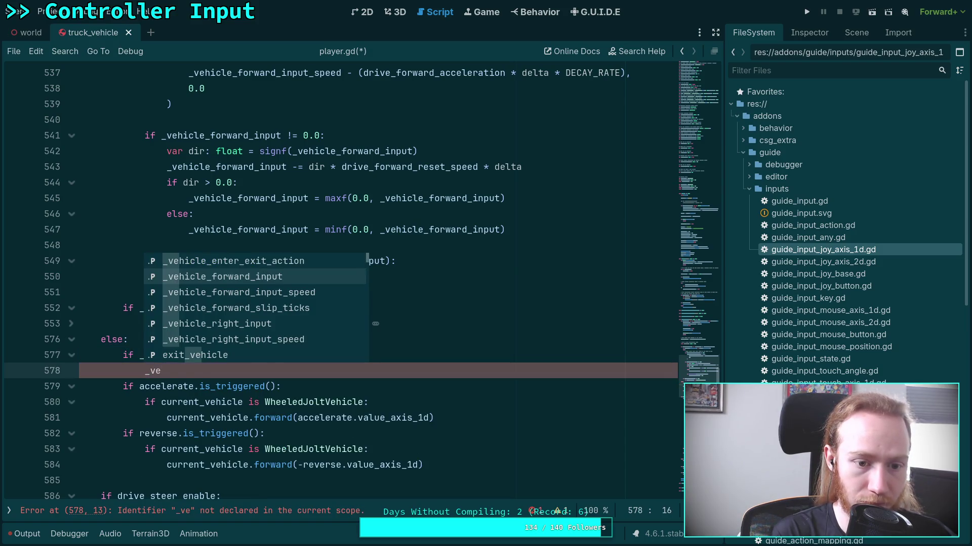
pyautogui.press('Return')
pyautogui.write('= 0.0')
pyautogui.hotkey('ctrl', 's')
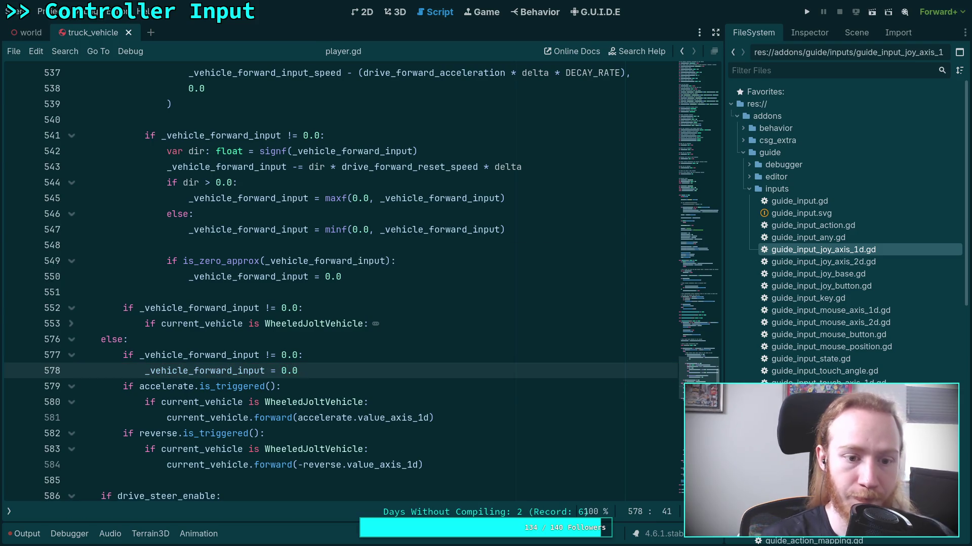
# Step: Below the reset, add an if check comparing _vehicle_forward_input_speed with 0.0
pyautogui.scroll(3, 258, 316)
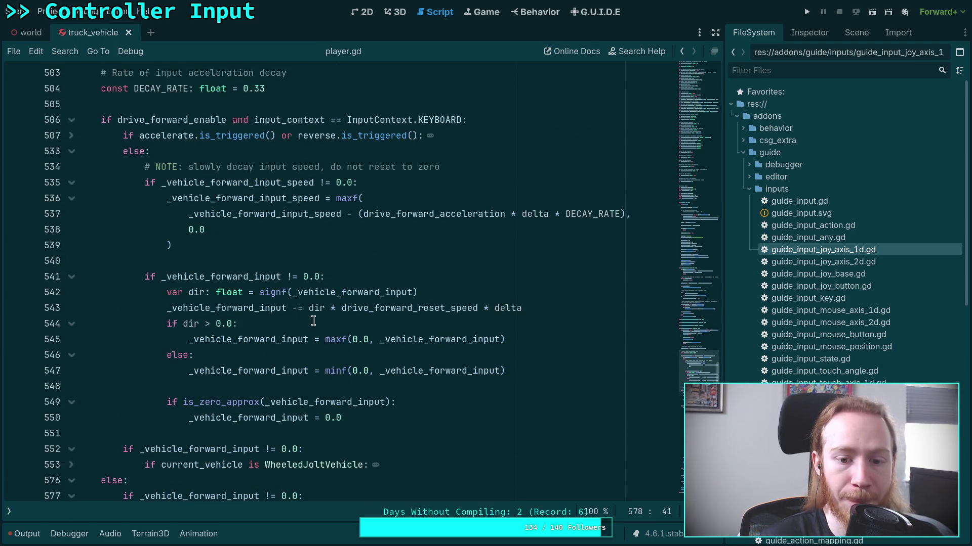
pyautogui.doubleClick(219, 198)
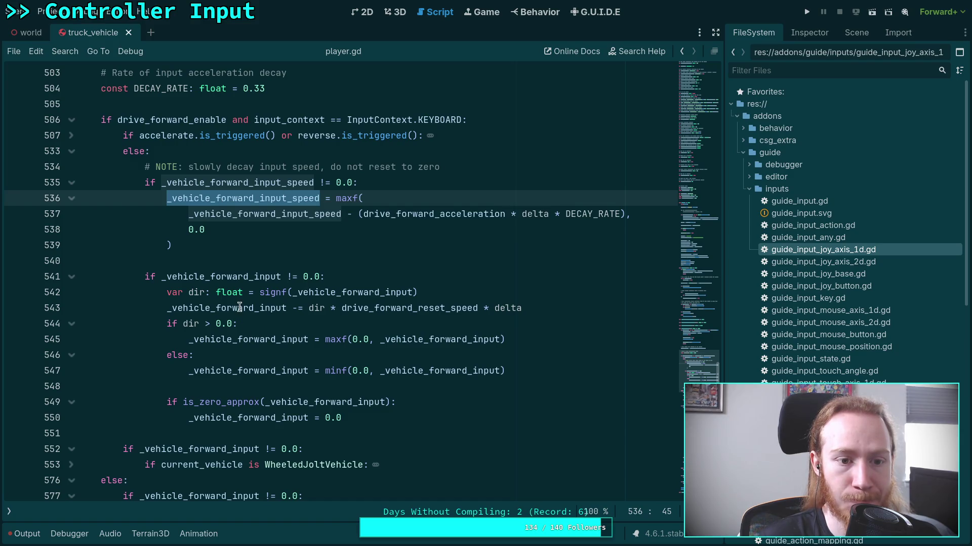
pyautogui.scroll(-2, 243, 303)
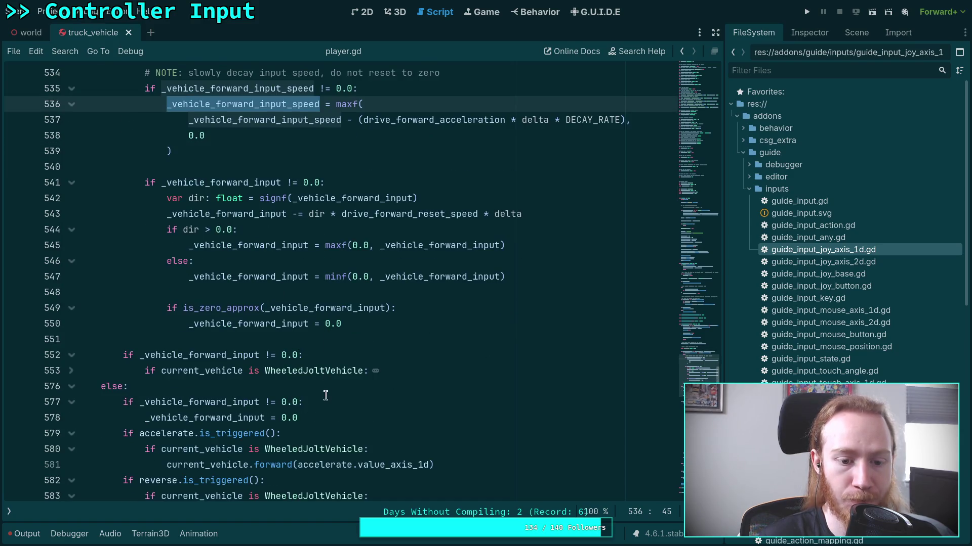
pyautogui.click(361, 417)
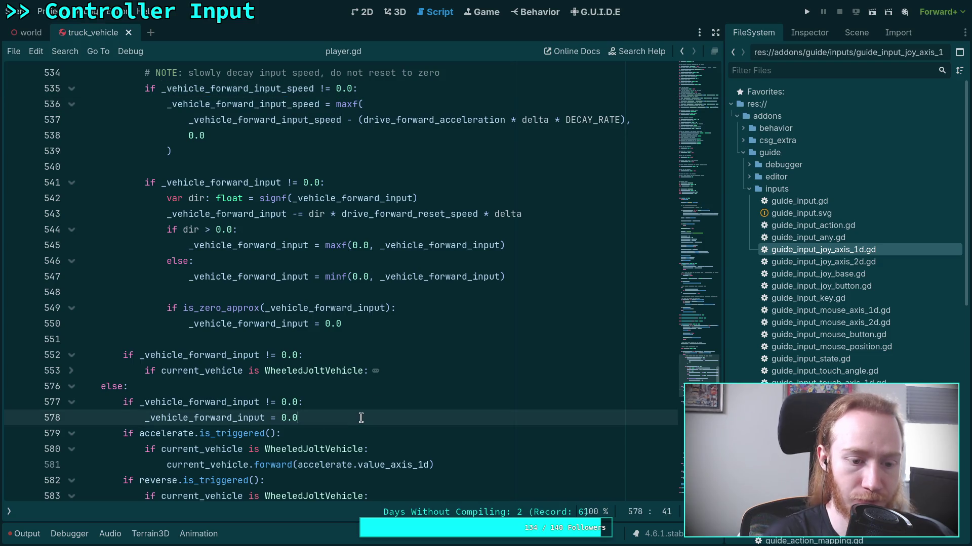
pyautogui.press('Return')
pyautogui.press('BackSpace')
pyautogui.write('if _vehicle_for')
pyautogui.press('Down')
pyautogui.press('Return')
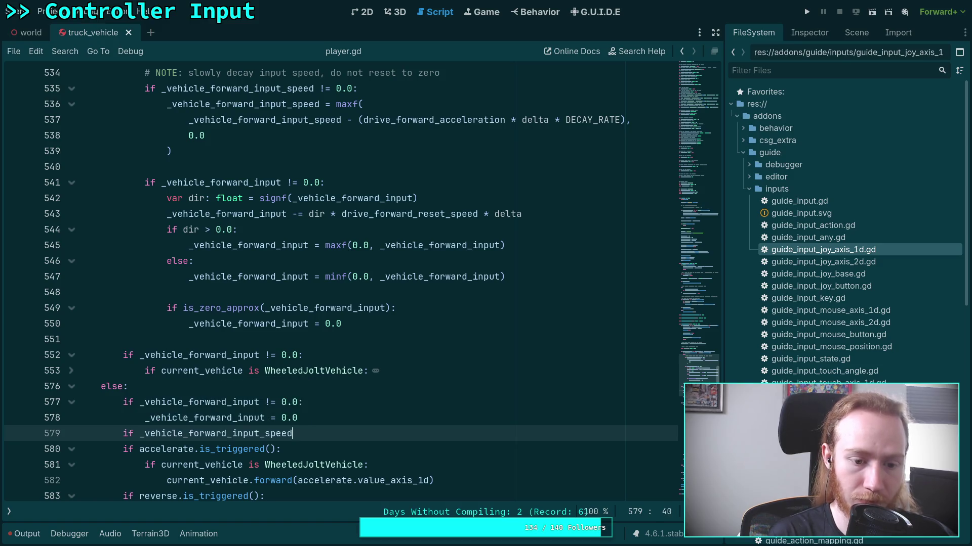
pyautogui.write(' != 0.0:')
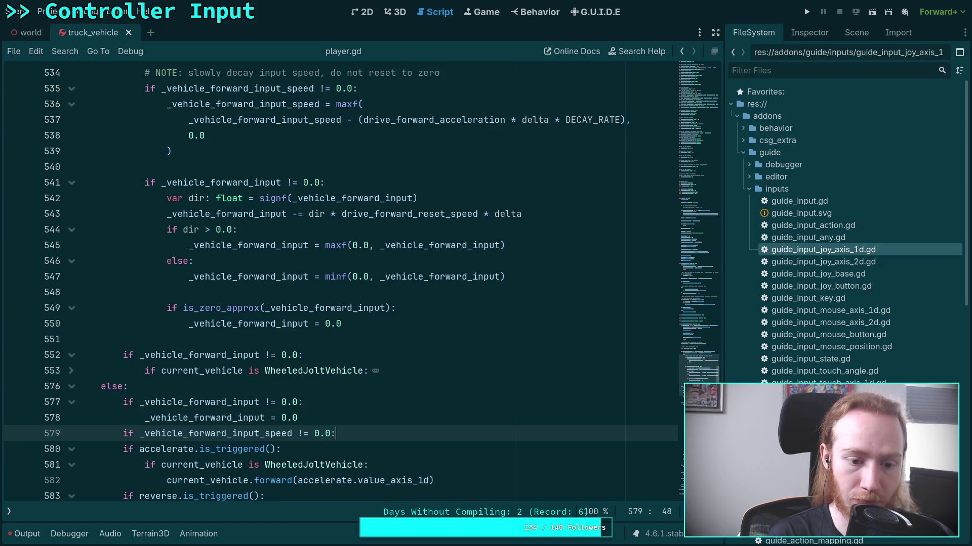
pyautogui.press('Return')
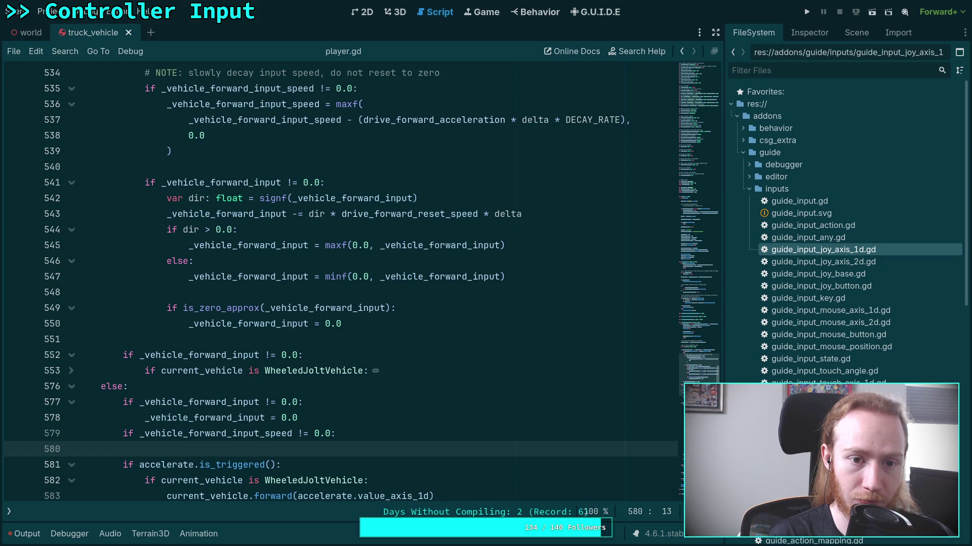
# Step: Set _vehicle_forward_input_speed to 0.0 inside the speed check
pyautogui.doubleClick(282, 119)
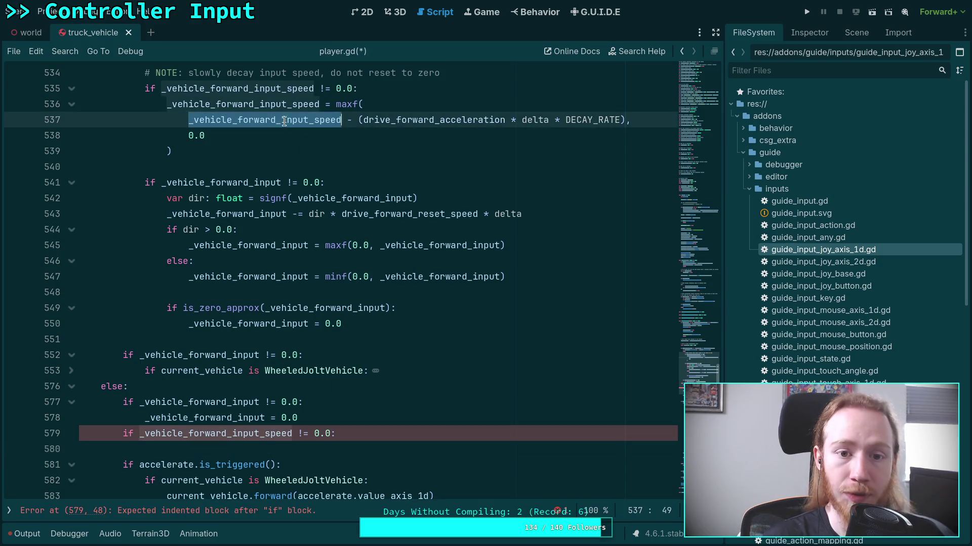
pyautogui.click(261, 450)
pyautogui.write('_ve')
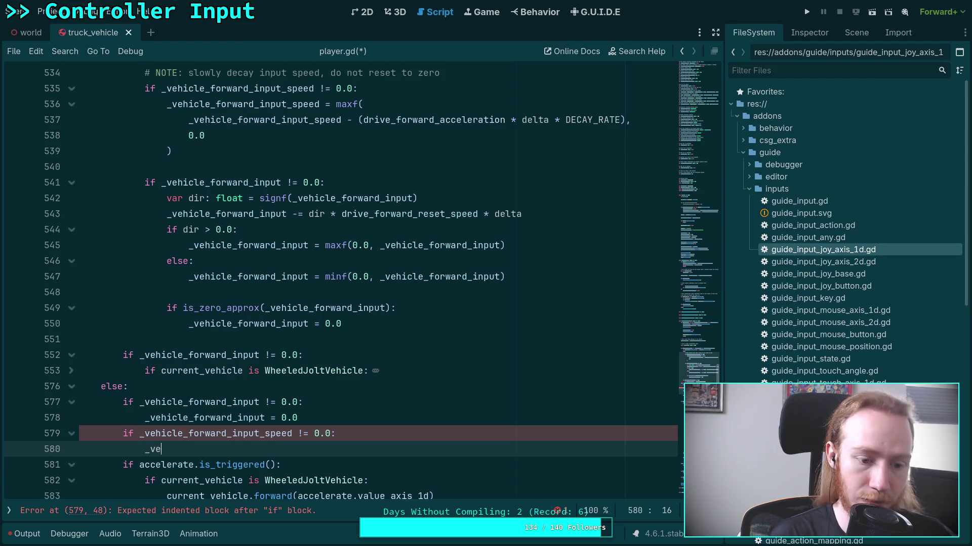
pyautogui.write('h')
pyautogui.press('Down')
pyautogui.press('Down')
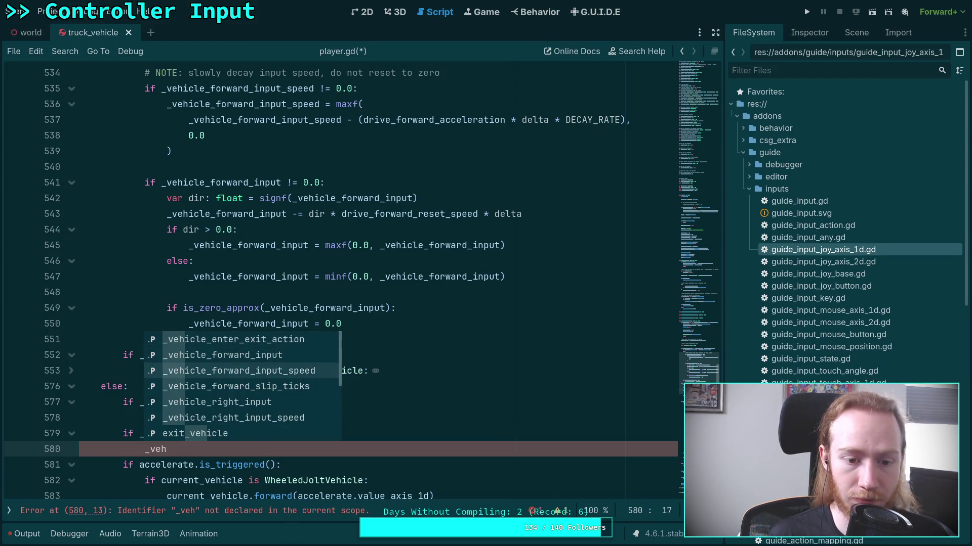
pyautogui.press('Return')
pyautogui.write('0.0')
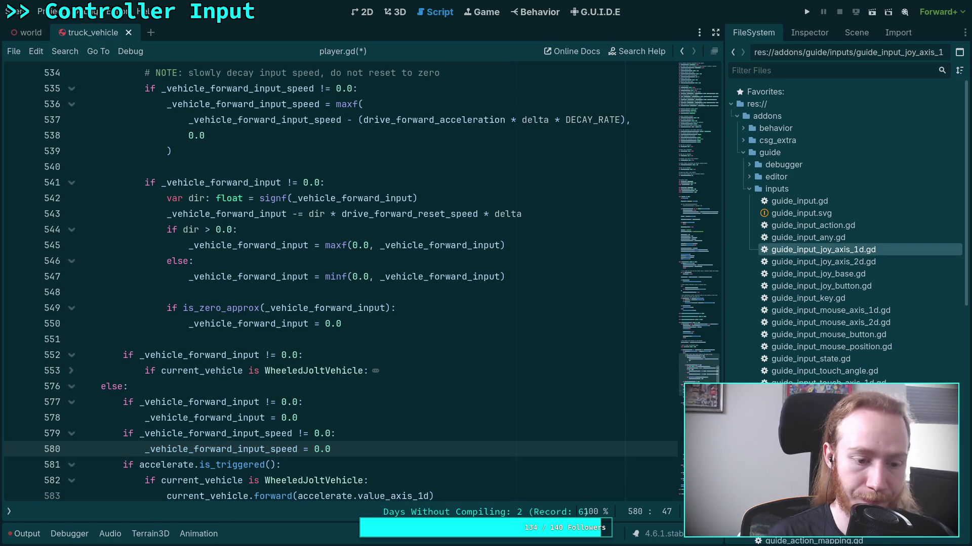
# Step: Fold the forward-input blocks at lines 533 and 552 and go to drive_steer_enable on line 588
pyautogui.scroll(4, 296, 340)
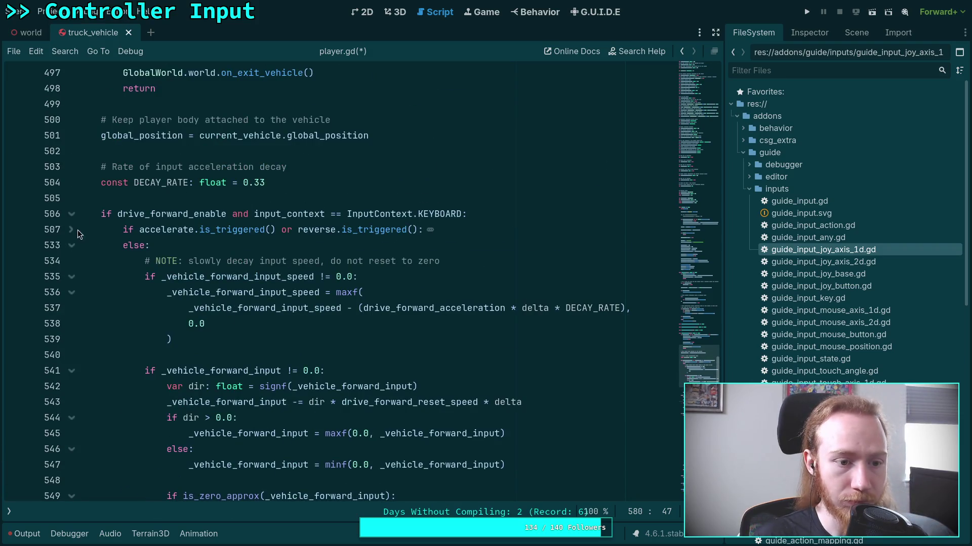
pyautogui.click(72, 245)
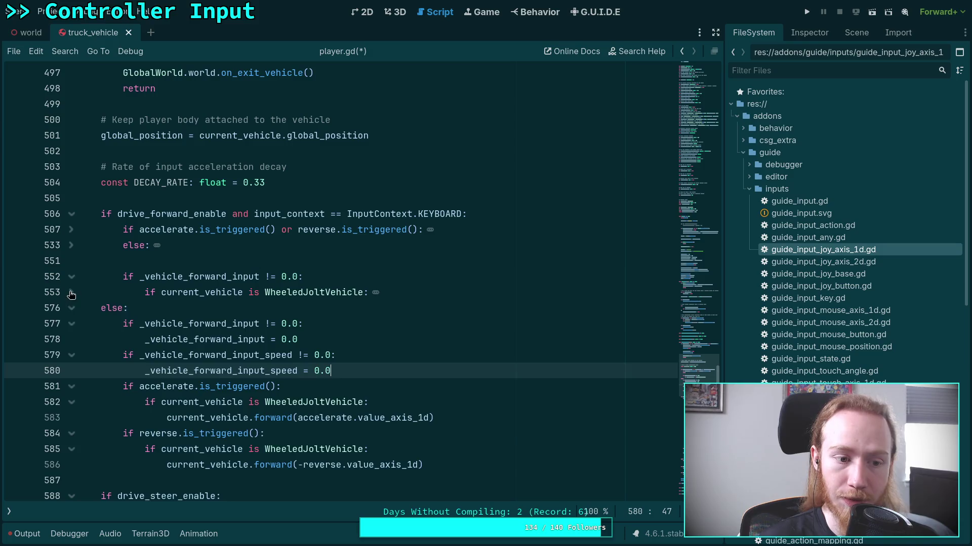
pyautogui.click(71, 276)
pyautogui.scroll(-2, 78, 229)
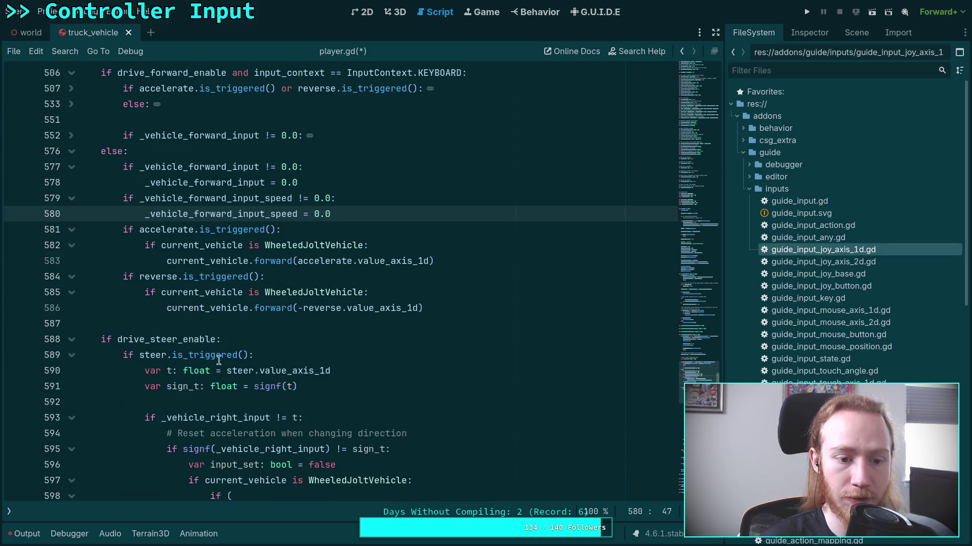
pyautogui.click(217, 386)
# Step: Extend the drive_steer_enable condition with 'and input_context == InputContext.KEYBOARD'
pyautogui.write('and input')
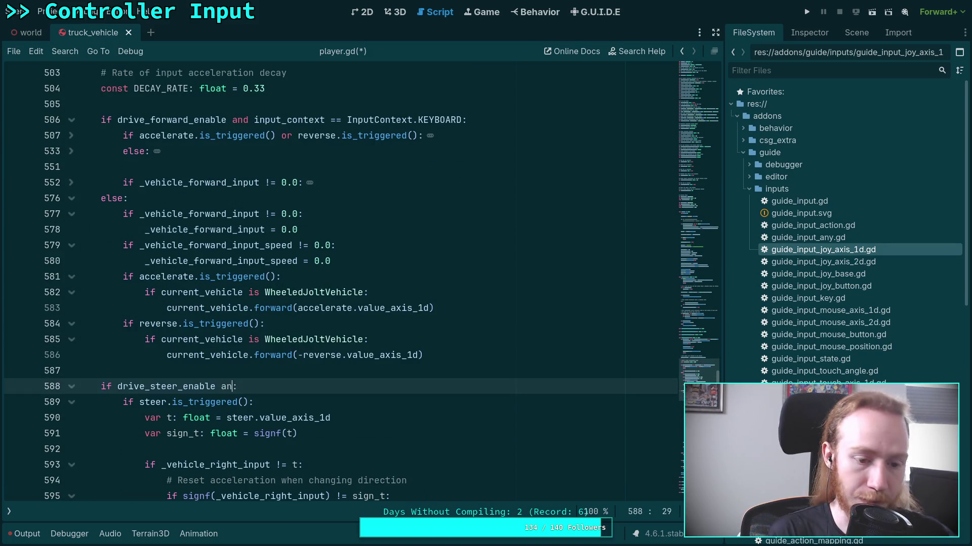
pyautogui.write('_context == ')
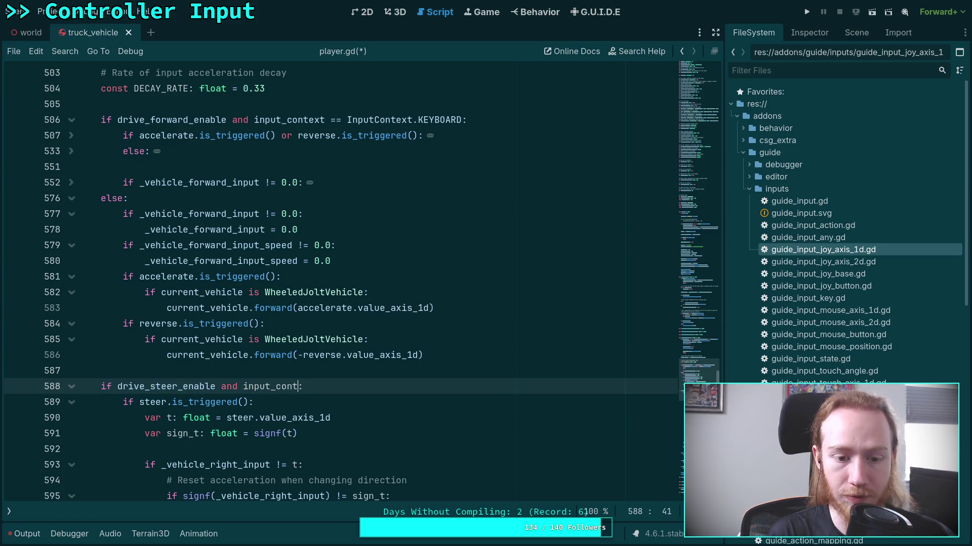
pyautogui.write('InputContext.')
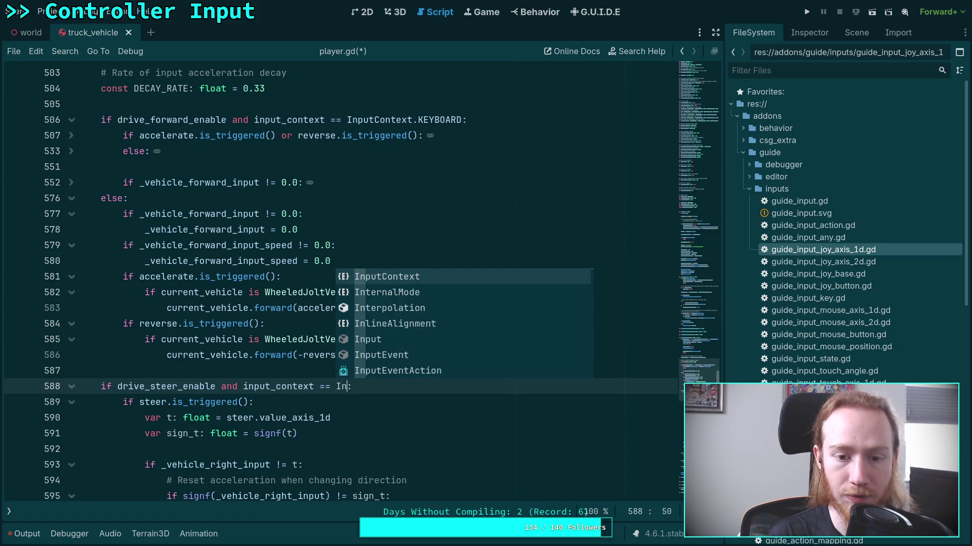
pyautogui.press('Return')
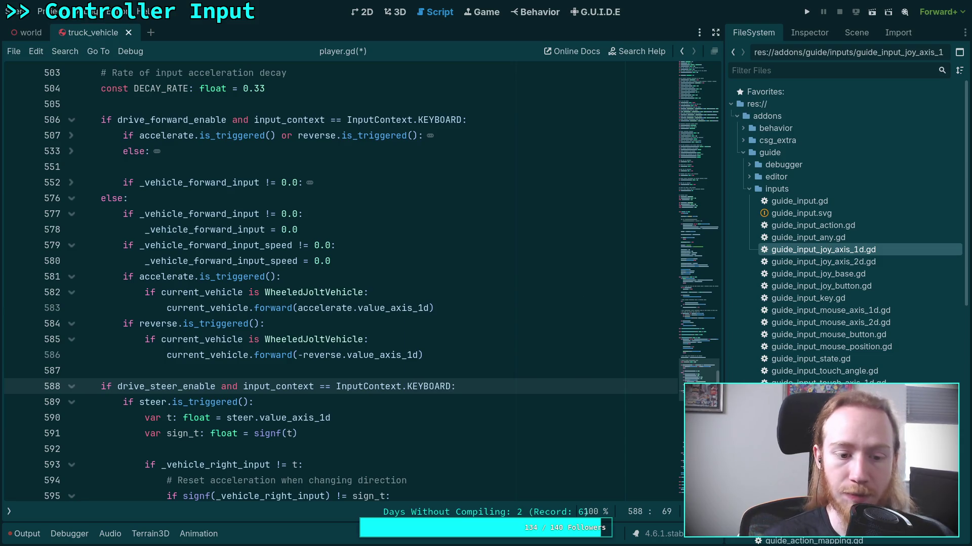
pyautogui.scroll(-2, 286, 307)
pyautogui.scroll(-5, 125, 323)
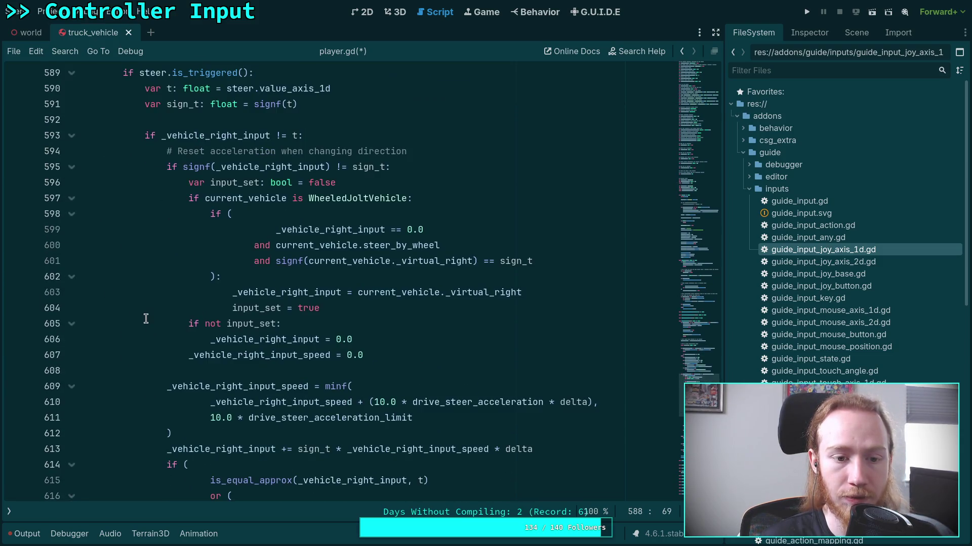
pyautogui.scroll(-8, 180, 319)
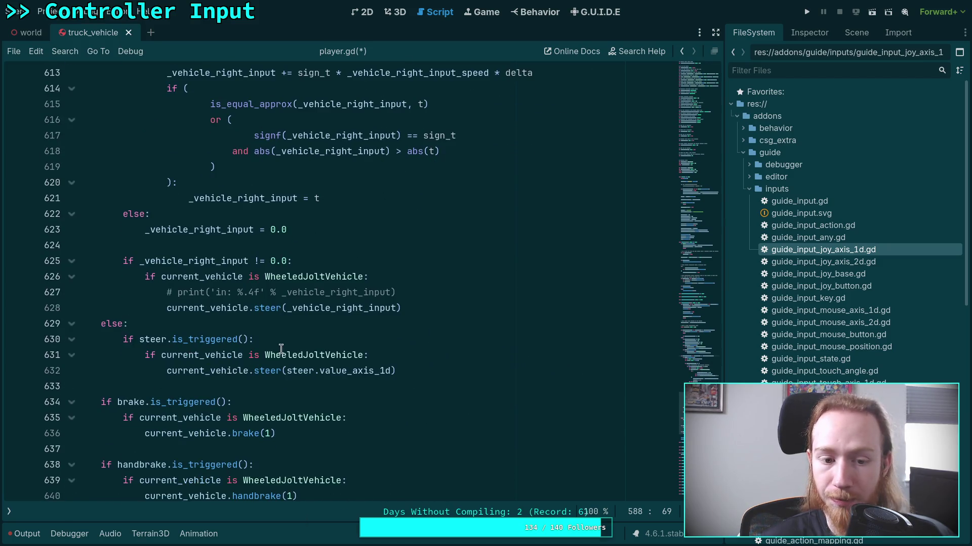
# Step: Inside the else branch on line 629, add an if check on _vehicle_right_input
pyautogui.click(297, 324)
pyautogui.press('Return')
pyautogui.write('if ')
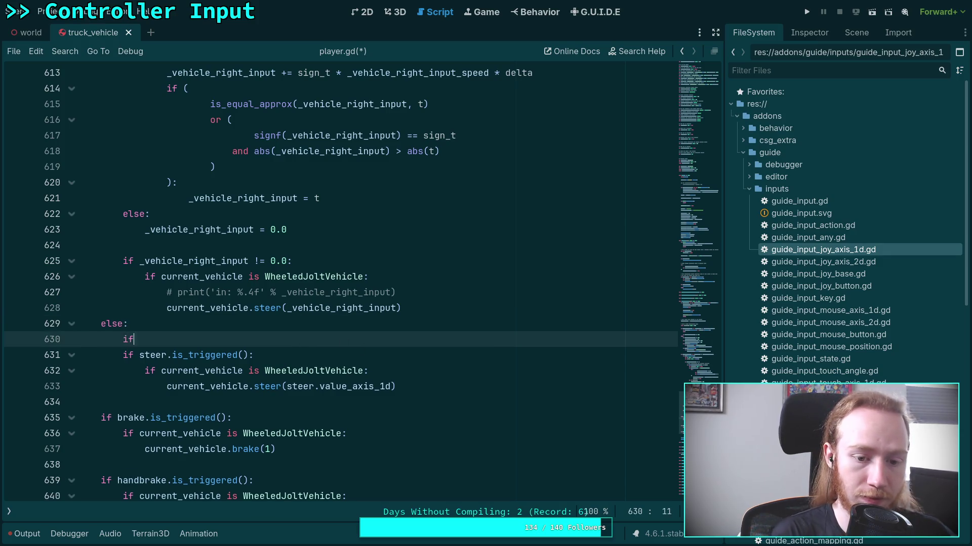
pyautogui.write('_vi')
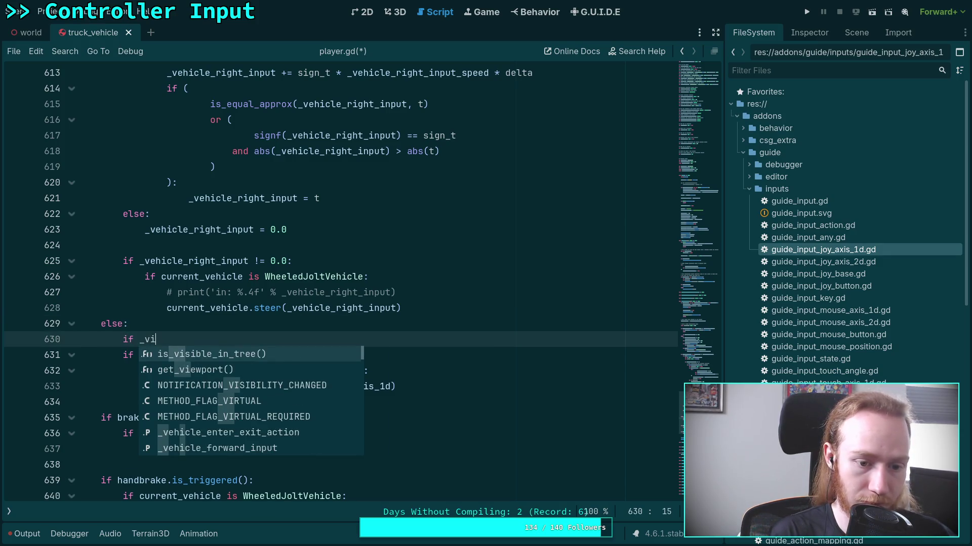
pyautogui.press('Escape')
pyautogui.press('BackSpace')
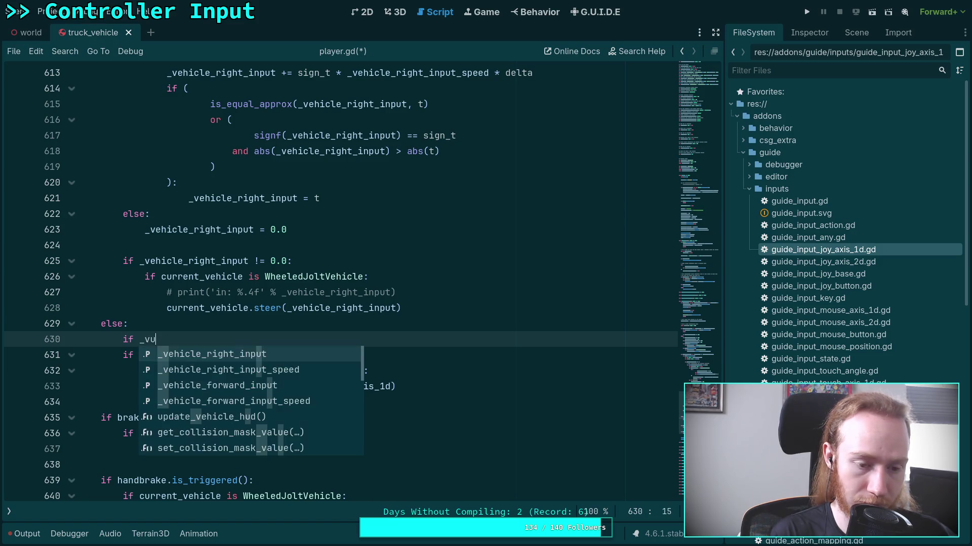
pyautogui.write('u')
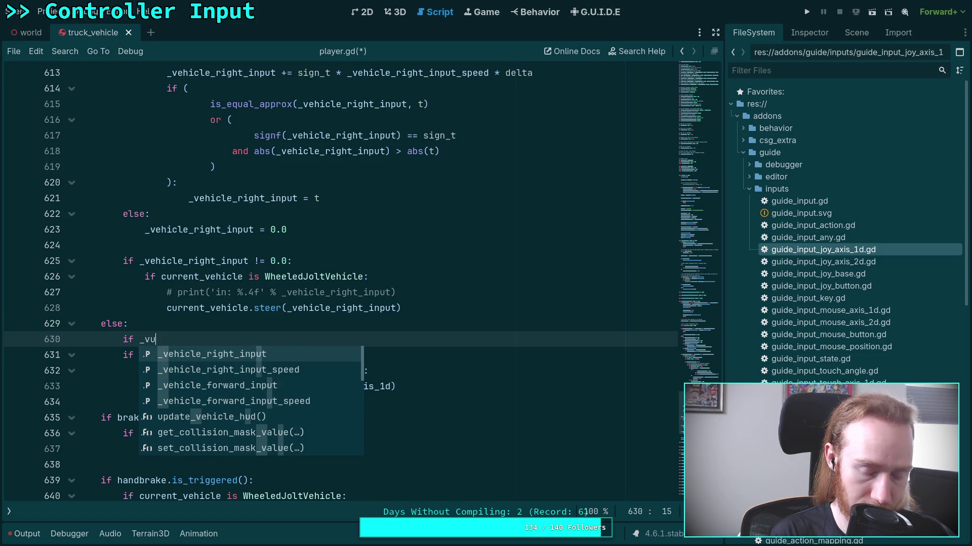
pyautogui.press('BackSpace')
pyautogui.write('ehi')
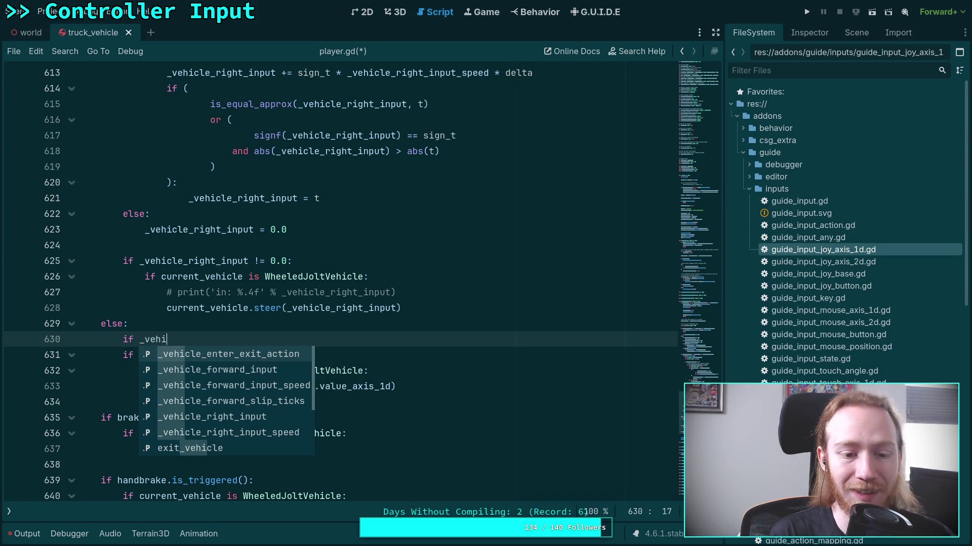
pyautogui.press('Down')
pyautogui.press('Down')
pyautogui.press('Down')
pyautogui.press('Down')
pyautogui.press('Return')
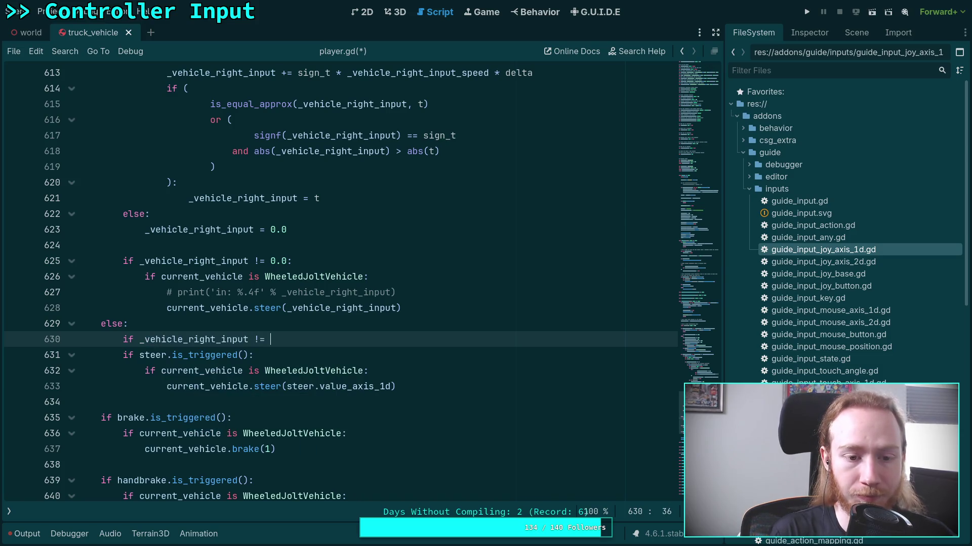
pyautogui.write(':')
pyautogui.press('Return')
# Step: Set _vehicle_right_input to 0.0 and add a check comparing _vehicle_right_input_speed with 0.0
pyautogui.write('_ve')
pyautogui.press('Down')
pyautogui.press('Down')
pyautogui.press('Down')
pyautogui.press('Return')
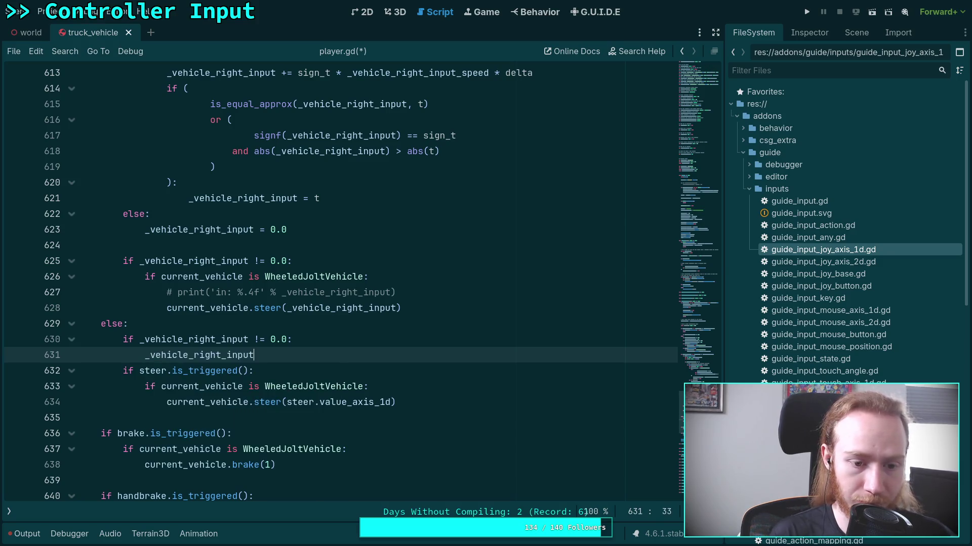
pyautogui.write('0.0')
pyautogui.press('Return')
pyautogui.write('if _veh')
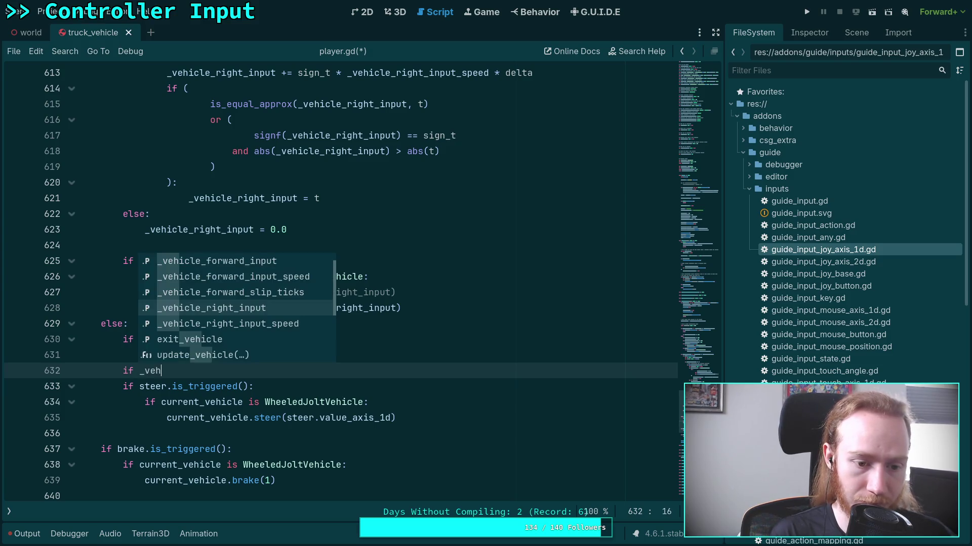
pyautogui.press('Down')
pyautogui.press('Return')
pyautogui.write('0.0:')
pyautogui.press('Return')
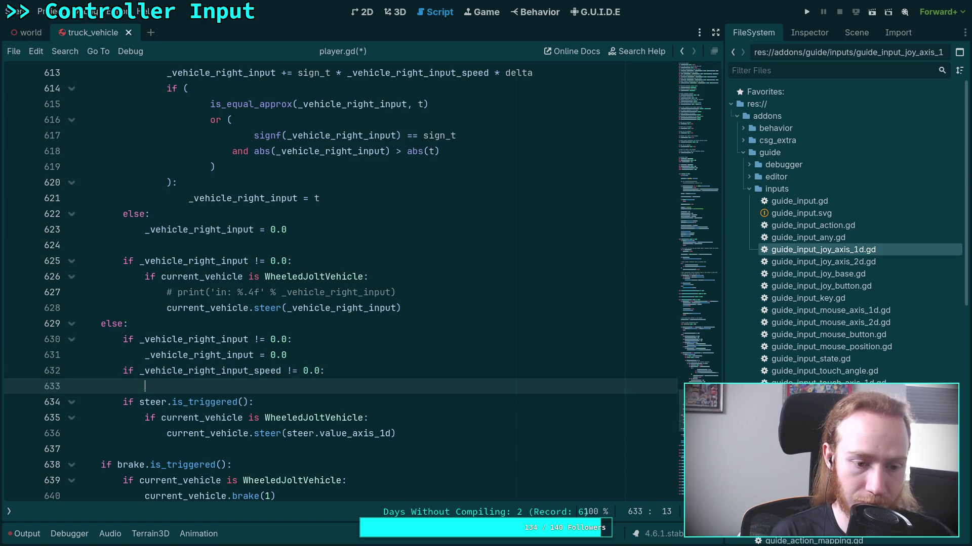
# Step: Set _vehicle_right_input_speed to 0.0 and save player.gd
pyautogui.write('_veh')
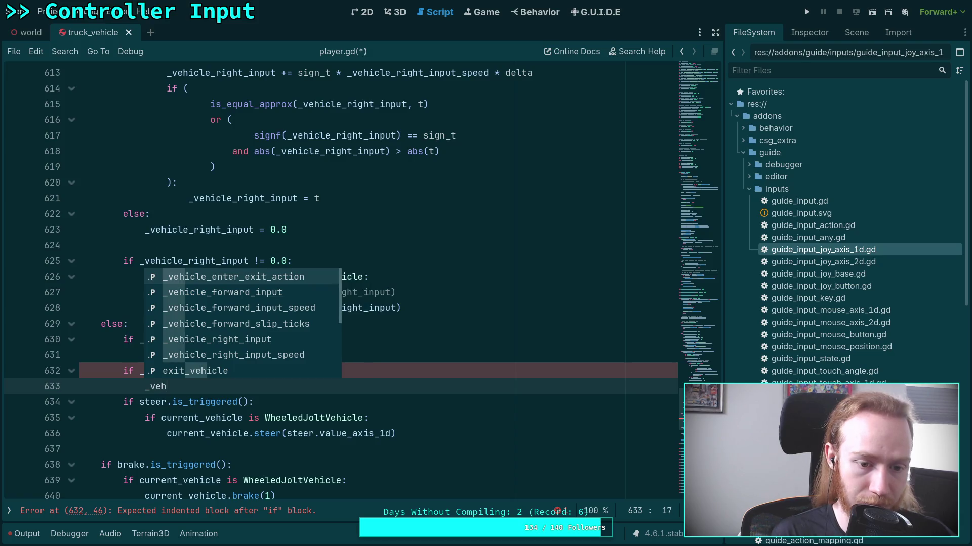
pyautogui.press('Down')
pyautogui.press('Down')
pyautogui.press('Down')
pyautogui.press('Return')
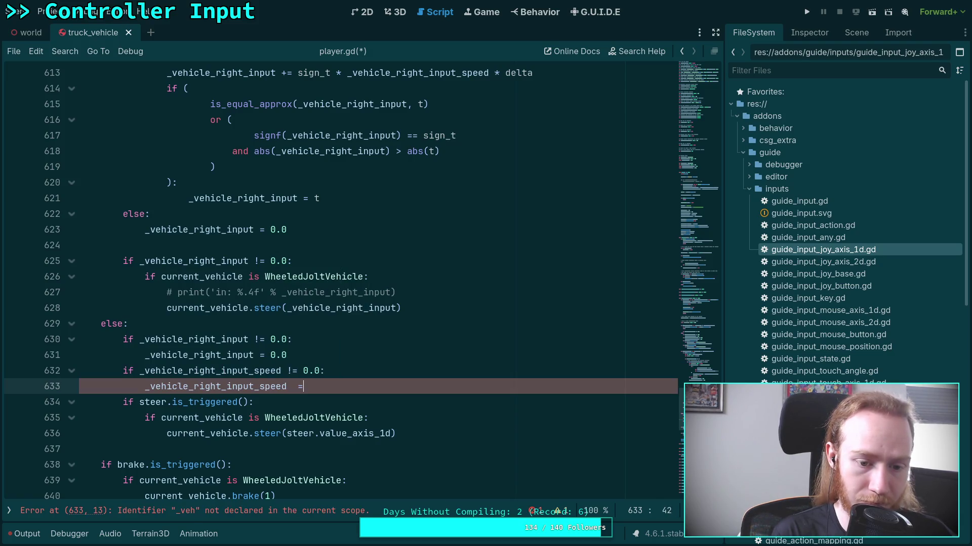
pyautogui.write('0.0')
pyautogui.hotkey('ctrl', 's')
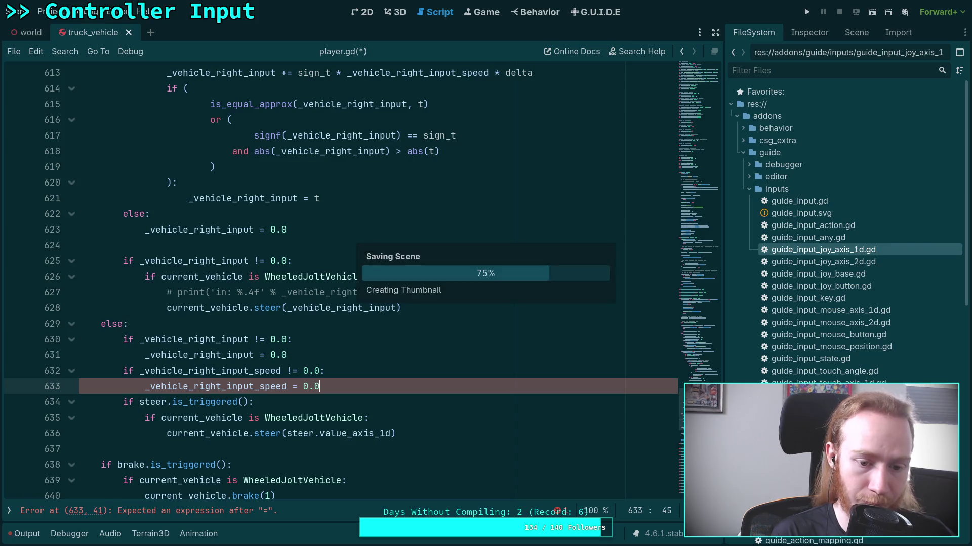
pyautogui.scroll(3, 211, 323)
# Step: Review the keyboard-gated steering block under line 589 in player.gd
pyautogui.scroll(4, 211, 322)
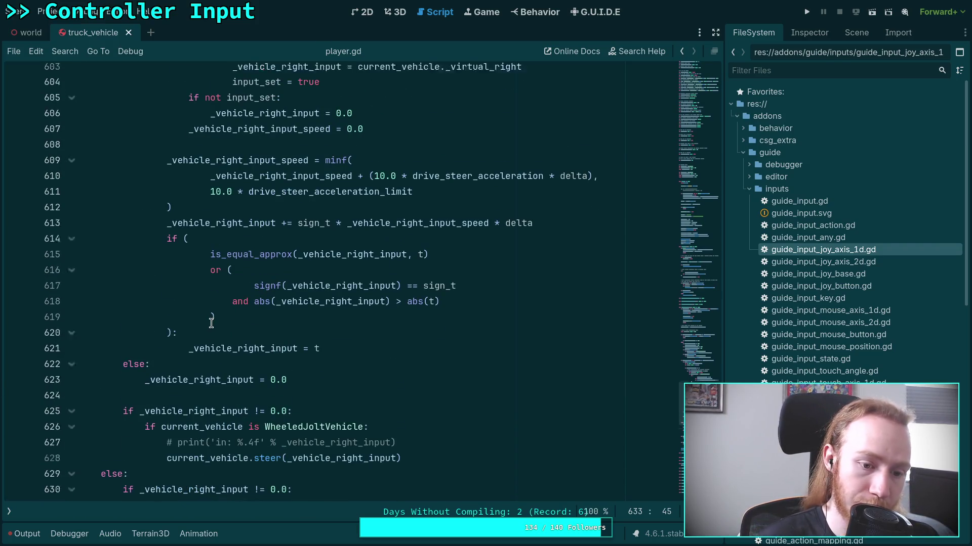
pyautogui.scroll(-5, 207, 318)
pyautogui.scroll(5, 221, 330)
pyautogui.scroll(3, 221, 330)
pyautogui.scroll(-1, 201, 204)
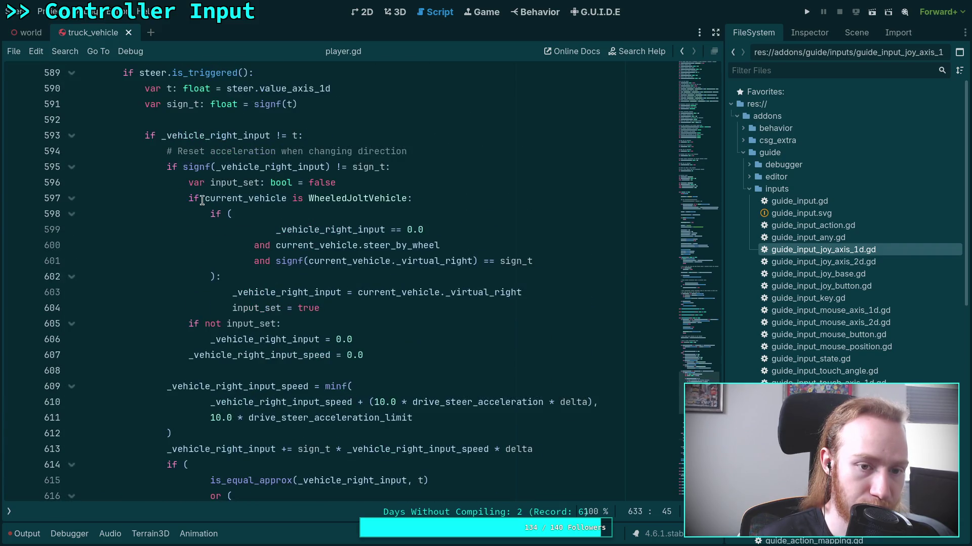
pyautogui.scroll(-5, 207, 189)
pyautogui.scroll(6, 172, 185)
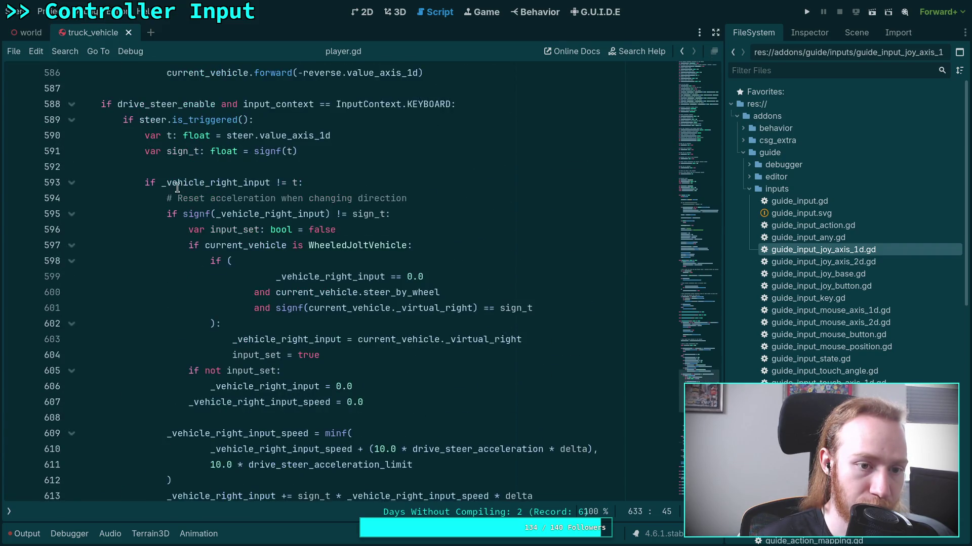
pyautogui.scroll(-6, 172, 185)
pyautogui.scroll(5, 172, 185)
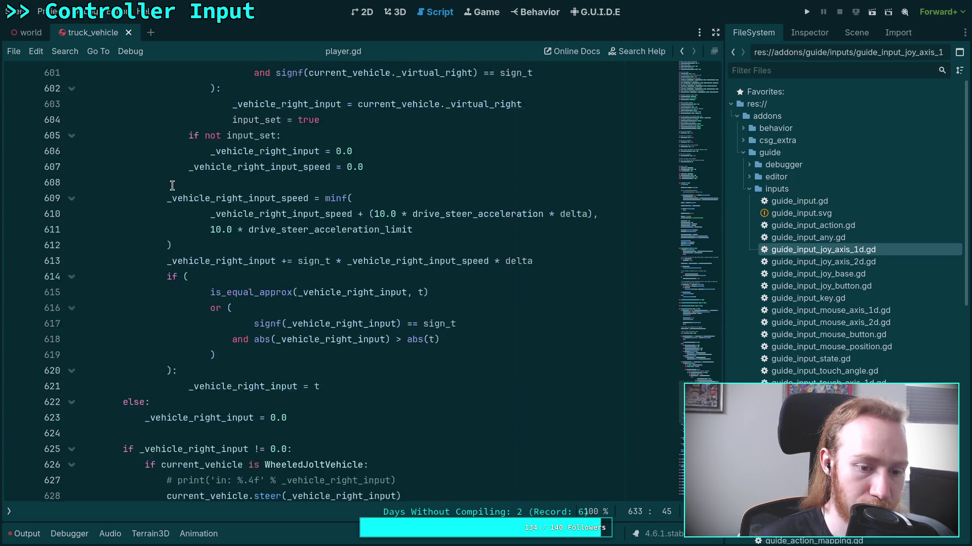
pyautogui.scroll(1, 172, 185)
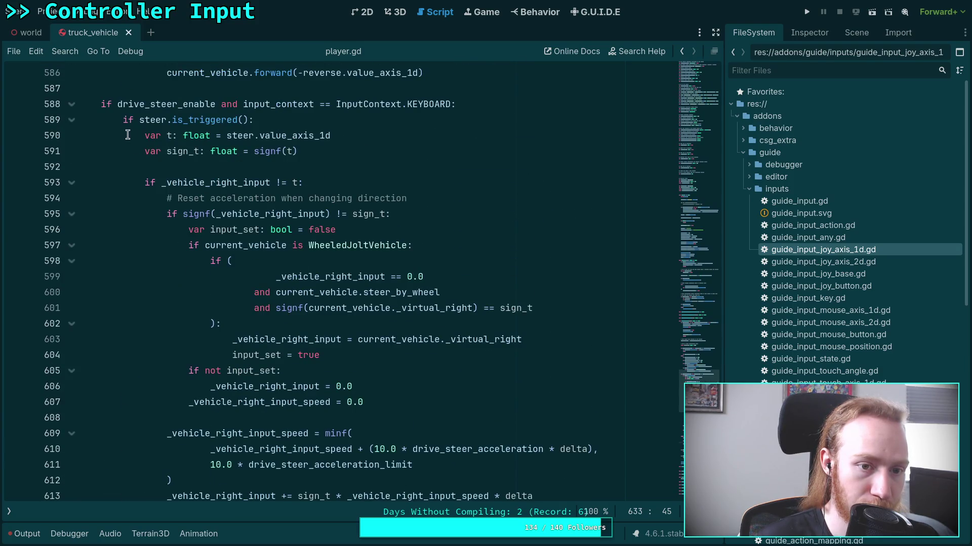
pyautogui.click(71, 121)
pyautogui.click(72, 120)
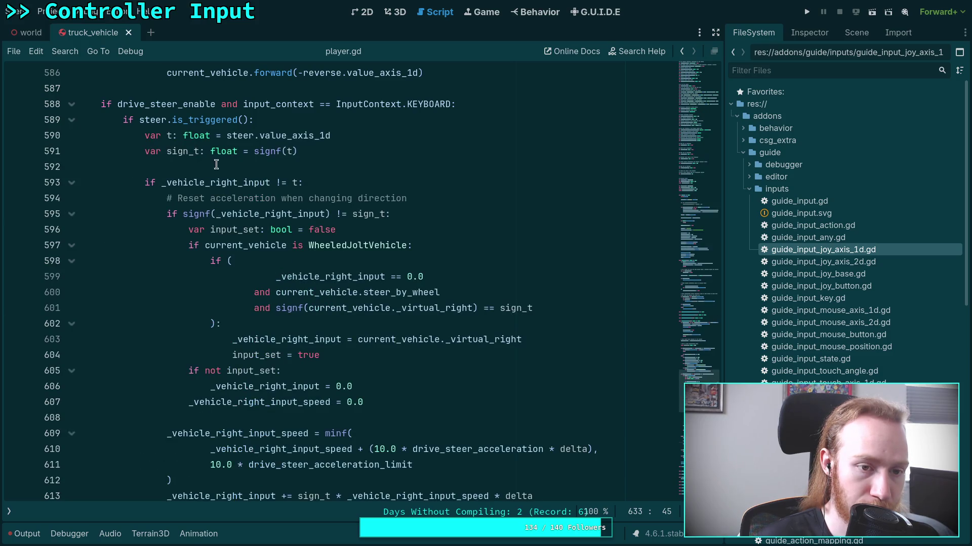
pyautogui.scroll(-7, 276, 201)
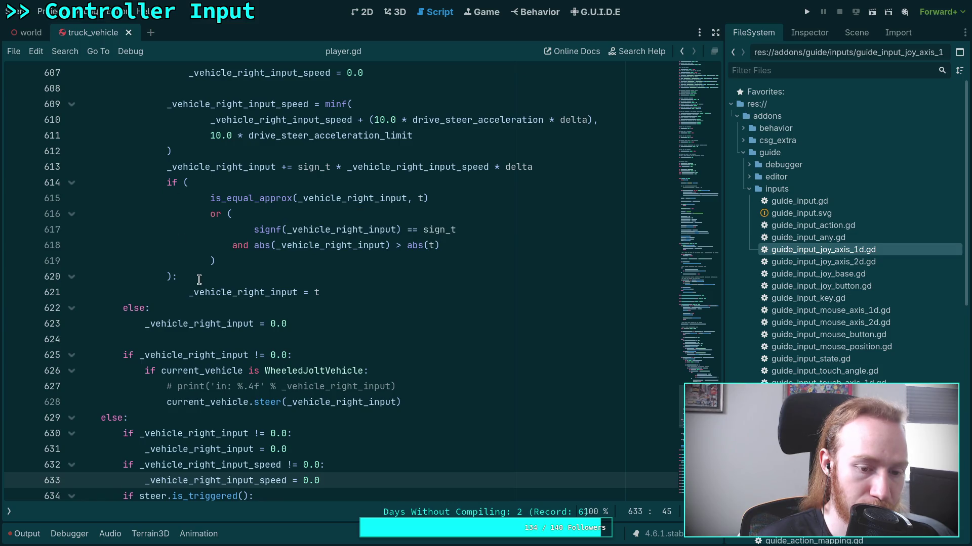
pyautogui.scroll(7, 192, 275)
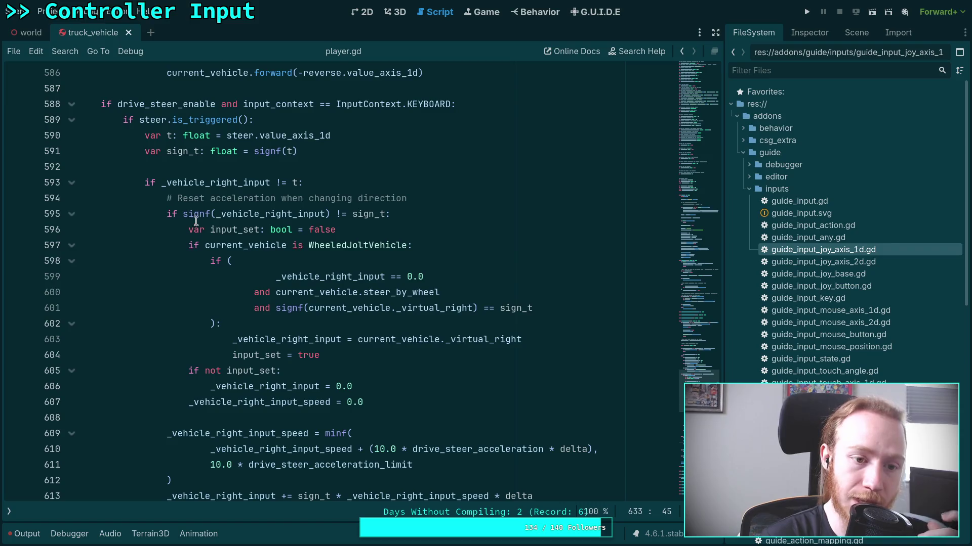
# Step: Inspect the steering ramp-up code and fallback steer call on line 636, then run the project
pyautogui.click(198, 163)
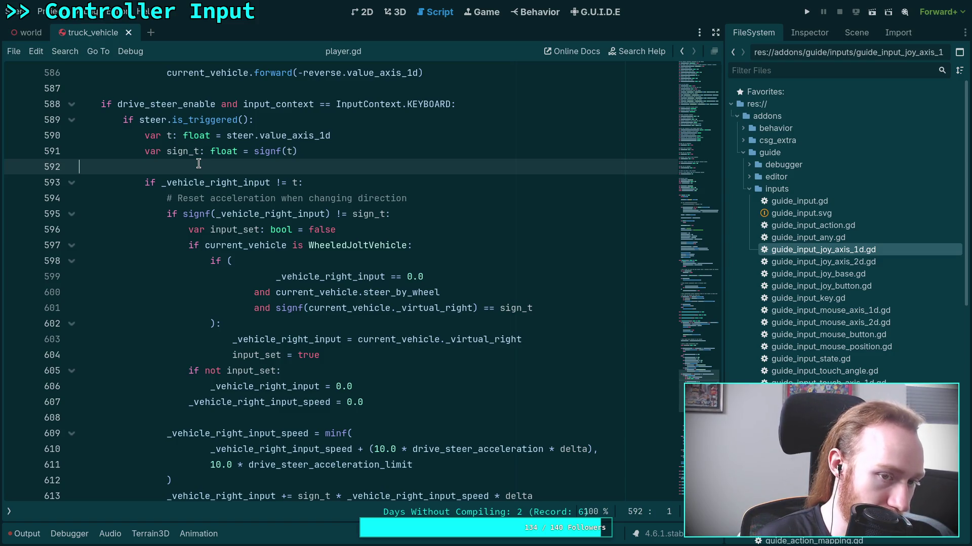
pyautogui.scroll(-1, 198, 163)
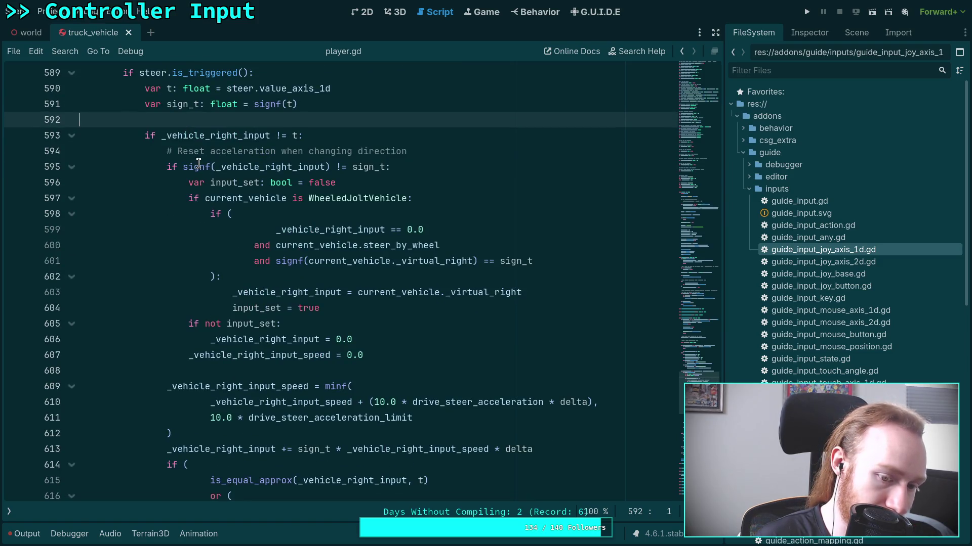
pyautogui.scroll(-2, 199, 163)
pyautogui.scroll(-2, 198, 163)
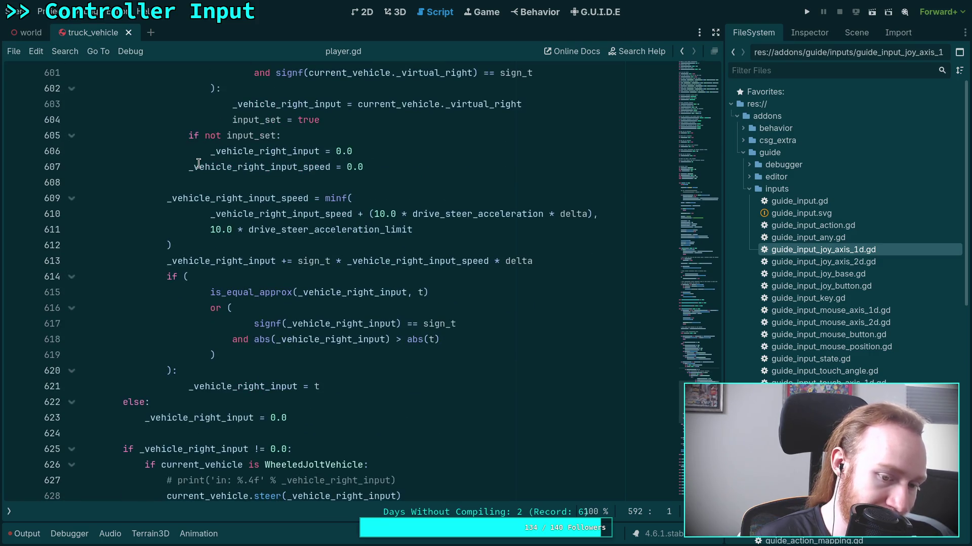
pyautogui.scroll(4, 213, 250)
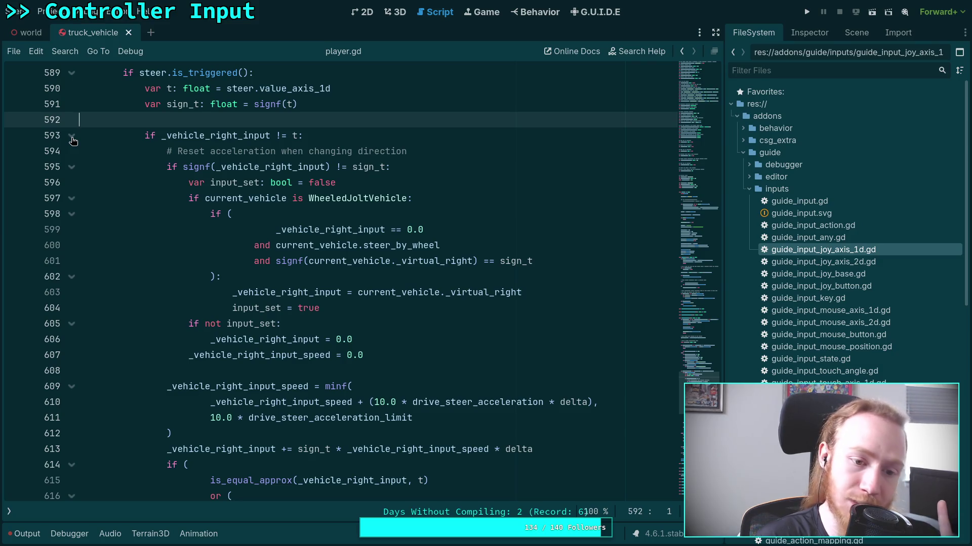
pyautogui.scroll(-3, 86, 147)
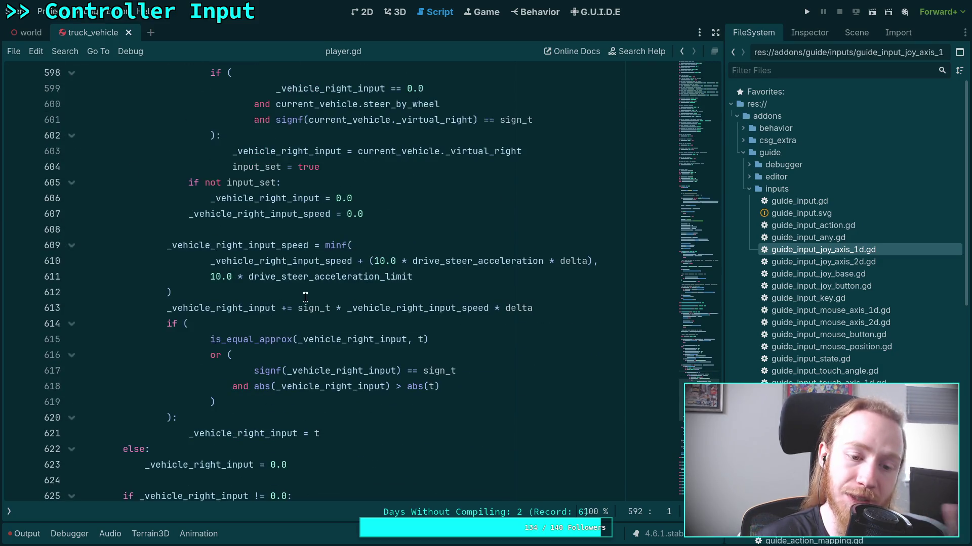
pyautogui.click(360, 429)
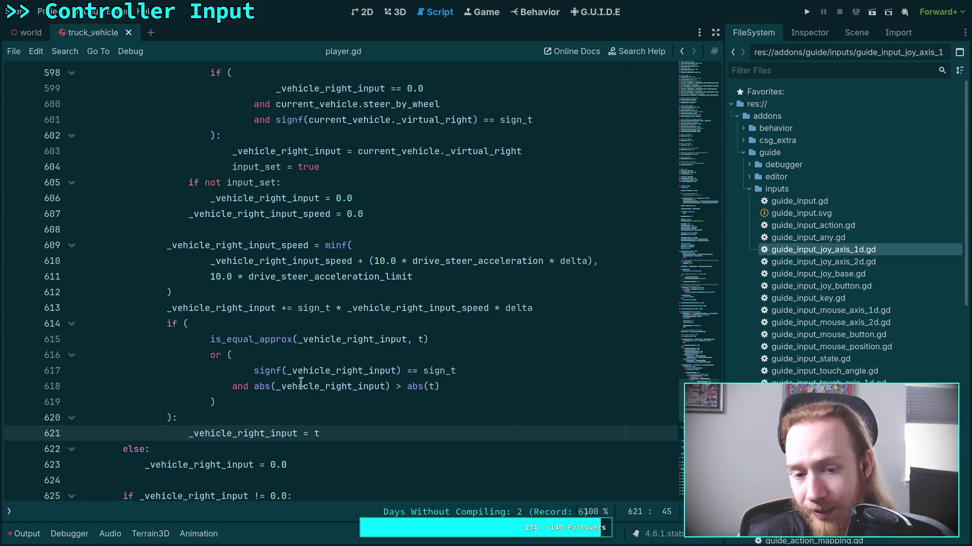
pyautogui.keyDown('shift'); pyautogui.click(325, 181); pyautogui.keyUp('shift')
pyautogui.click(326, 181)
pyautogui.scroll(-5, 326, 181)
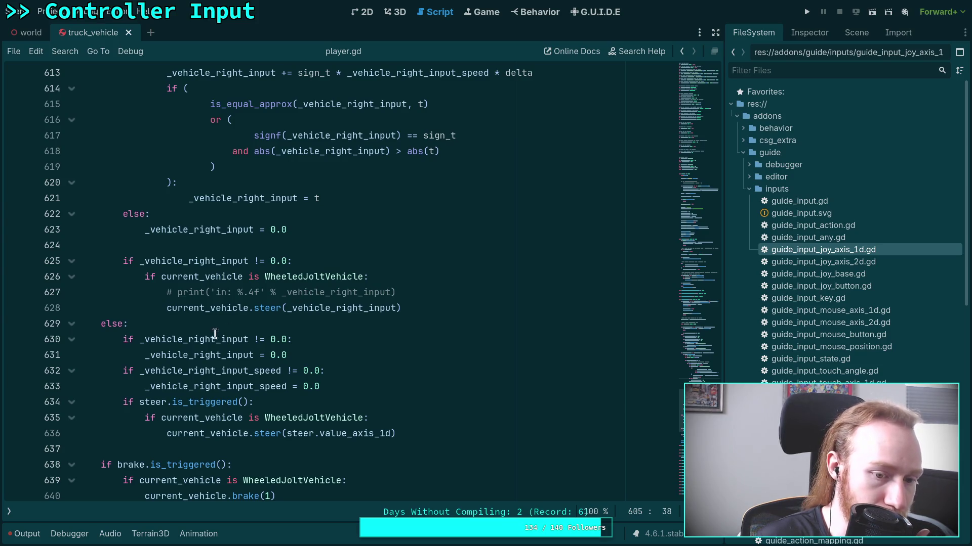
pyautogui.click(414, 436)
pyautogui.scroll(-3, 412, 420)
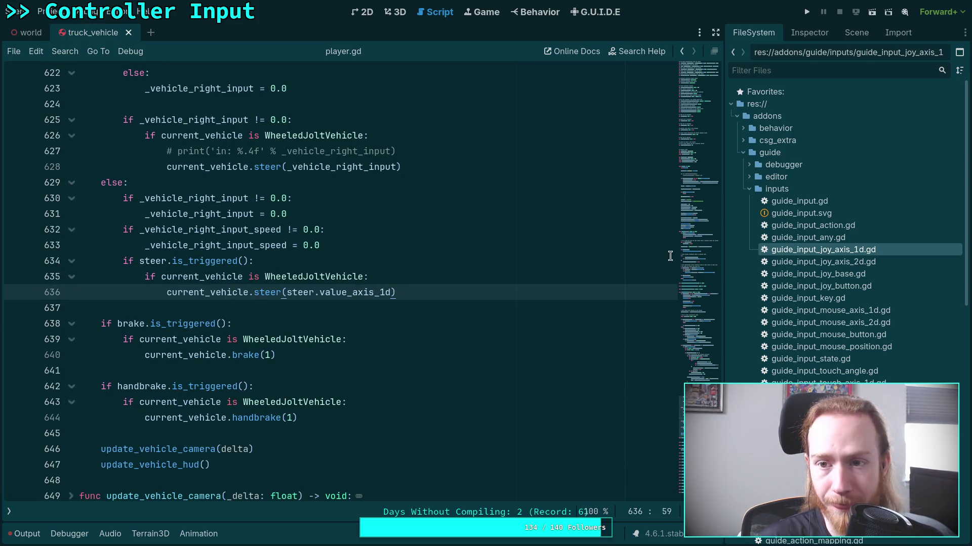
pyautogui.click(807, 12)
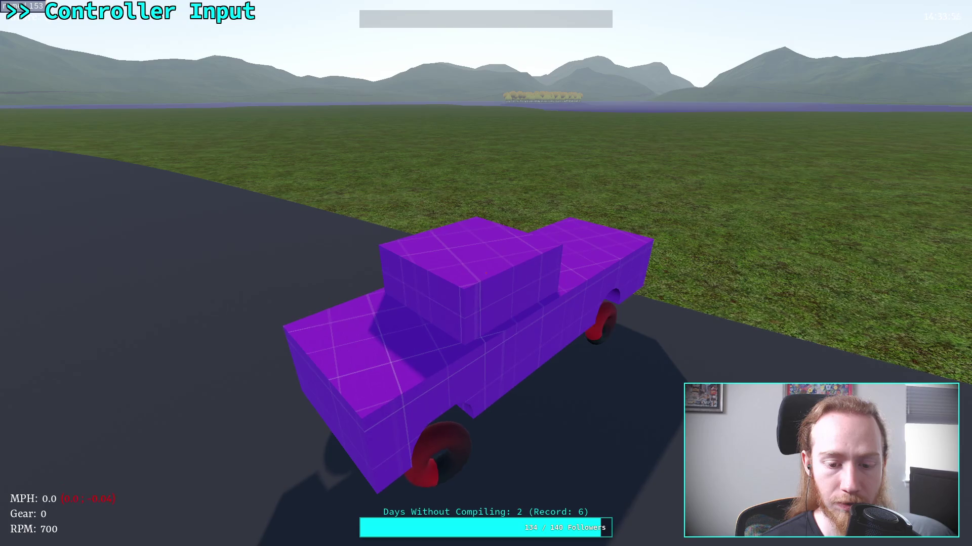
# Step: Shift to first gear, drive the truck in reverse and forward, then pause and exit to desktop
pyautogui.press('r')
pyautogui.press('s')
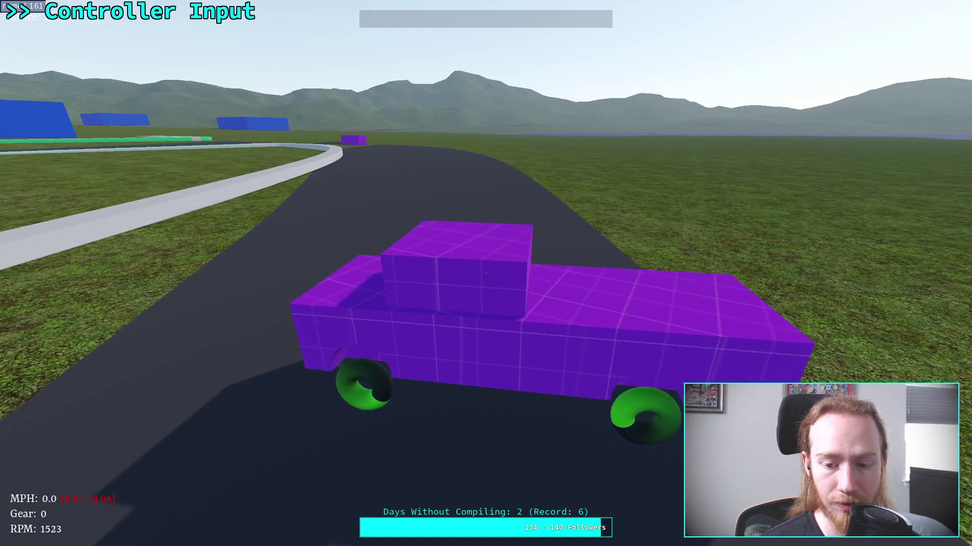
pyautogui.press('w')
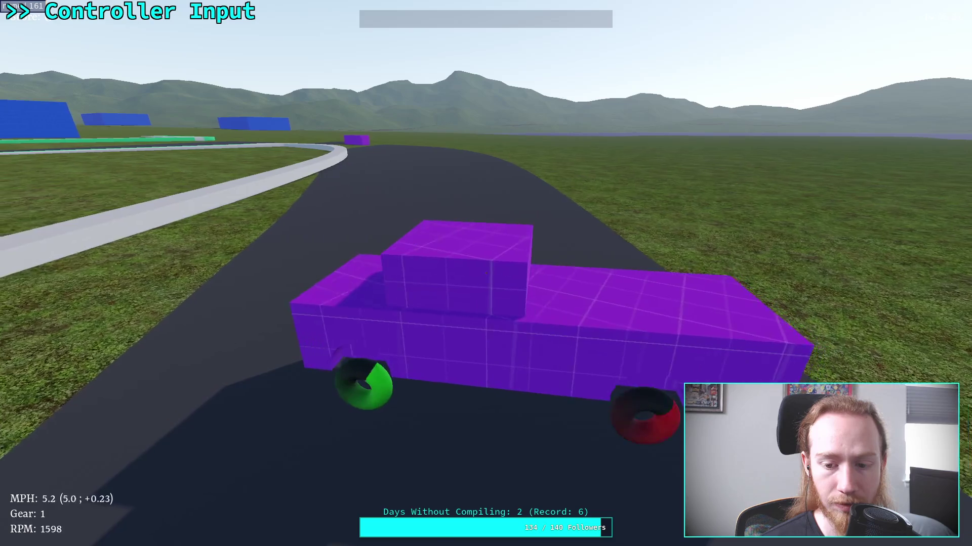
pyautogui.press('Escape')
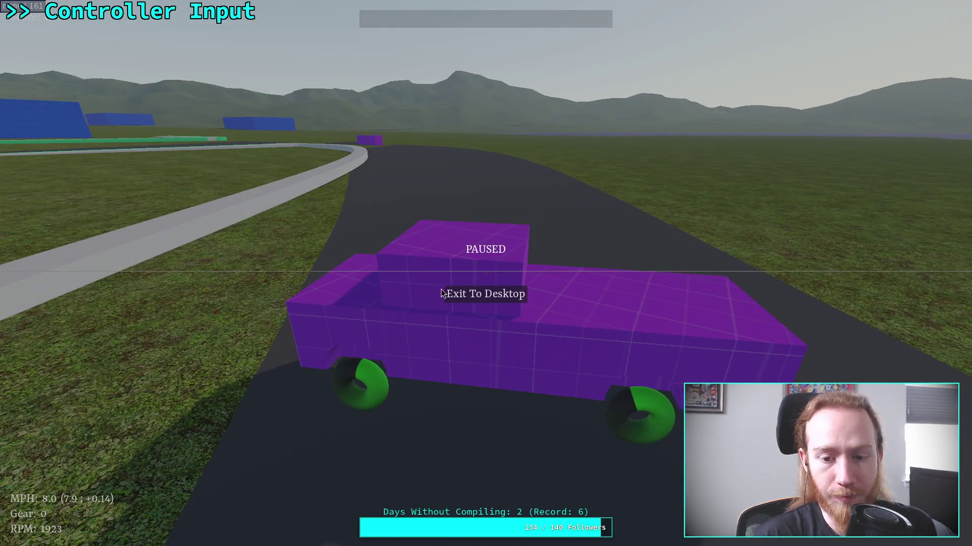
pyautogui.click(493, 290)
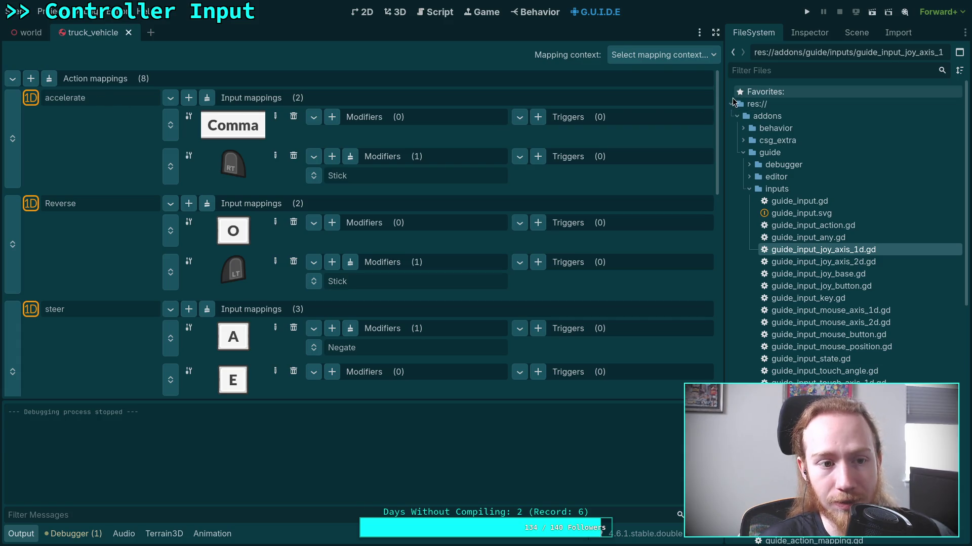
# Step: Inspect the accelerate action's right-trigger input and save that input resource
pyautogui.click(816, 33)
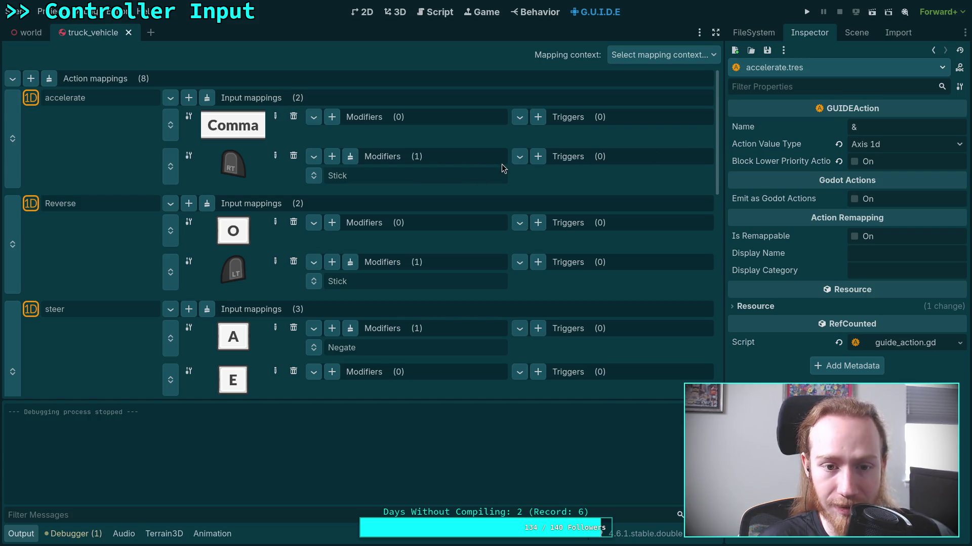
pyautogui.click(222, 167)
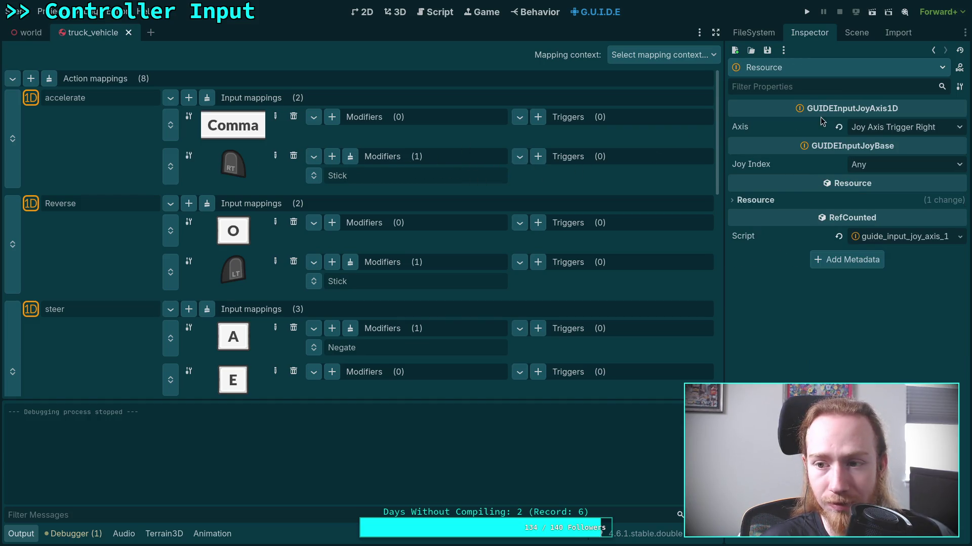
pyautogui.click(768, 51)
pyautogui.click(779, 66)
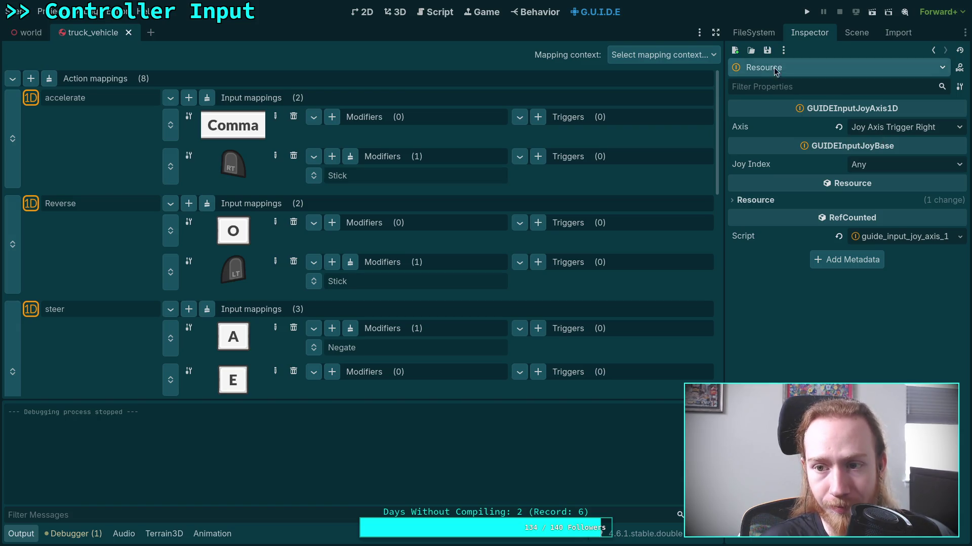
# Step: Check the Stick modifiers and trigger inputs of accelerate and Reverse, with deadzones 0.05–0.9
pyautogui.click(378, 177)
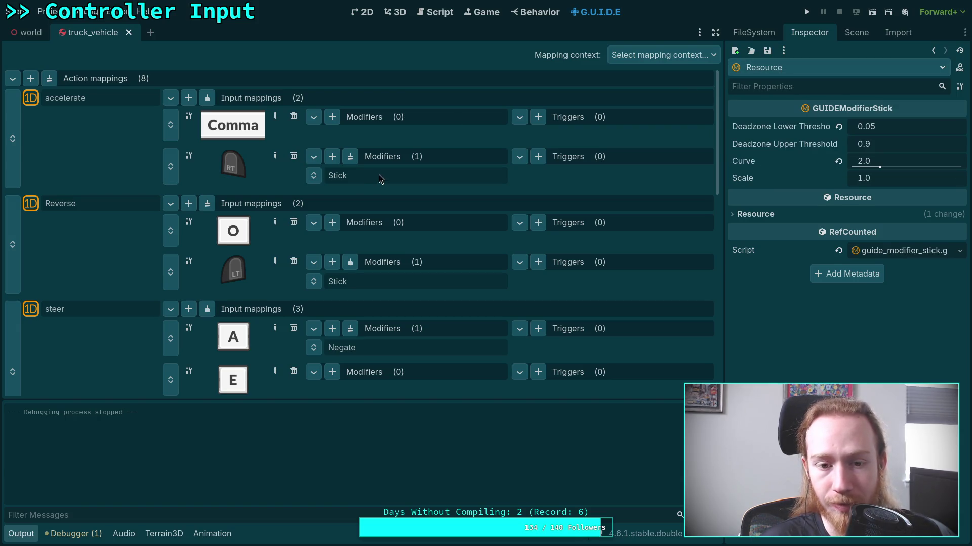
pyautogui.click(209, 164)
pyautogui.click(244, 277)
pyautogui.click(347, 286)
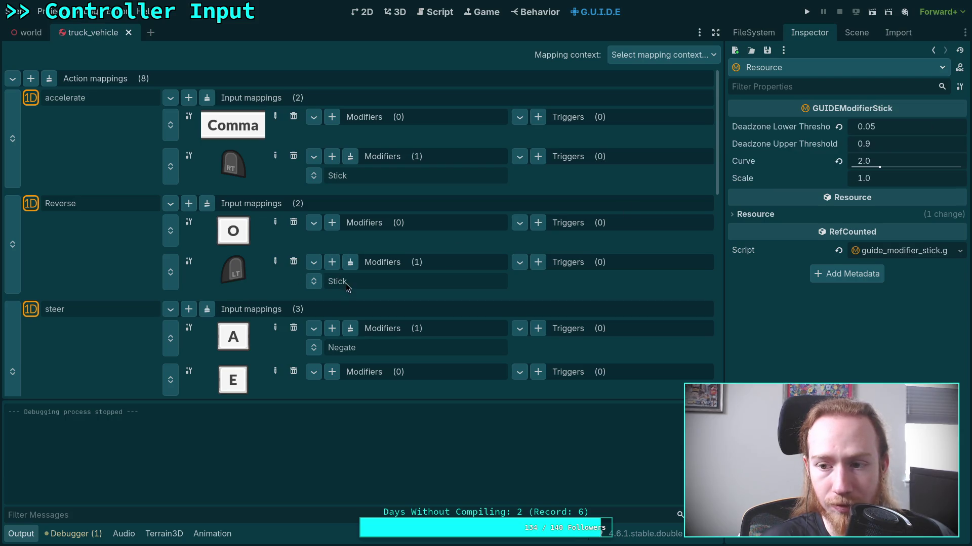
pyautogui.click(242, 268)
# Step: Save the Reverse left-trigger input, the Reverse action and the accelerate action resources
pyautogui.click(767, 50)
pyautogui.click(782, 66)
pyautogui.click(93, 207)
pyautogui.click(767, 50)
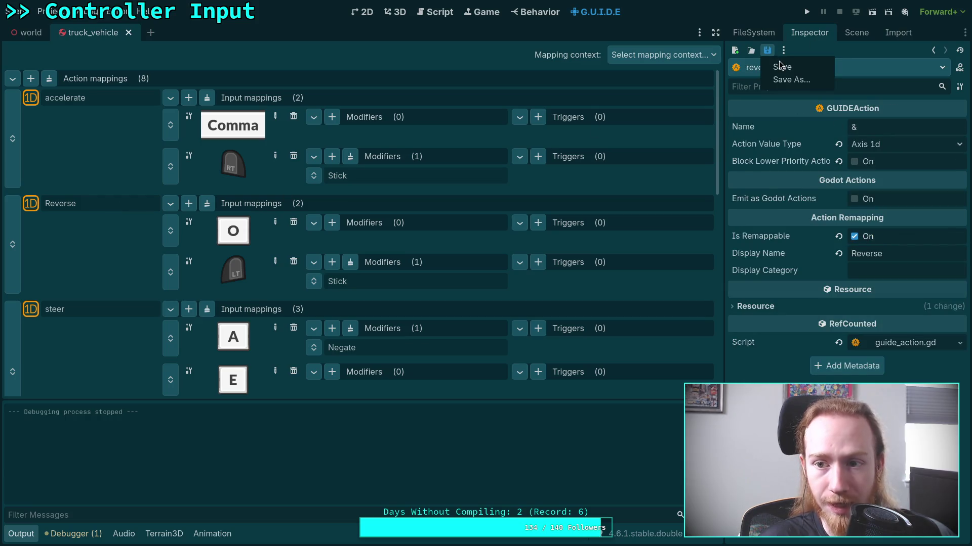
pyautogui.click(782, 68)
pyautogui.click(767, 50)
pyautogui.click(782, 67)
pyautogui.click(46, 11)
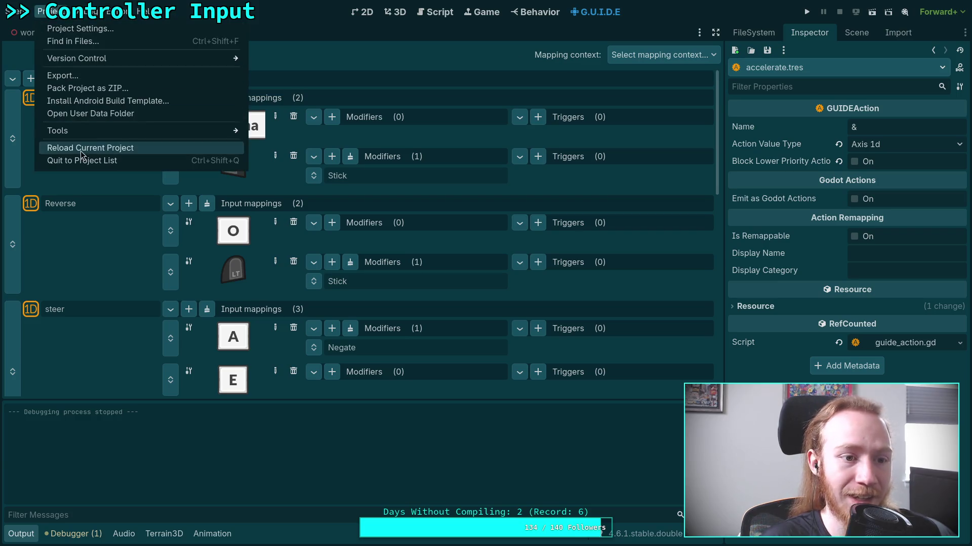
# Step: Reload the project, reopen the vehicle_realistic.tres mapping context, and run the game again
pyautogui.click(81, 147)
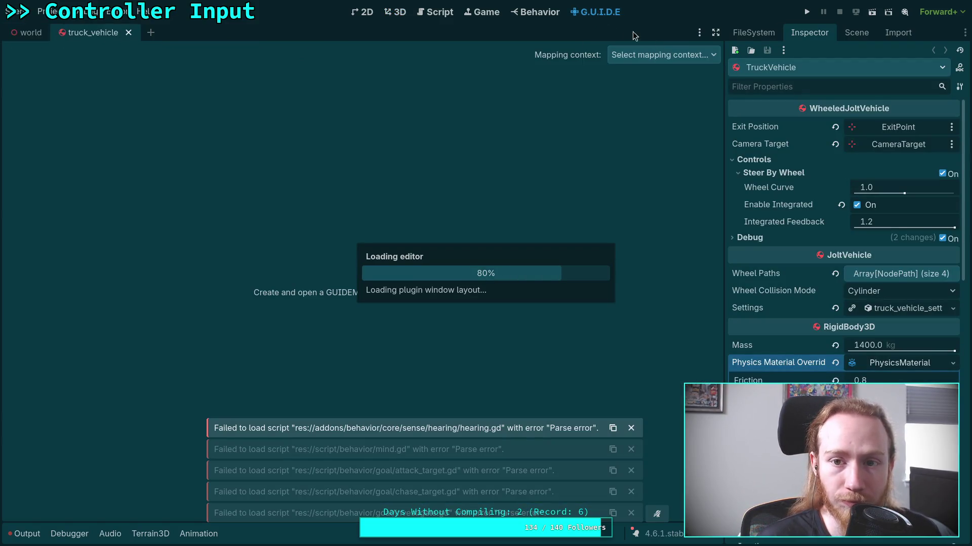
pyautogui.click(658, 55)
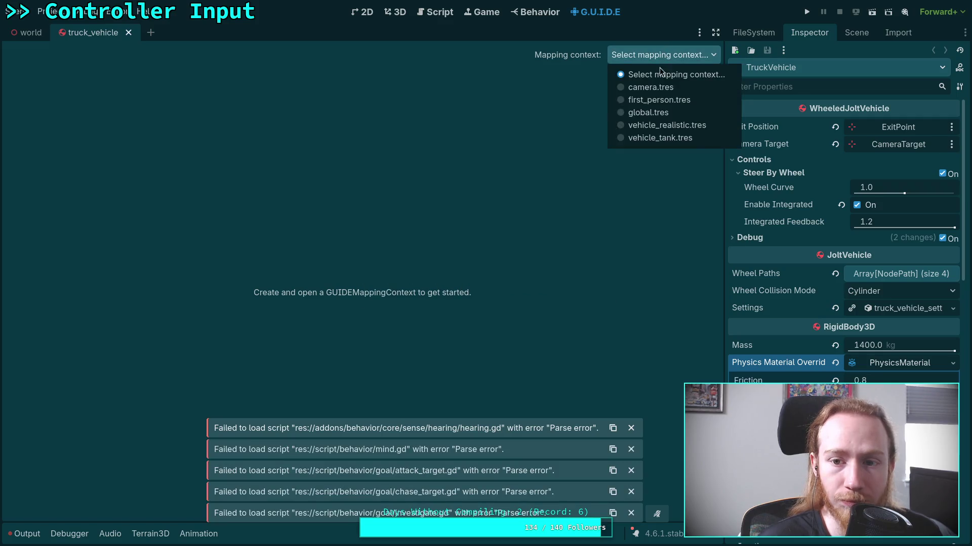
pyautogui.click(688, 126)
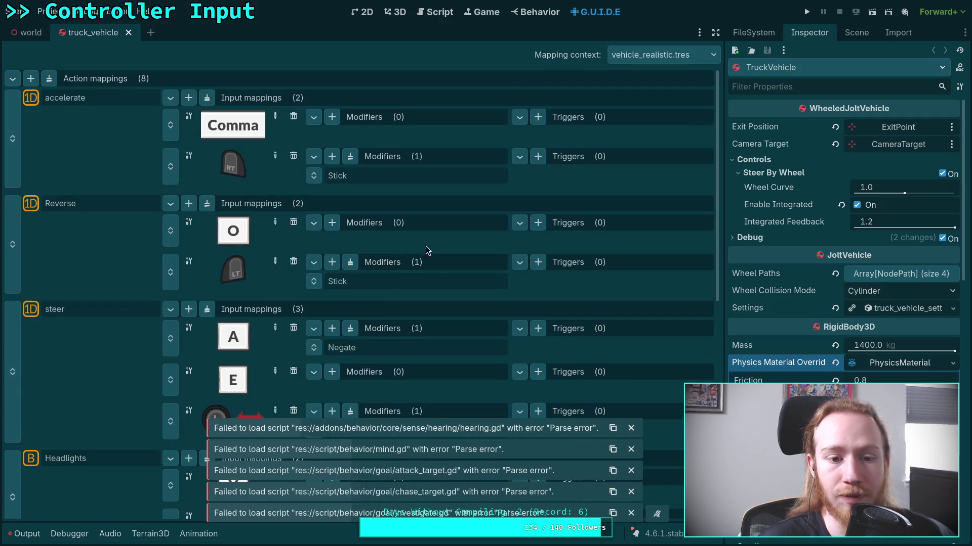
pyautogui.click(386, 284)
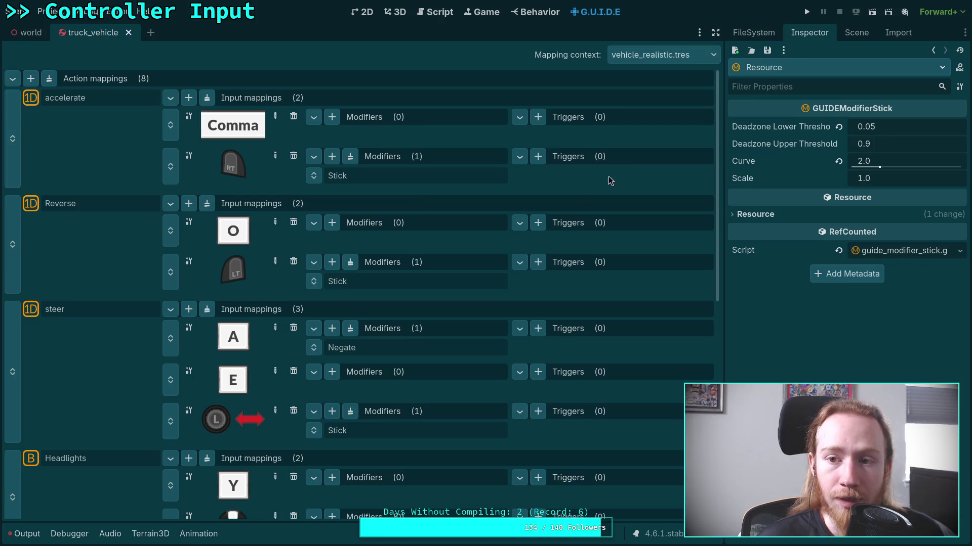
pyautogui.click(806, 14)
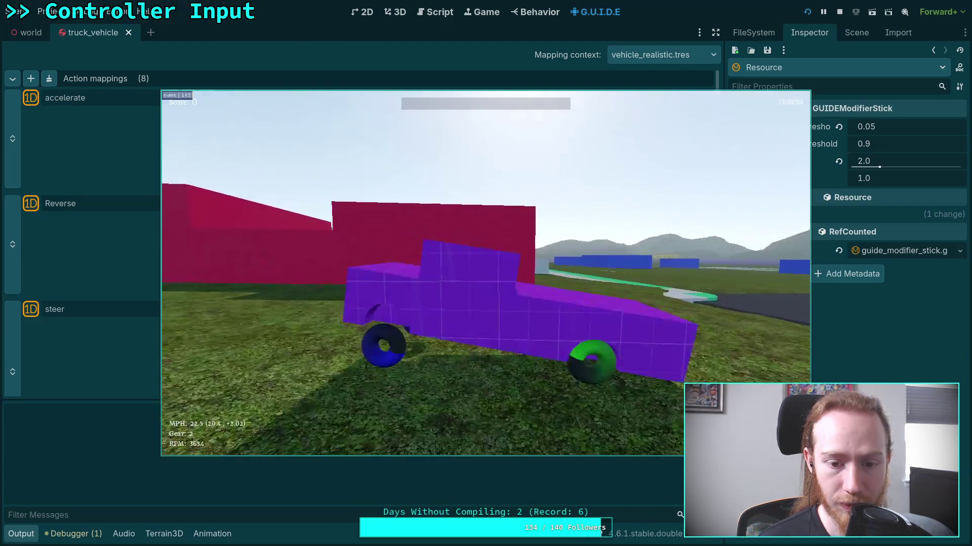
# Step: Quit the running game, change the Stick modifier Curve from 2.0 to 3, and relaunch
pyautogui.press('Escape')
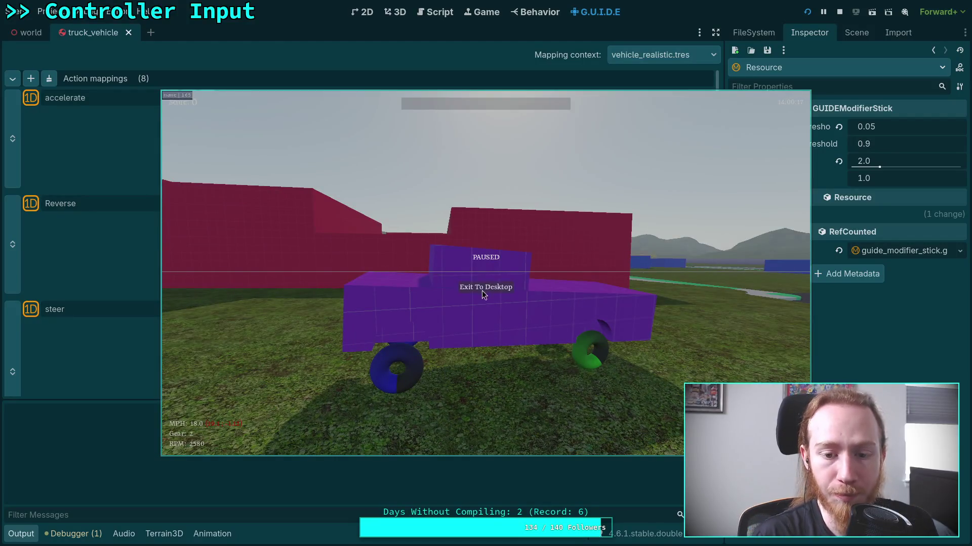
pyautogui.press('F8')
pyautogui.click(875, 162)
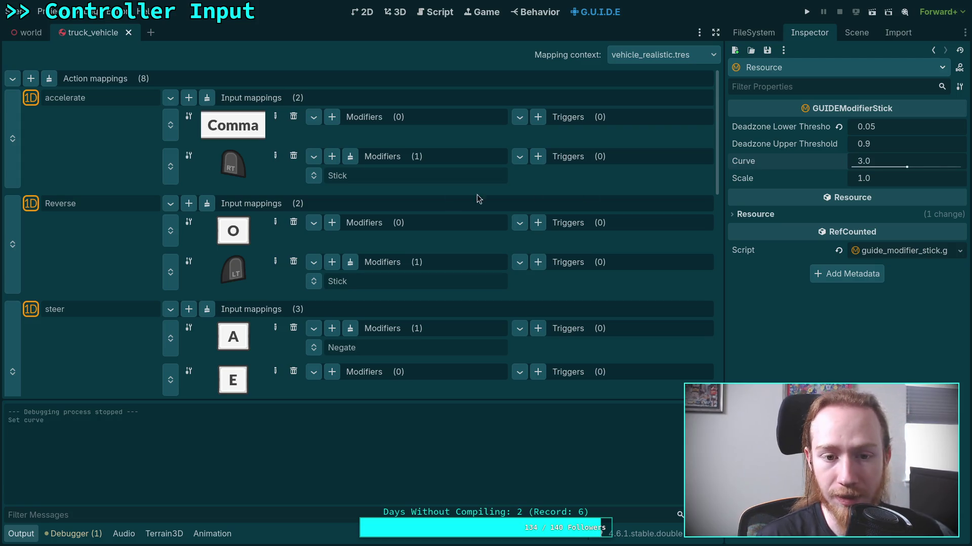
pyautogui.click(878, 162)
pyautogui.write('3')
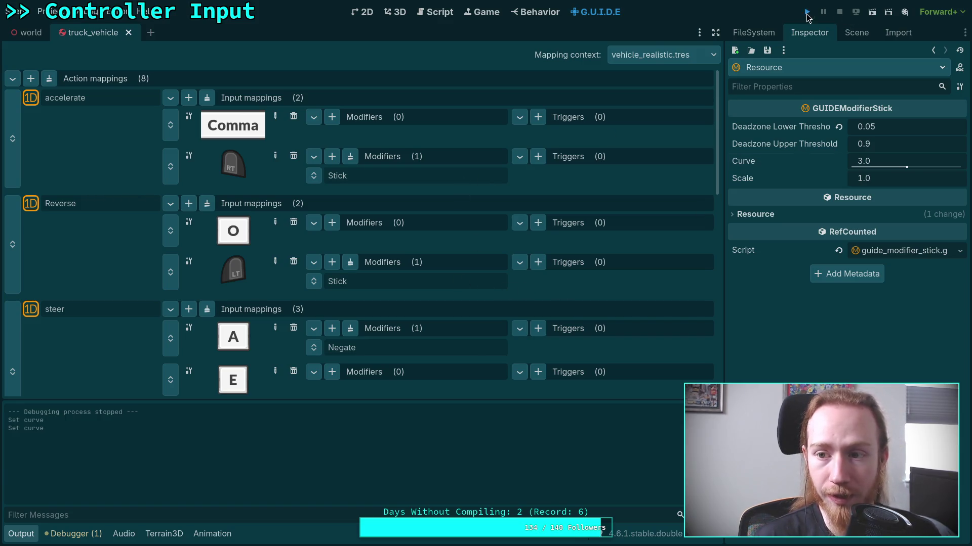
pyautogui.click(806, 16)
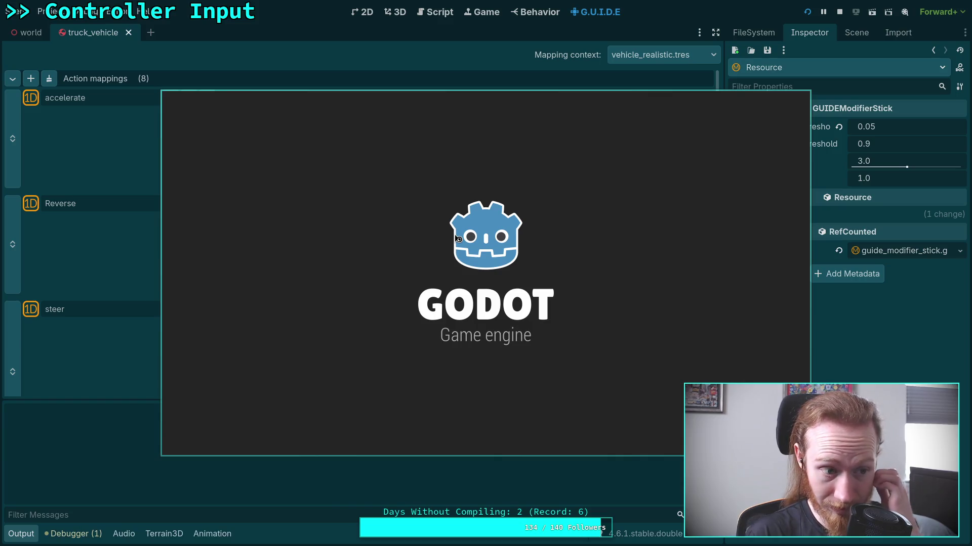